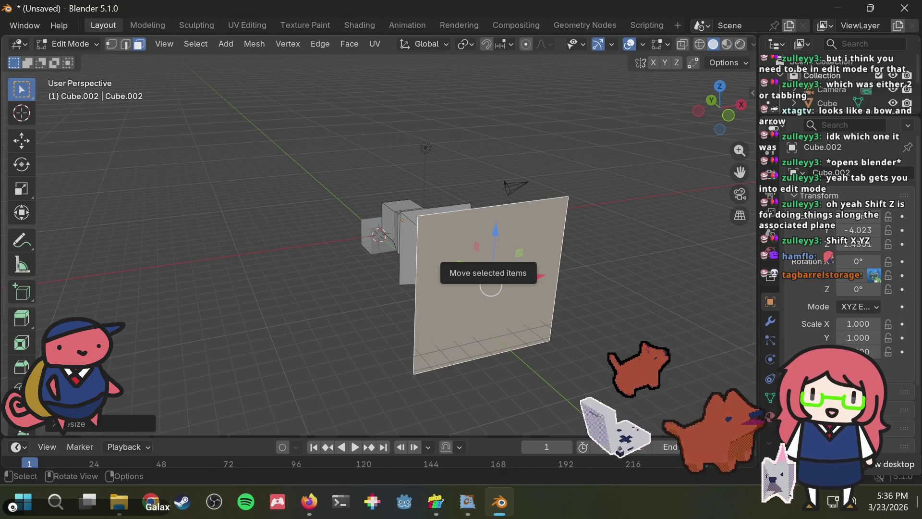
Step: Undo the extruded faces on Cube.002 until it is a plain cube again in Object Mode
mouse_move(485, 169)
middle_mouse_down()
mouse_move(288, 202)
mouse_move(647, 189)
mouse_move(617, 200)
middle_mouse_up()
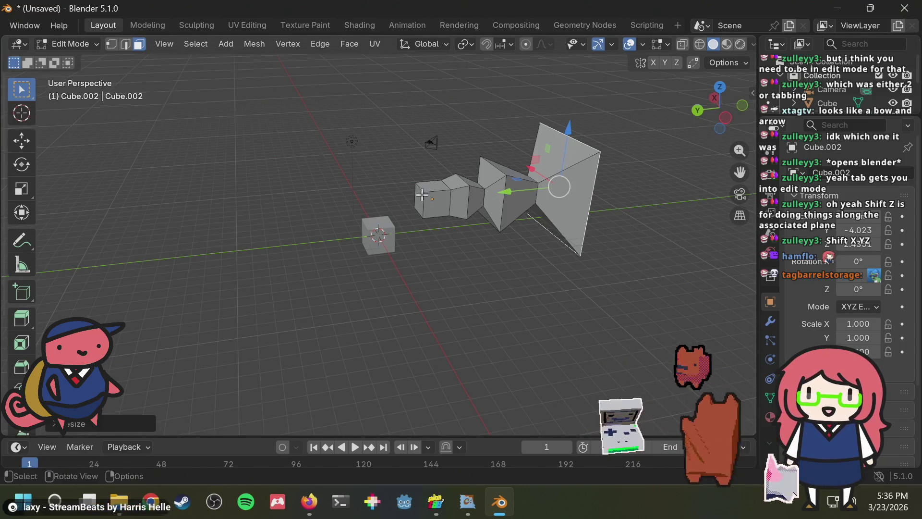
middle_click_drag(422, 194, 348, 201)
scroll(469, 226, "up", 2)
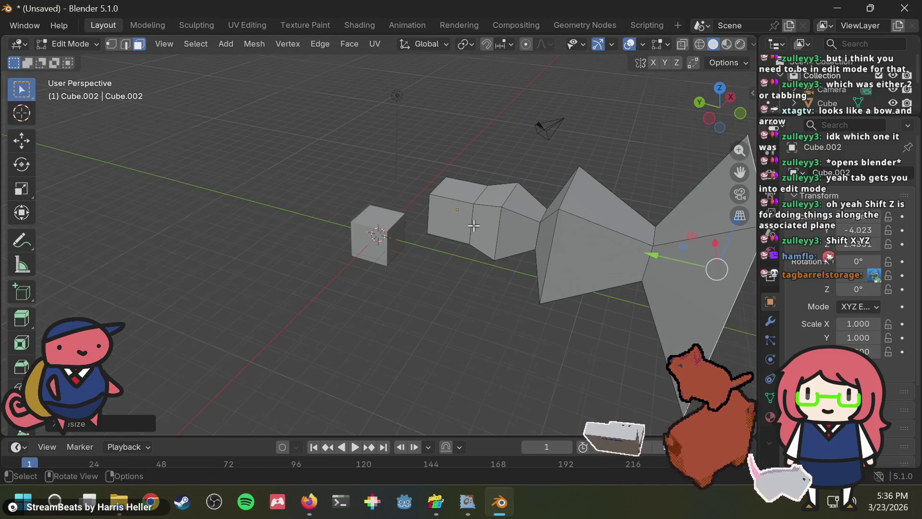
scroll(480, 211, "down", 1)
key("ctrl+z")
key("ctrl+z")
key("ctrl+z")
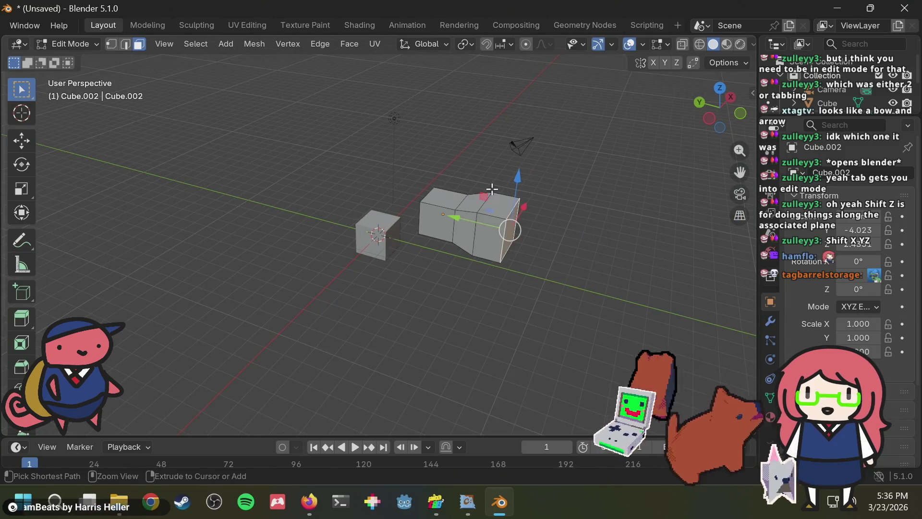
key("alt+a")
key("1")
key("a")
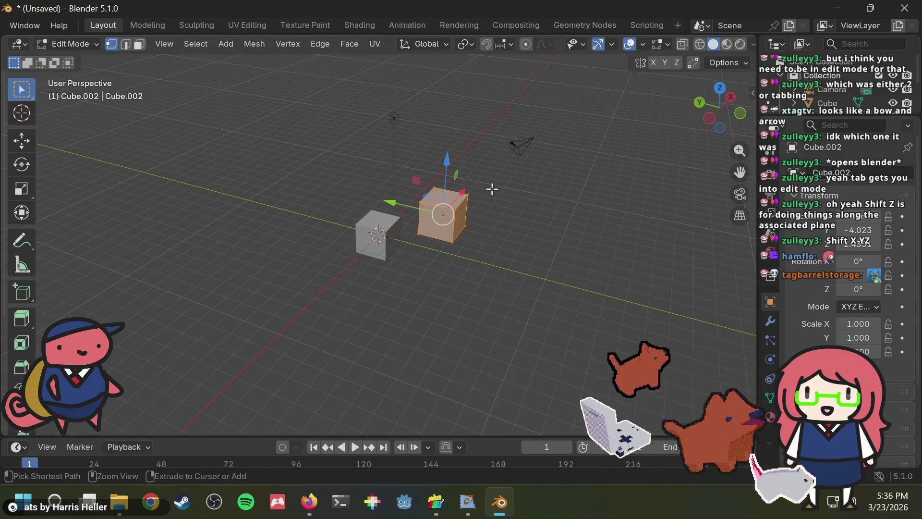
key("3")
key("2")
key("ctrl+z")
key("ctrl+z")
key("ctrl+z")
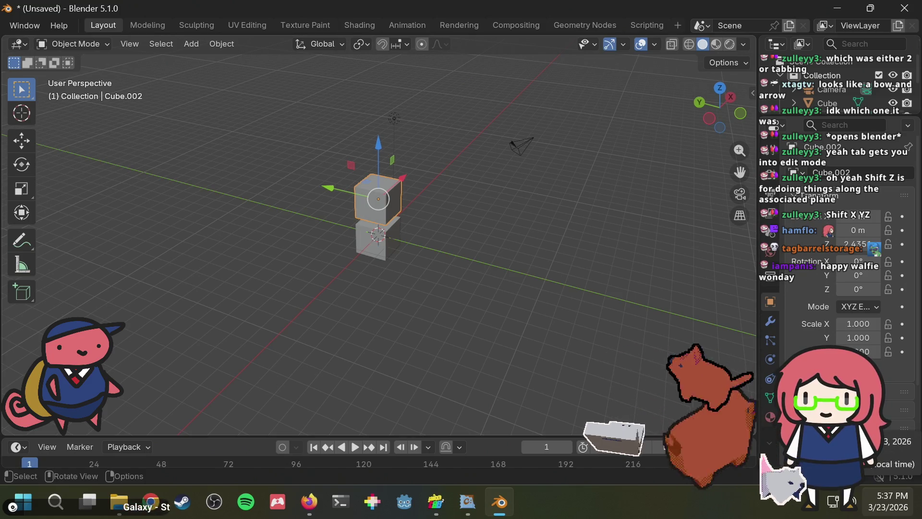
Step: Delete the upper duplicate cube and select the remaining original Cube
scroll(438, 200, "up", 4)
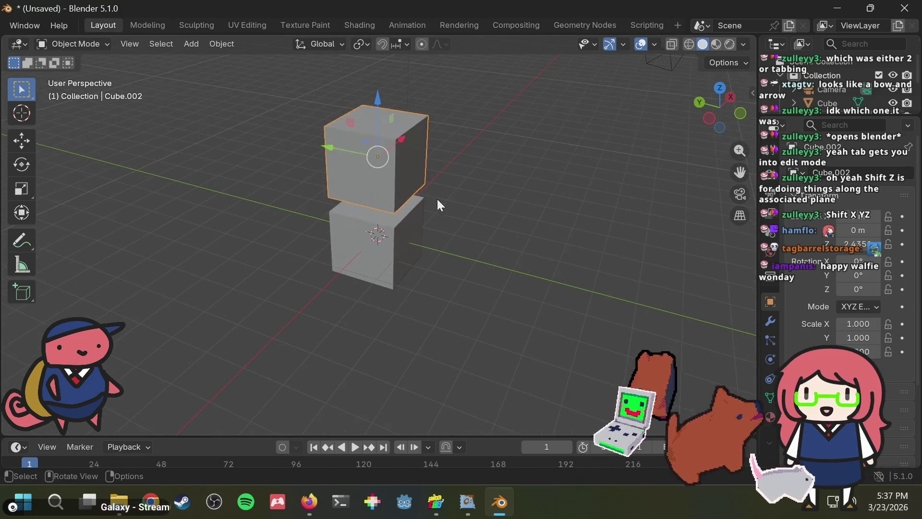
mouse_move(493, 171)
middle_mouse_down()
mouse_move(546, 179)
mouse_move(562, 143)
mouse_move(480, 180)
middle_mouse_up()
key("Delete")
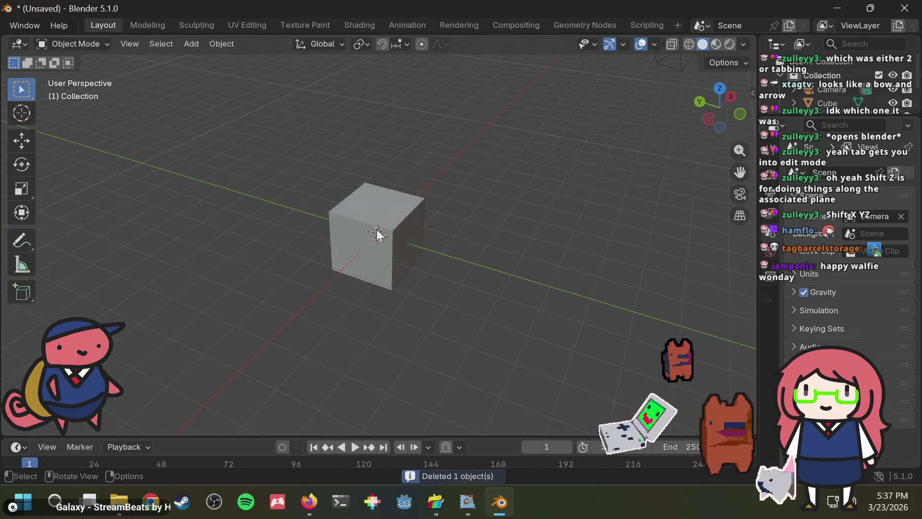
left_click(379, 235)
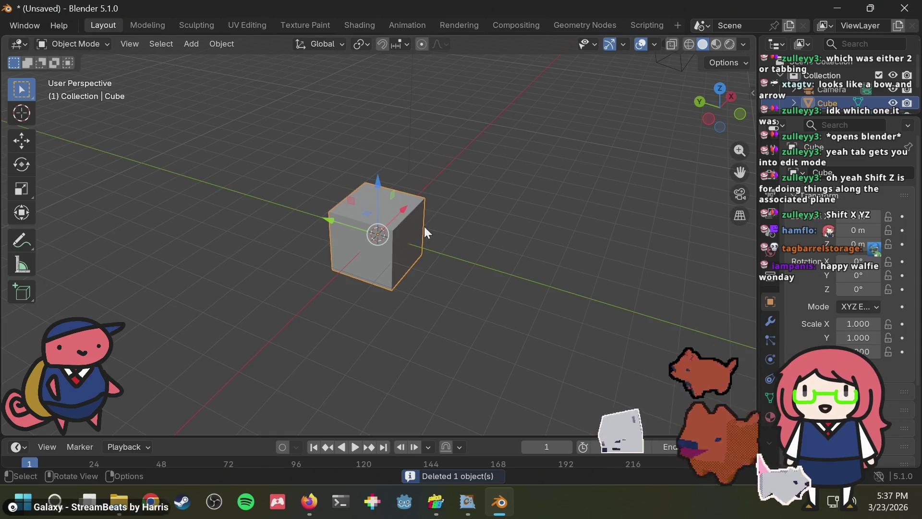
Step: Try scaling the cube, cancelling once, then shrinking it to about half size
key("s")
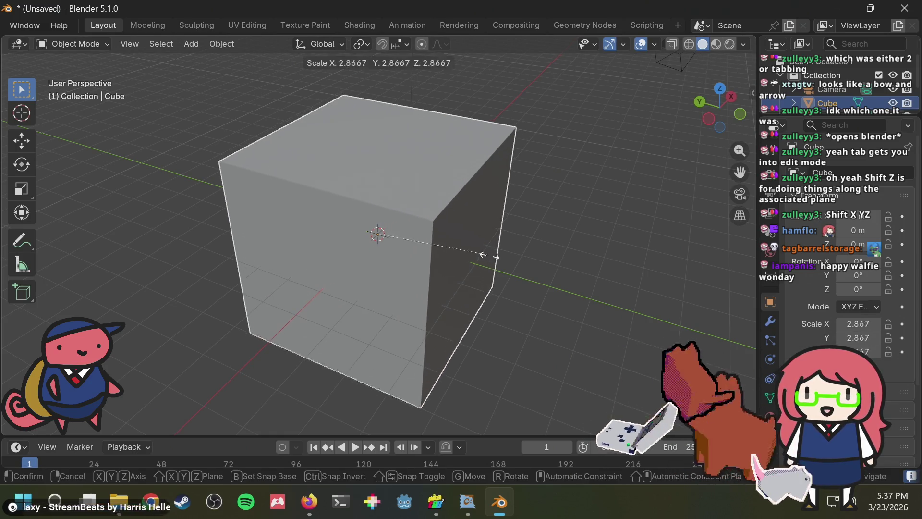
right_click(450, 255)
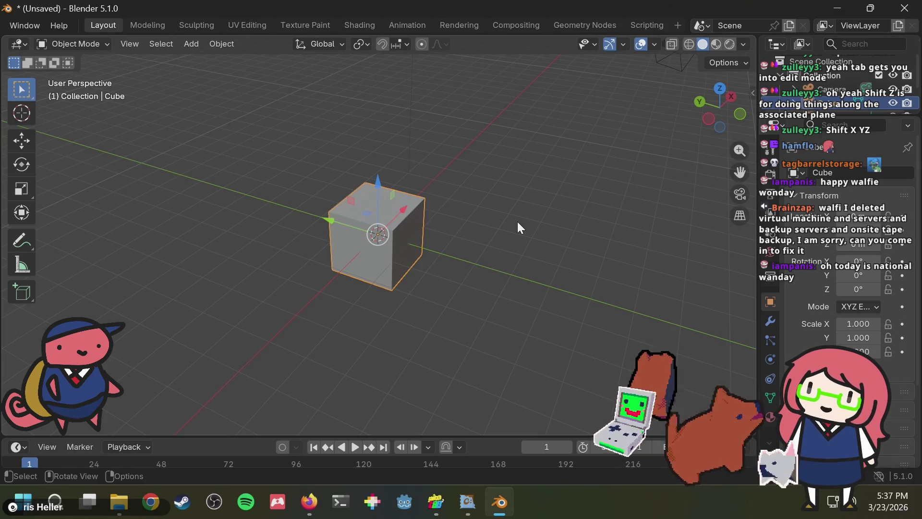
key("s")
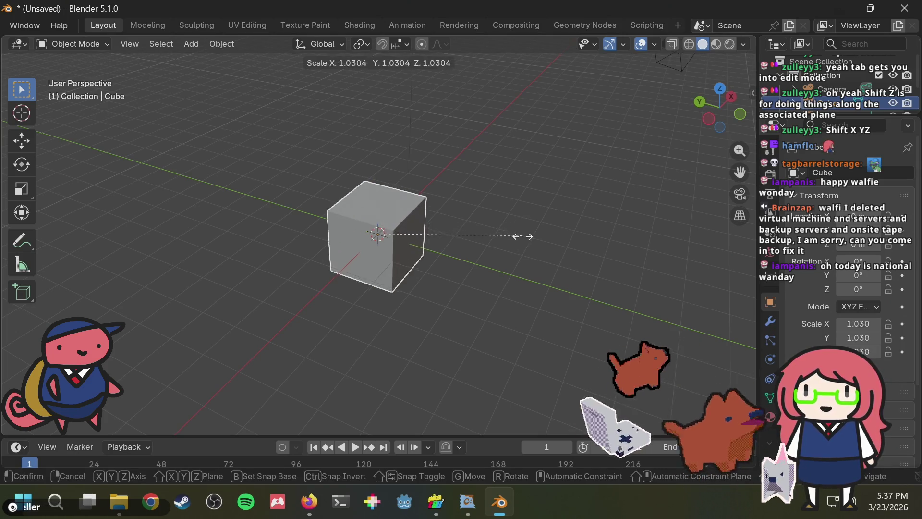
left_click(444, 259)
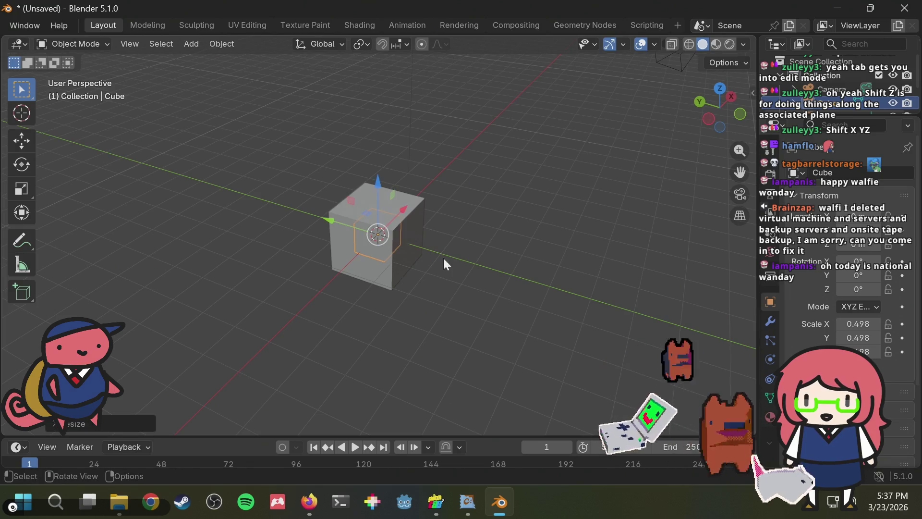
Step: Duplicate the shrunken cube upward along Z, then remove the test copy and reselect the cube
key("shift+d")
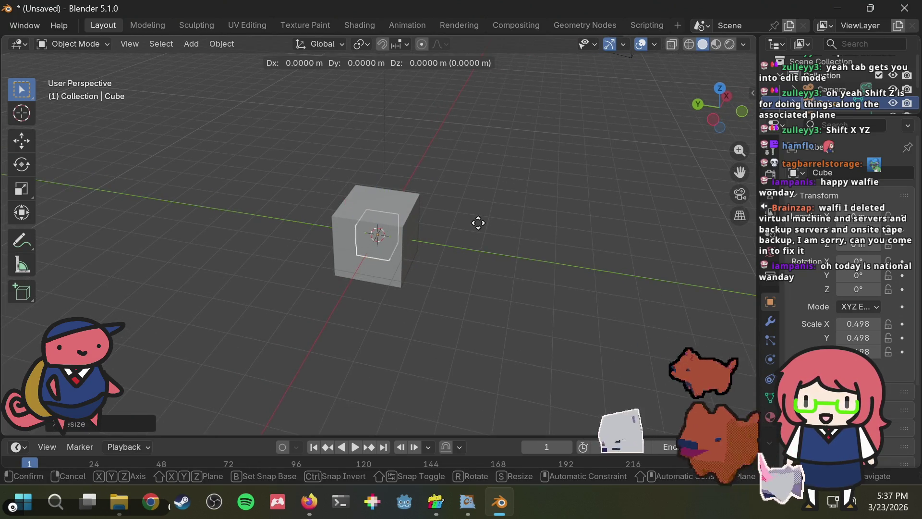
key("z")
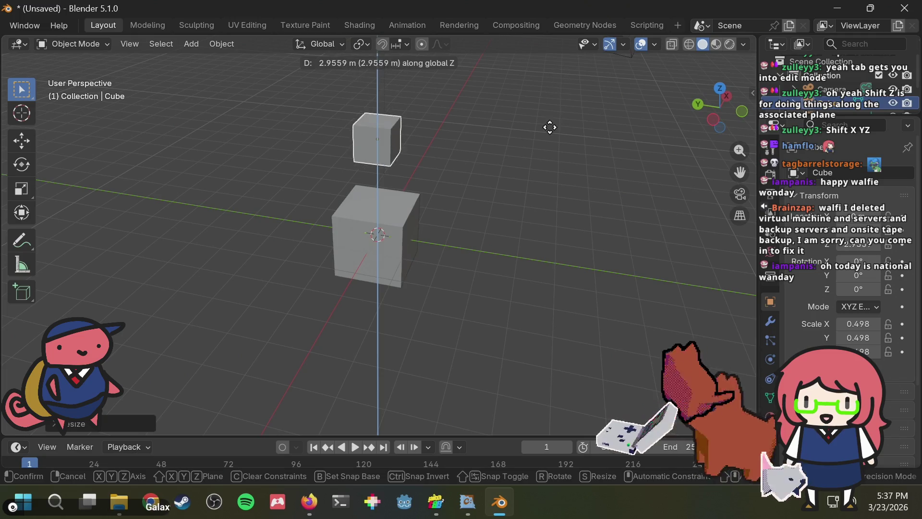
left_click(545, 144)
middle_click_drag(542, 138, 417, 136)
key("Delete")
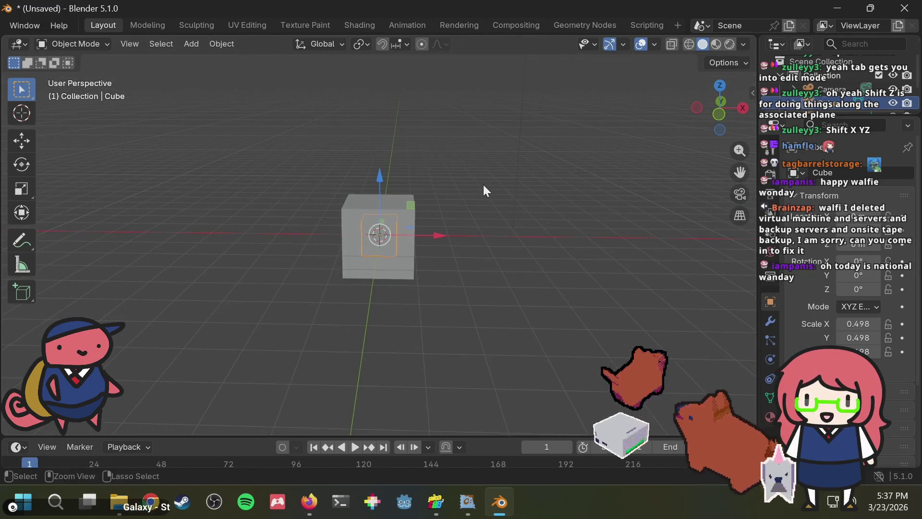
mouse_move(494, 191)
middle_mouse_down()
mouse_move(537, 227)
mouse_move(426, 269)
mouse_move(364, 236)
middle_mouse_up()
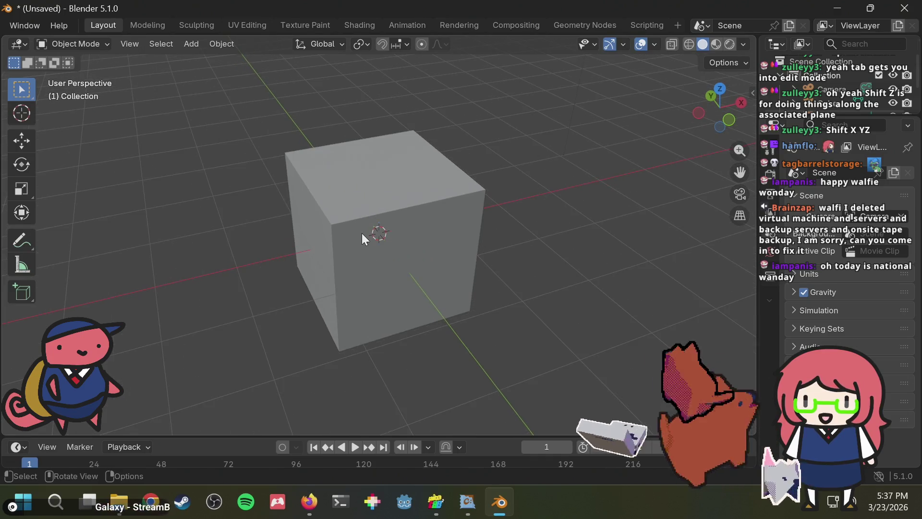
left_click(445, 230)
Step: Remove a stray duplicate of the cube and select Cube.001
mouse_move(423, 232)
middle_mouse_down()
mouse_move(544, 189)
mouse_move(503, 214)
middle_mouse_up()
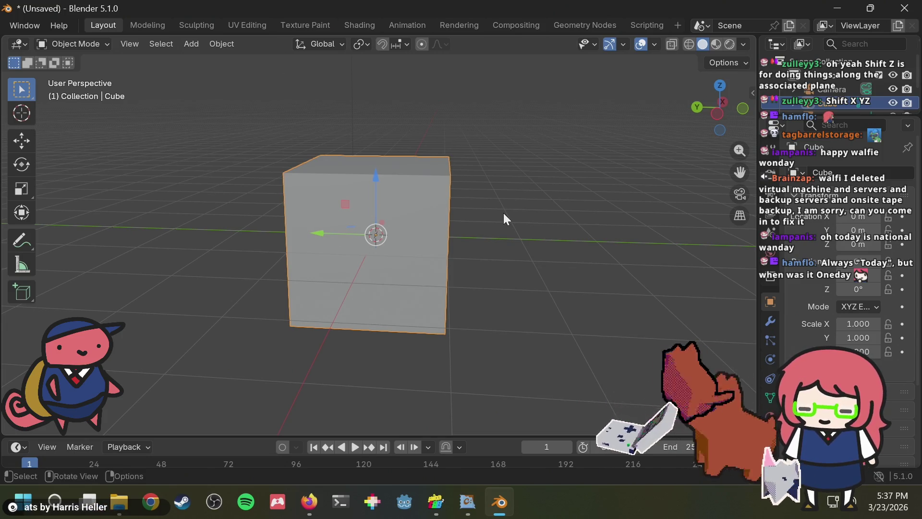
scroll(419, 195, "up", 2)
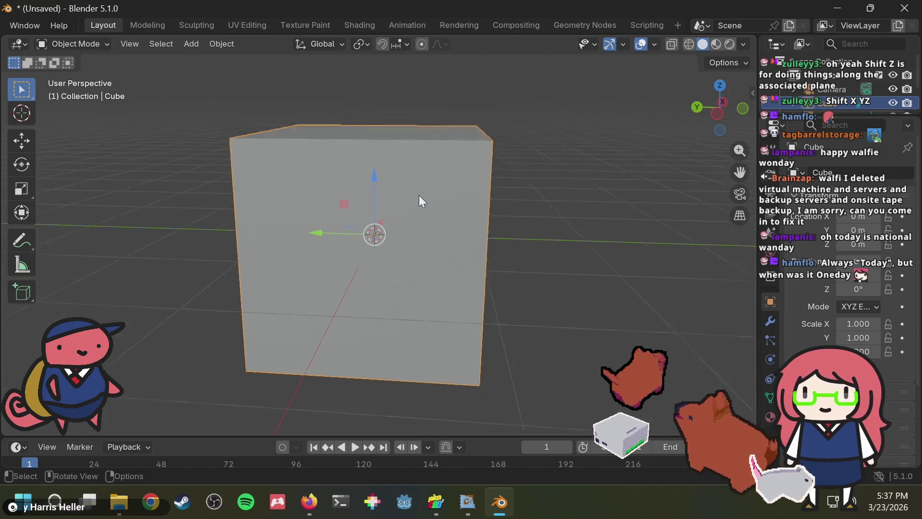
scroll(419, 195, "down", 1)
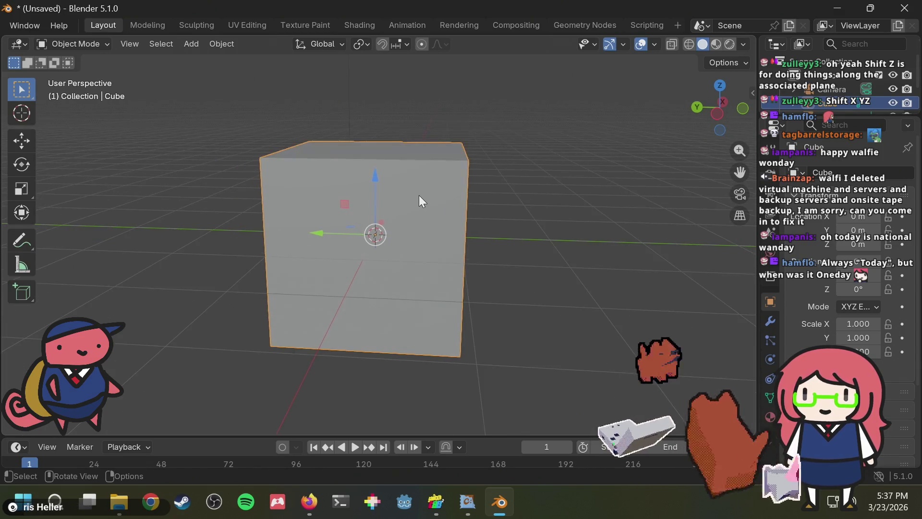
key("t")
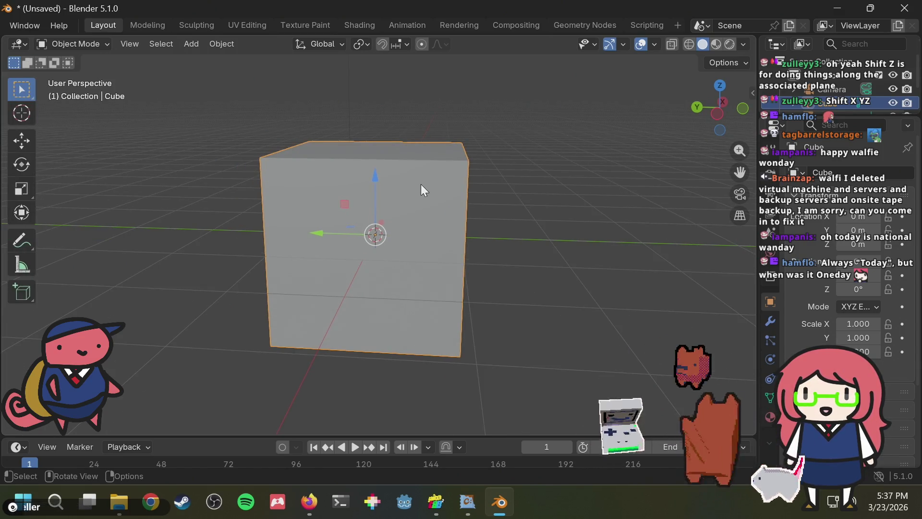
key("shift+d")
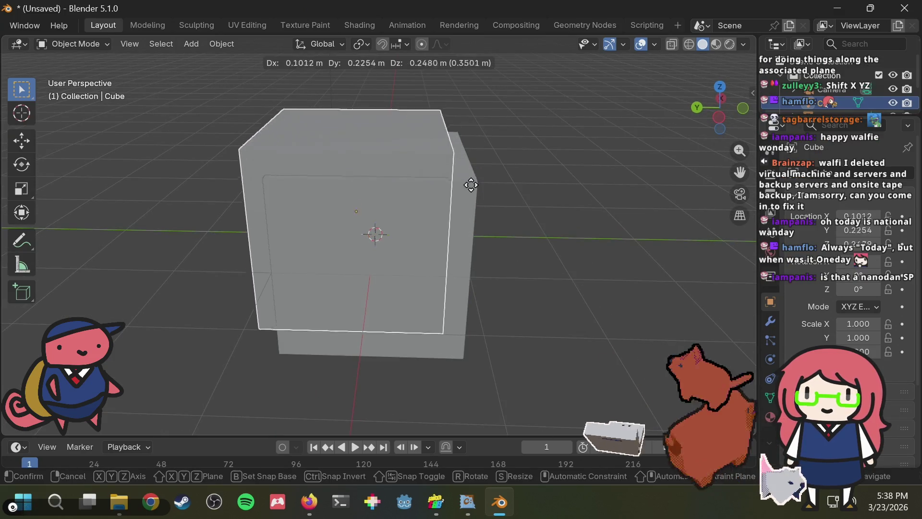
right_click(514, 134)
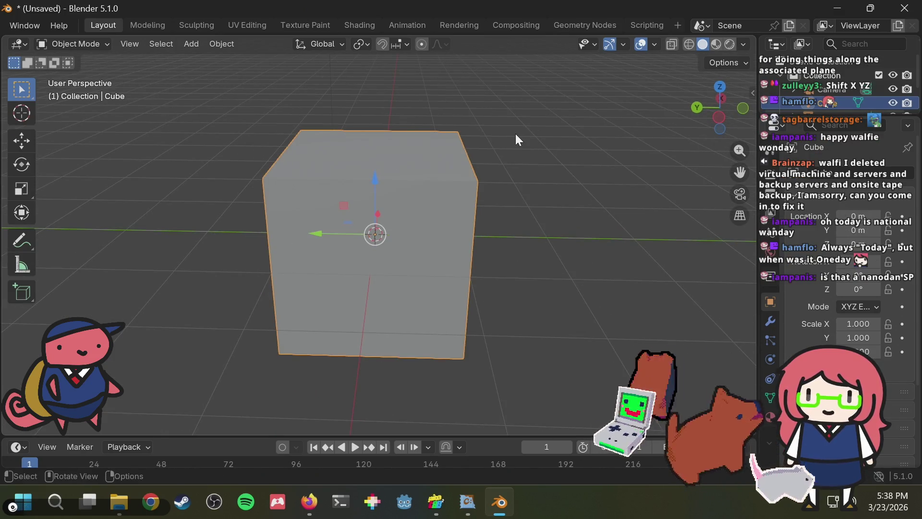
key("Delete")
left_click(382, 231)
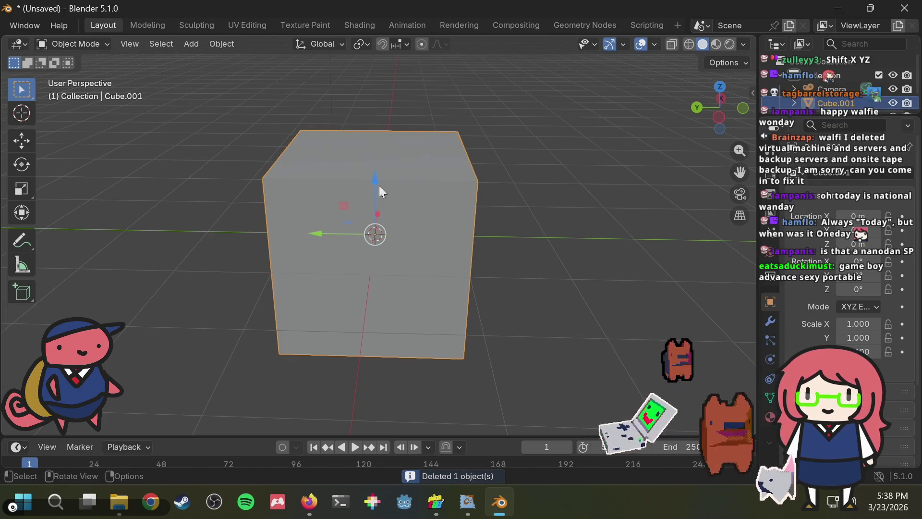
Step: Test dragging Cube.001 up along the vertical axis to a raised height
mouse_move(378, 186)
left_mouse_down()
mouse_move(381, 123)
mouse_move(548, 209)
left_mouse_up()
mouse_move(549, 209)
middle_mouse_down()
mouse_move(471, 174)
mouse_move(390, 183)
middle_mouse_up()
mouse_move(377, 181)
left_mouse_down()
mouse_move(376, 93)
mouse_move(384, 171)
left_mouse_up()
mouse_move(385, 171)
middle_mouse_down()
mouse_move(471, 158)
mouse_move(508, 175)
middle_mouse_up()
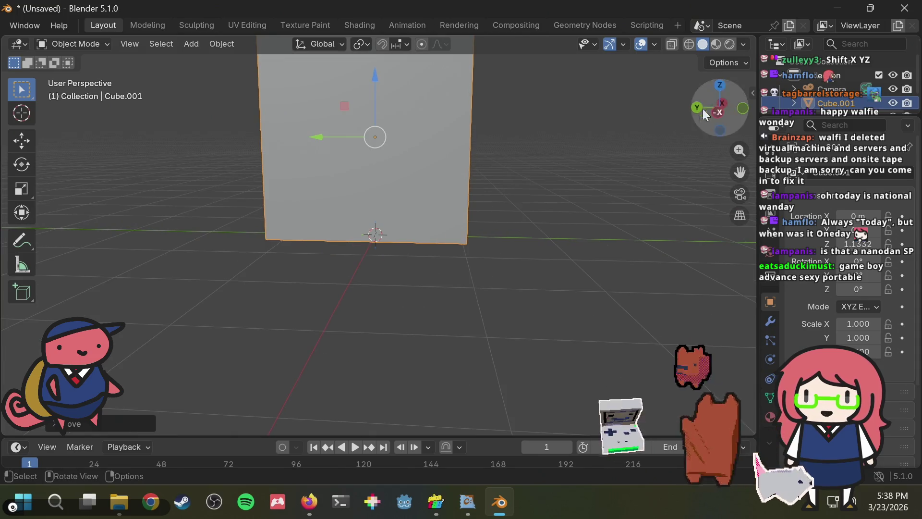
middle_click_drag(318, 318, 342, 287)
mouse_move(371, 249)
middle_mouse_down()
mouse_move(434, 261)
mouse_move(436, 272)
middle_mouse_up()
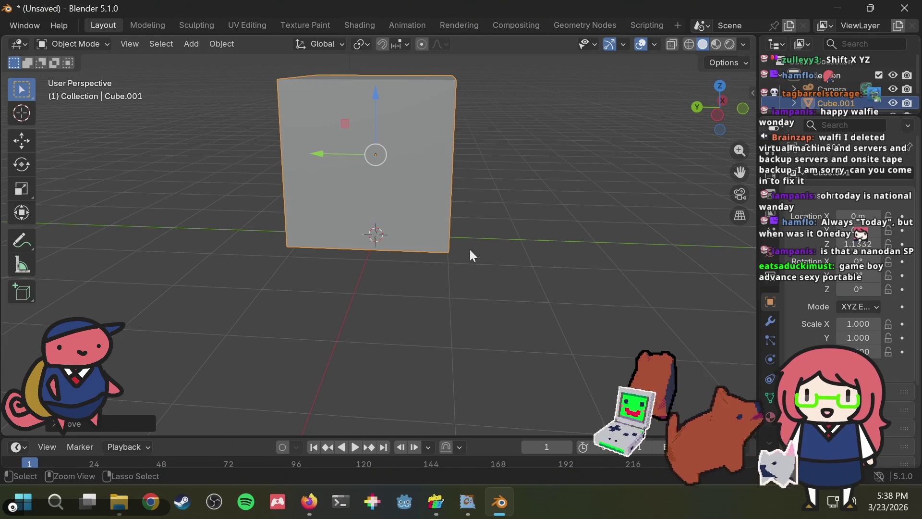
Step: Clear Cube.001's location with Alt+G and raise it exactly 1 m along Z
key("alt+g")
mouse_move(512, 213)
middle_mouse_down()
mouse_move(430, 255)
mouse_move(609, 120)
middle_mouse_up()
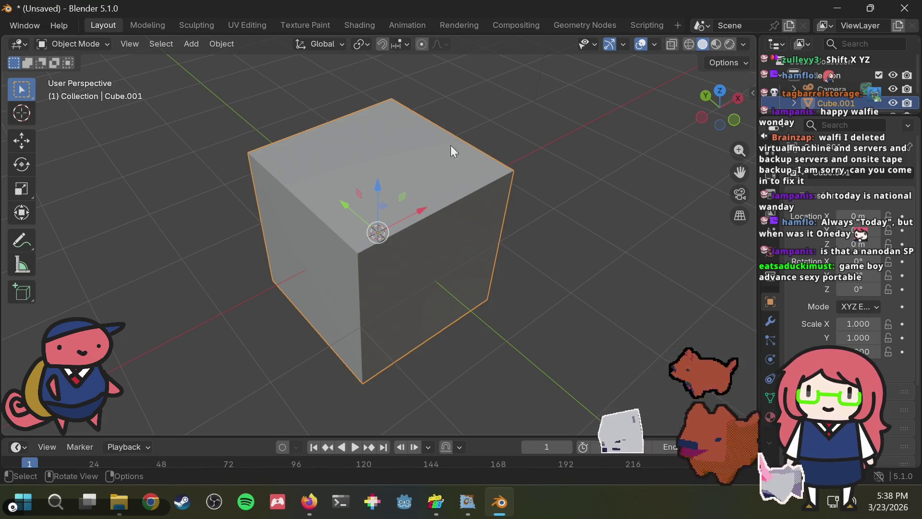
left_click_drag(376, 185, 386, 126)
mouse_move(385, 126)
middle_mouse_down()
mouse_move(547, 194)
mouse_move(573, 146)
mouse_move(531, 188)
mouse_move(538, 188)
middle_mouse_up()
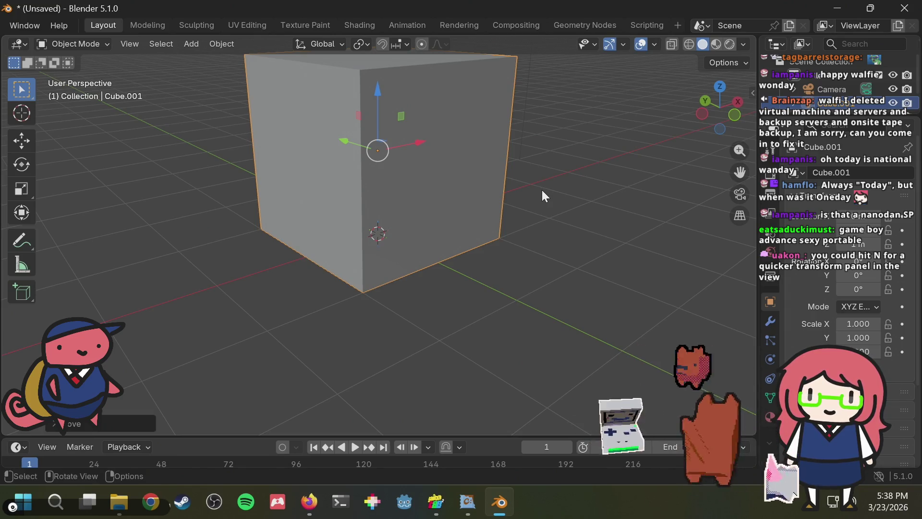
key("n")
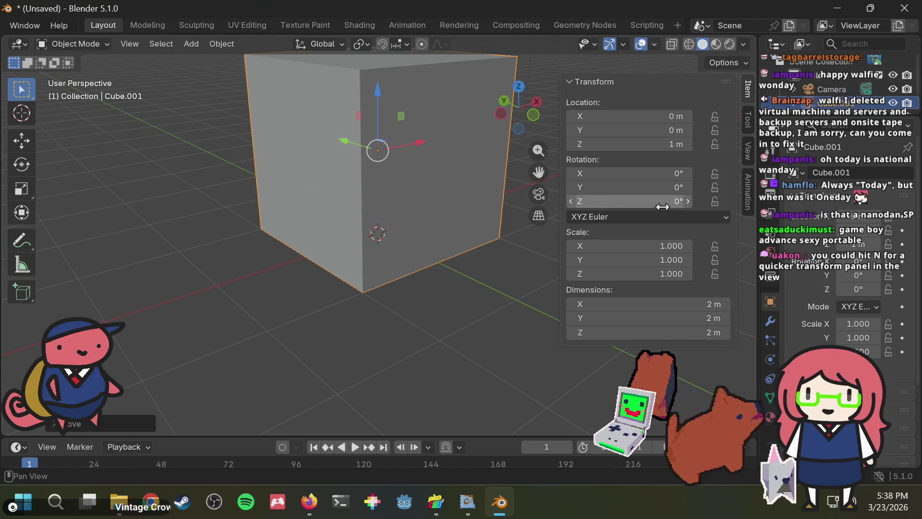
key("n")
mouse_move(543, 220)
middle_mouse_down()
mouse_move(316, 240)
mouse_move(566, 205)
mouse_move(558, 234)
mouse_move(531, 194)
middle_mouse_up()
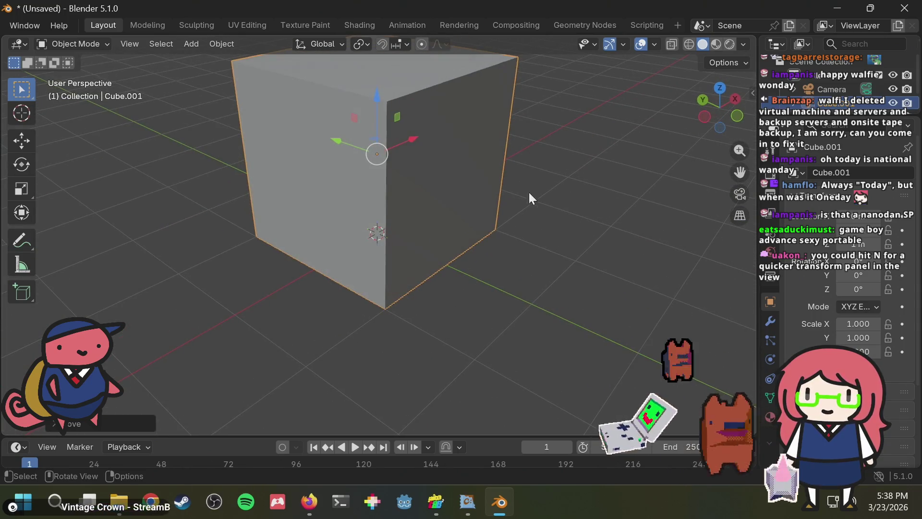
mouse_move(539, 131)
middle_mouse_down()
mouse_move(545, 162)
mouse_move(555, 141)
mouse_move(550, 150)
middle_mouse_up()
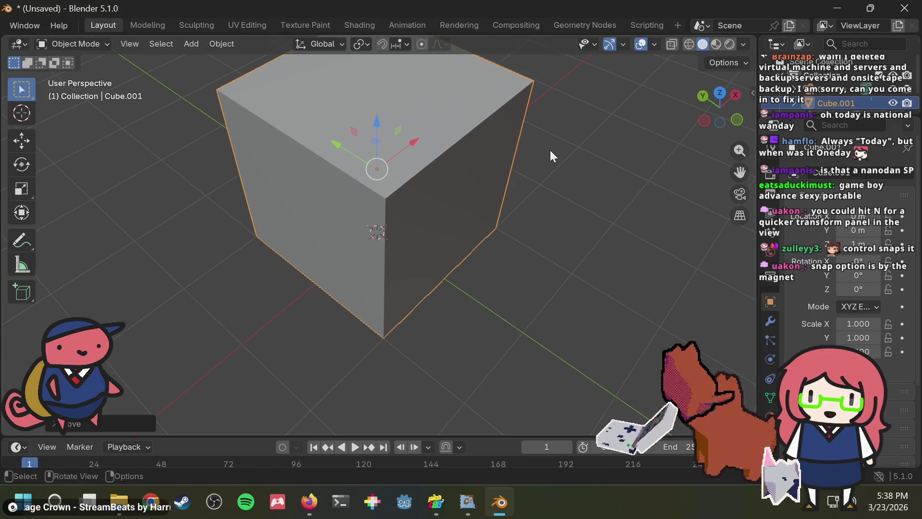
key("n")
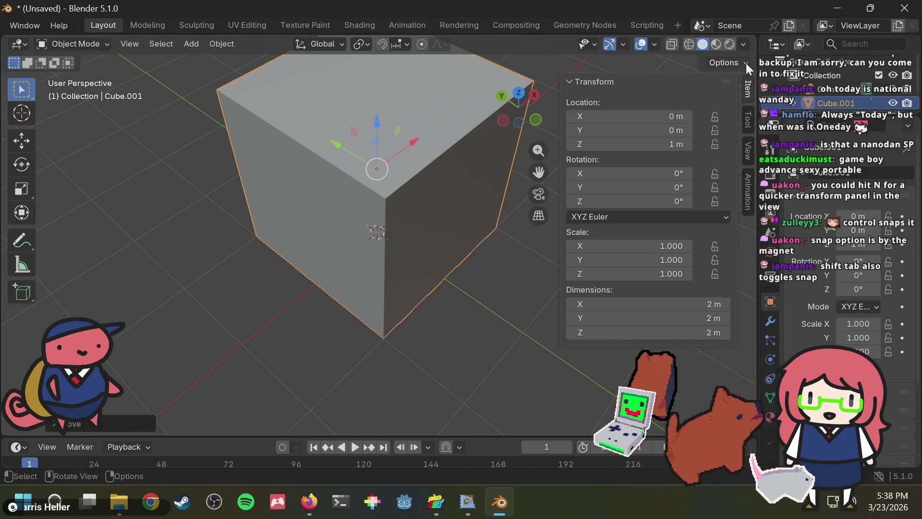
key("n")
mouse_move(502, 192)
middle_mouse_down()
mouse_move(549, 162)
mouse_move(485, 174)
middle_mouse_up()
middle_click_drag(506, 228, 538, 212)
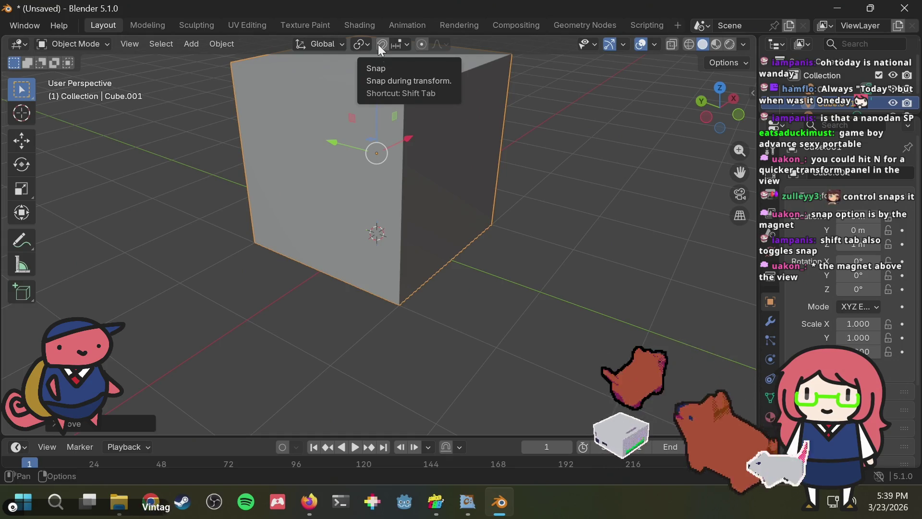
Step: Hide the tool shelf, end a test move with Cube.001 unchanged, zoom out, and reselect it
key("t")
key("g")
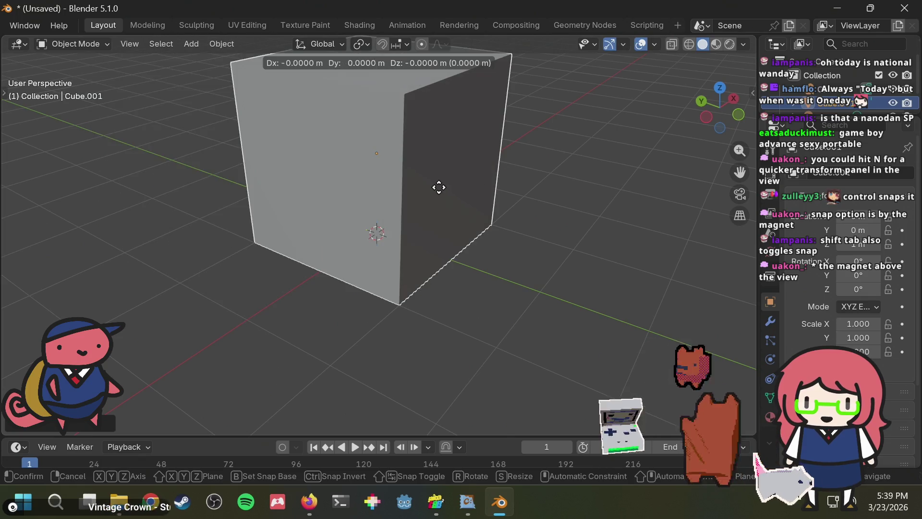
left_click(473, 185)
scroll(470, 192, "down", 5)
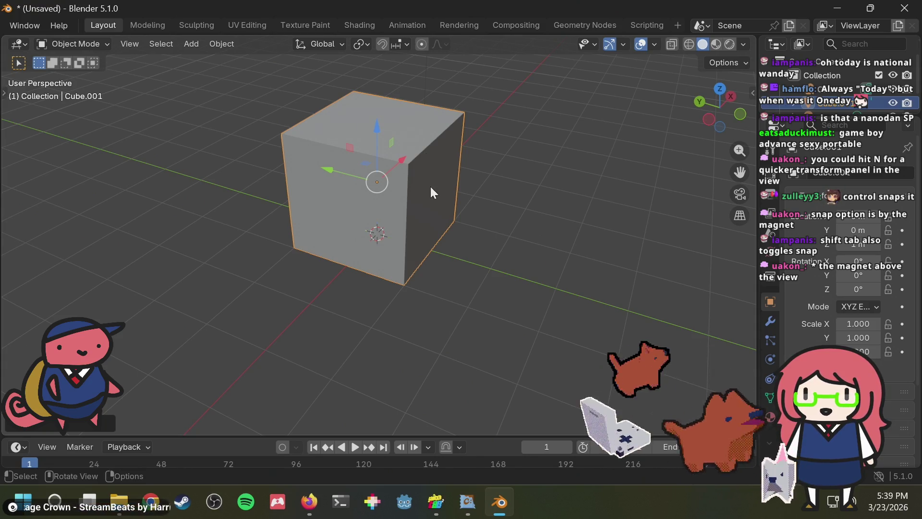
left_click(603, 134)
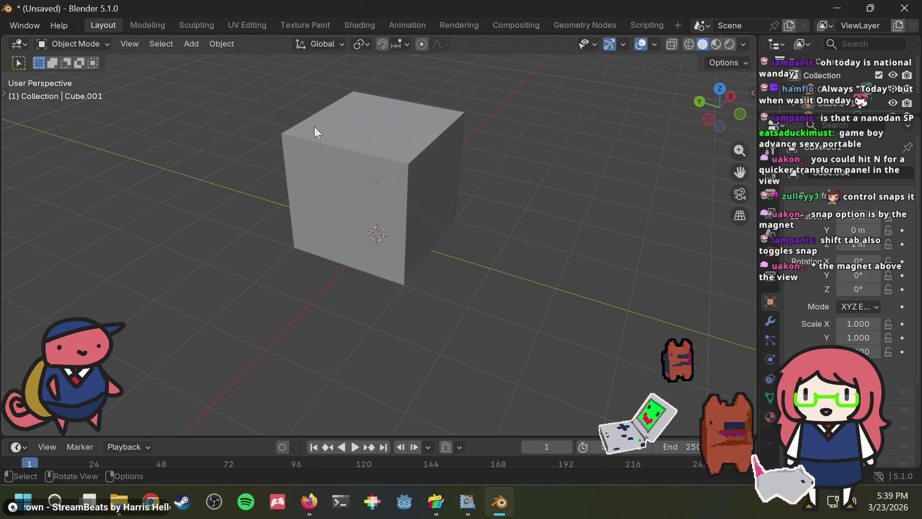
left_click(374, 122)
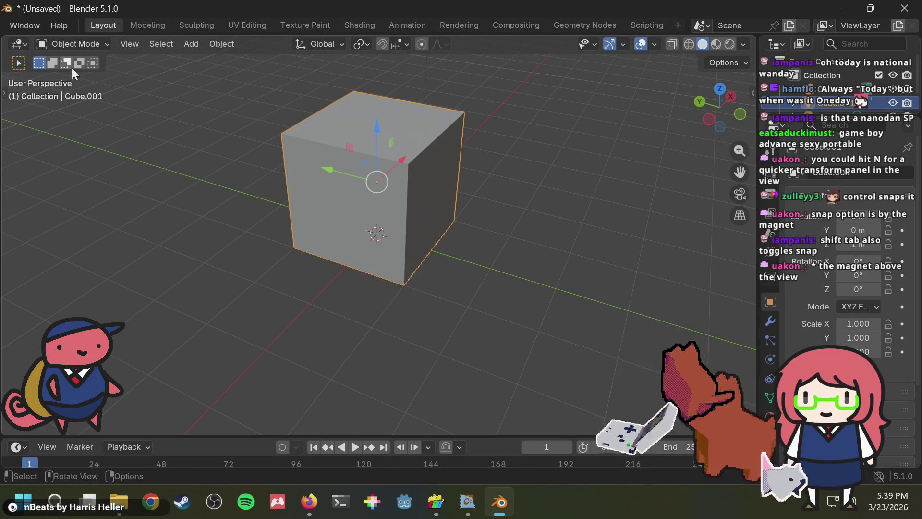
Step: Enter Edit Mode on Cube.001 and select its top face in face select mode
left_click(85, 47)
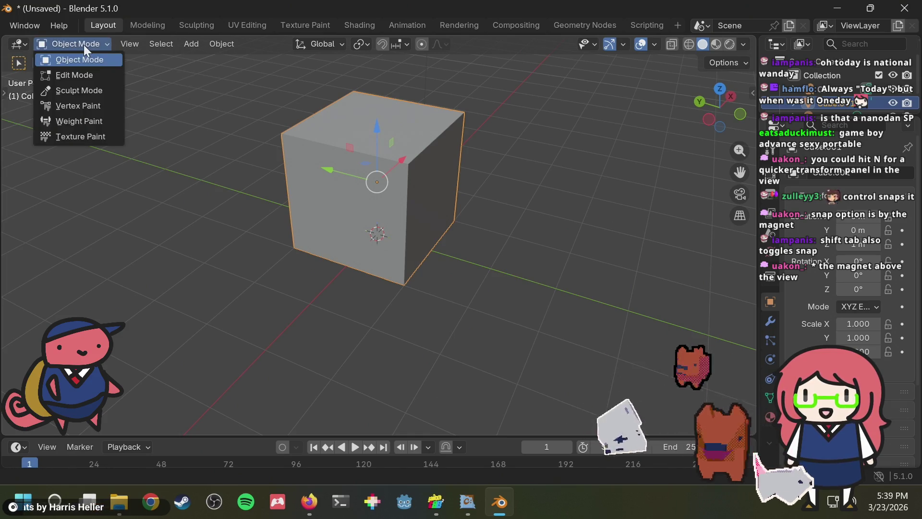
left_click(76, 75)
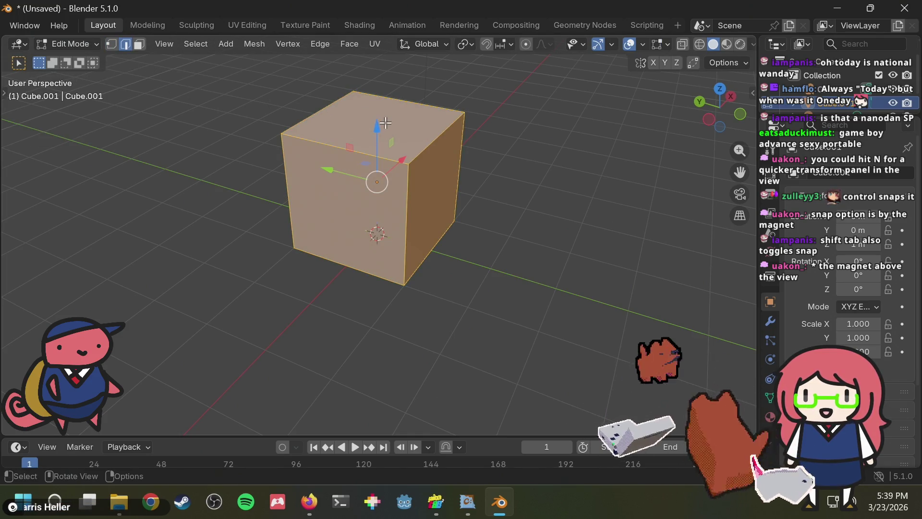
left_click(460, 117)
left_click(437, 138)
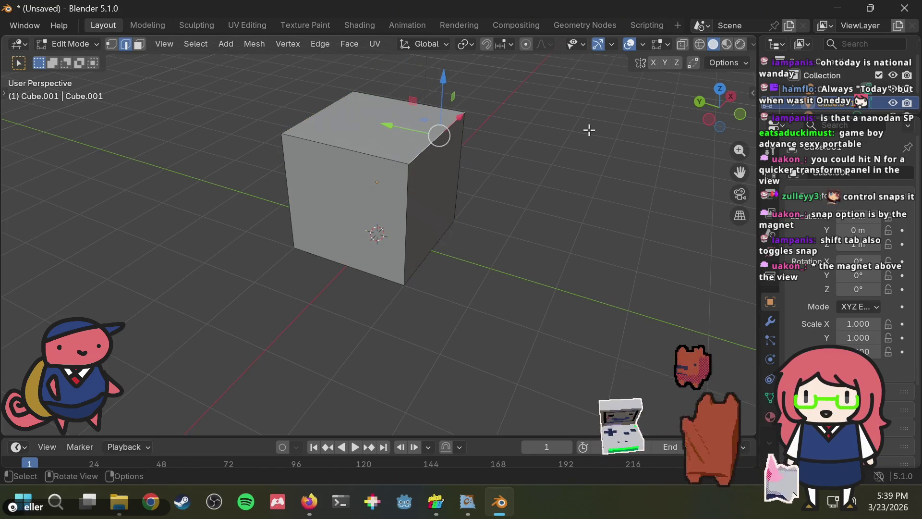
middle_click_drag(493, 130, 463, 152)
key("3")
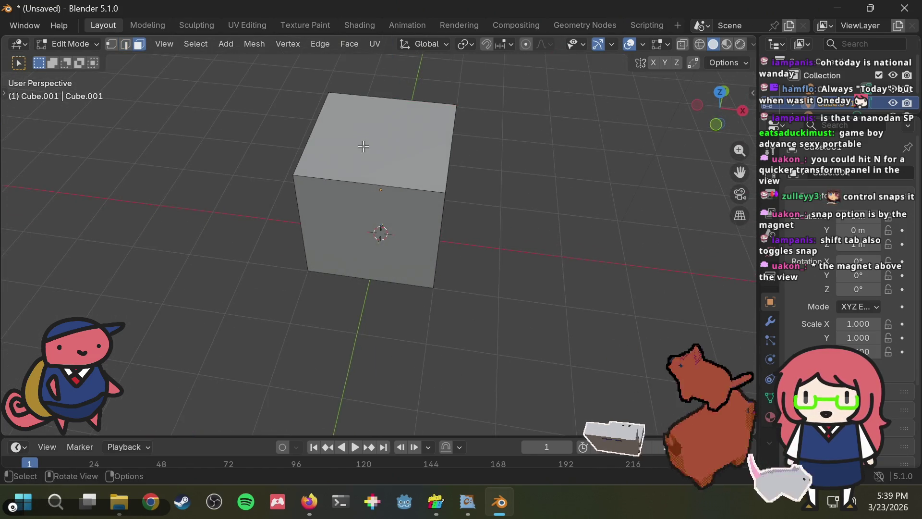
left_click(364, 146)
Step: Lower the top face 2 m and then further, flattening the cube into a thin slab
mouse_move(521, 149)
middle_mouse_down()
mouse_move(640, 121)
mouse_move(616, 123)
middle_mouse_up()
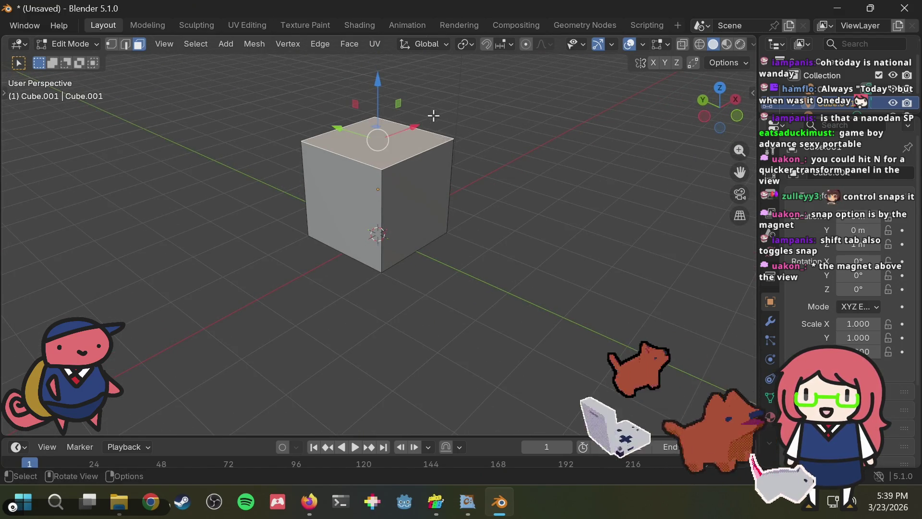
mouse_move(379, 83)
left_mouse_down()
mouse_move(386, 194)
mouse_move(393, 139)
left_mouse_up()
mouse_move(535, 195)
middle_mouse_down()
mouse_move(583, 155)
mouse_move(498, 210)
mouse_move(469, 202)
mouse_move(478, 195)
middle_mouse_up()
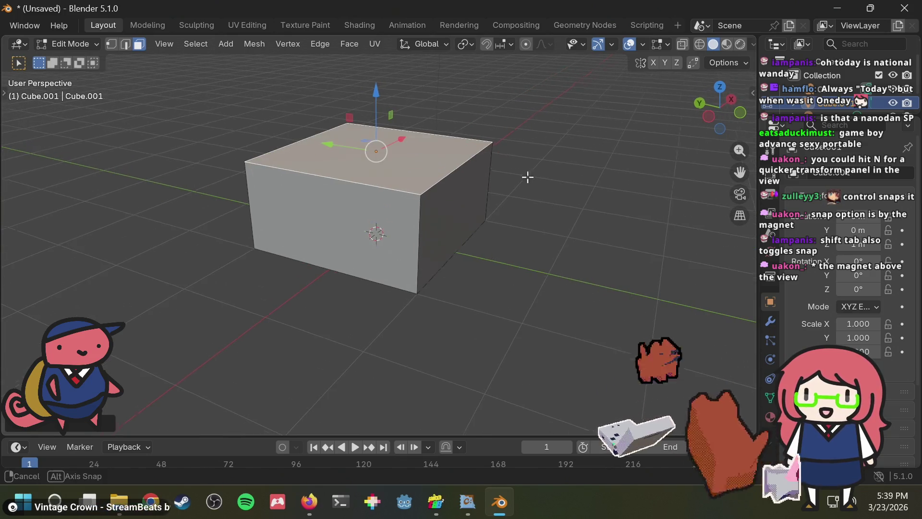
middle_click_drag(527, 177, 408, 210)
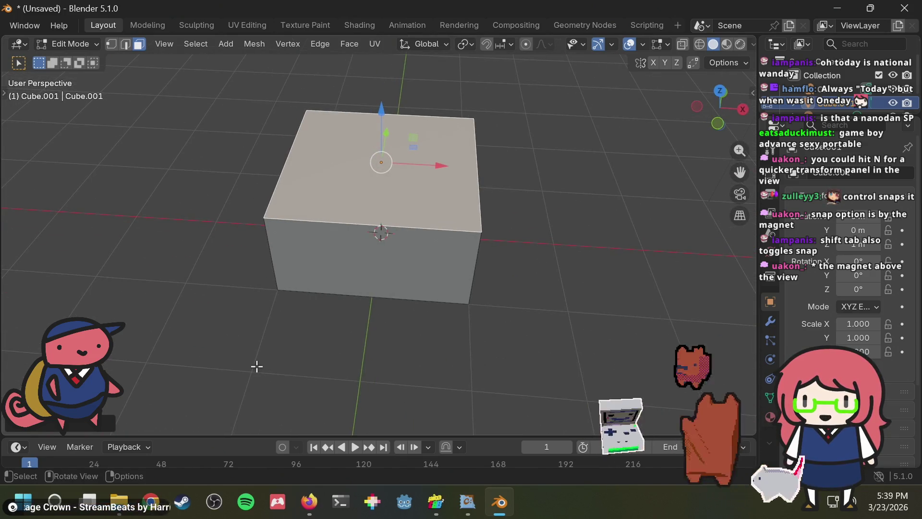
mouse_move(264, 269)
middle_mouse_down()
mouse_move(276, 226)
mouse_move(308, 252)
mouse_move(236, 249)
mouse_move(373, 237)
mouse_move(413, 247)
middle_mouse_up()
left_click_drag(376, 95, 372, 156)
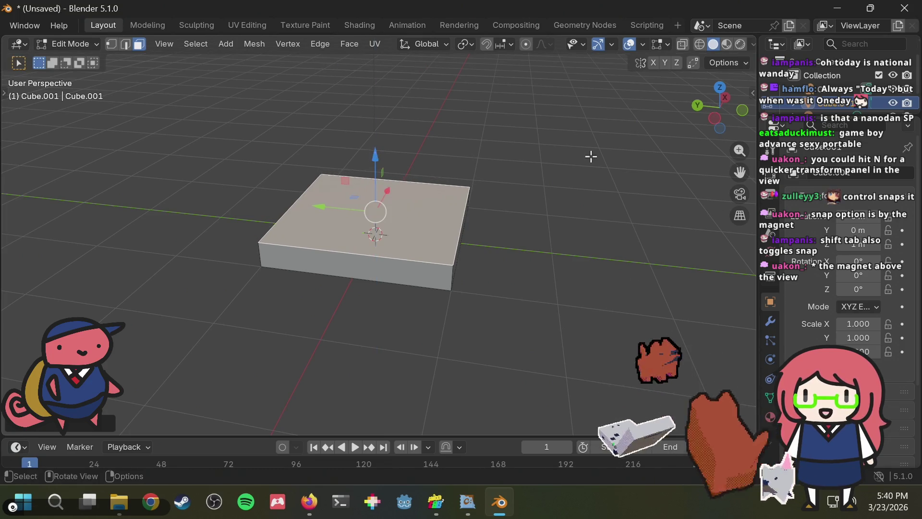
left_click(514, 157)
mouse_move(515, 157)
middle_mouse_down()
mouse_move(406, 178)
mouse_move(515, 182)
mouse_move(537, 157)
middle_mouse_up()
left_click(332, 223)
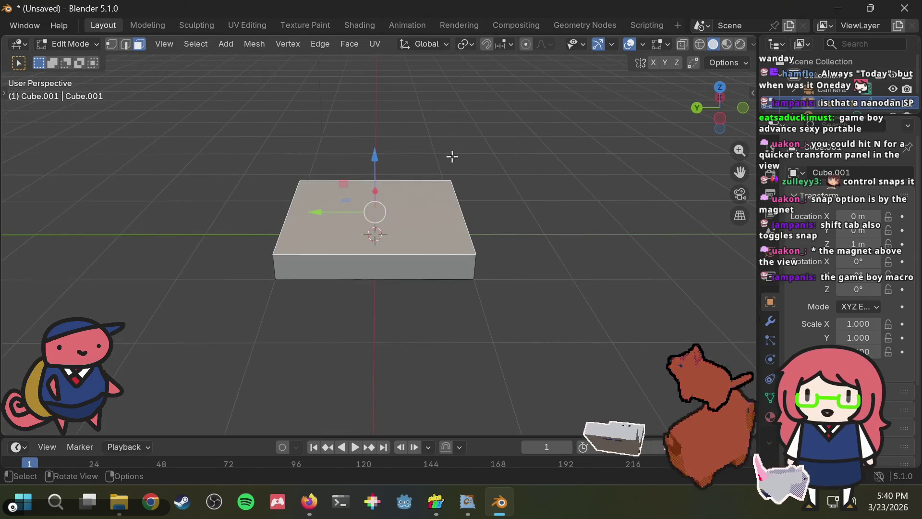
left_click(90, 46)
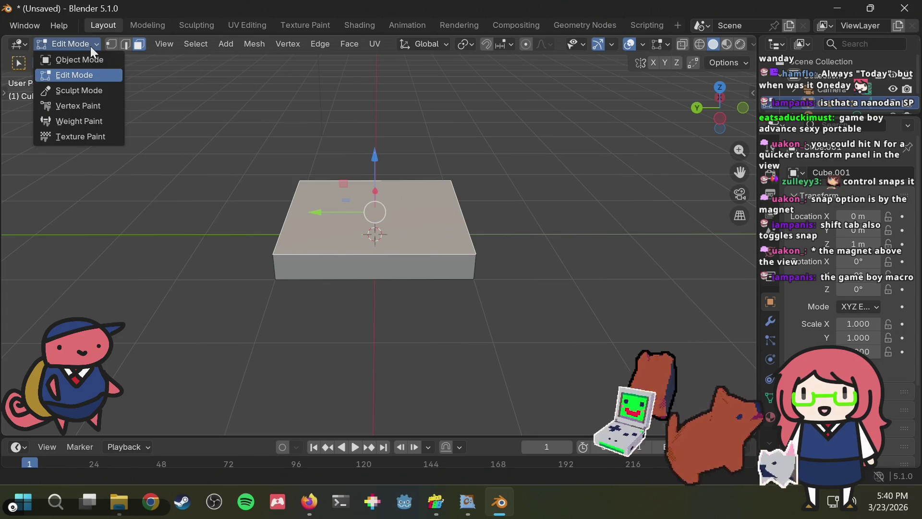
Step: Return to Object Mode and move the slab 1 m along negative Y
left_click(82, 60)
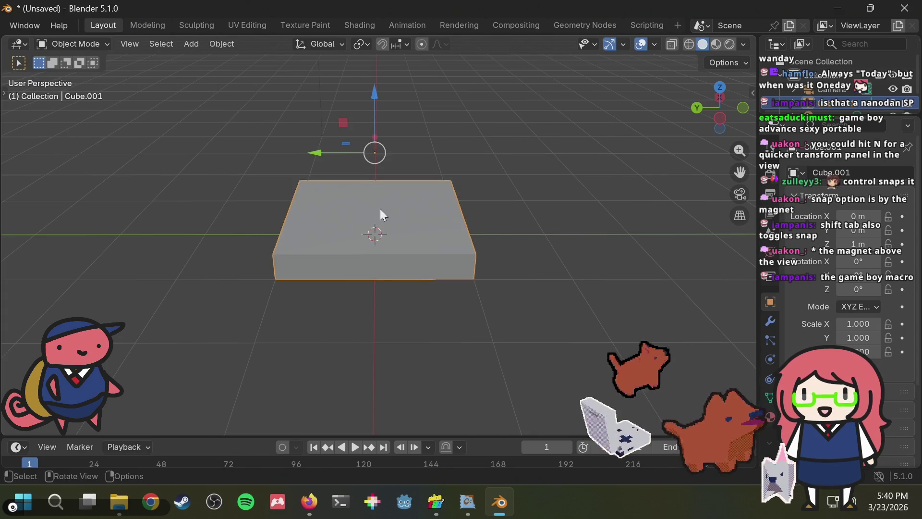
mouse_move(551, 191)
middle_mouse_down()
mouse_move(476, 188)
mouse_move(443, 158)
mouse_move(427, 175)
mouse_move(427, 195)
mouse_move(549, 195)
mouse_move(531, 188)
middle_mouse_up()
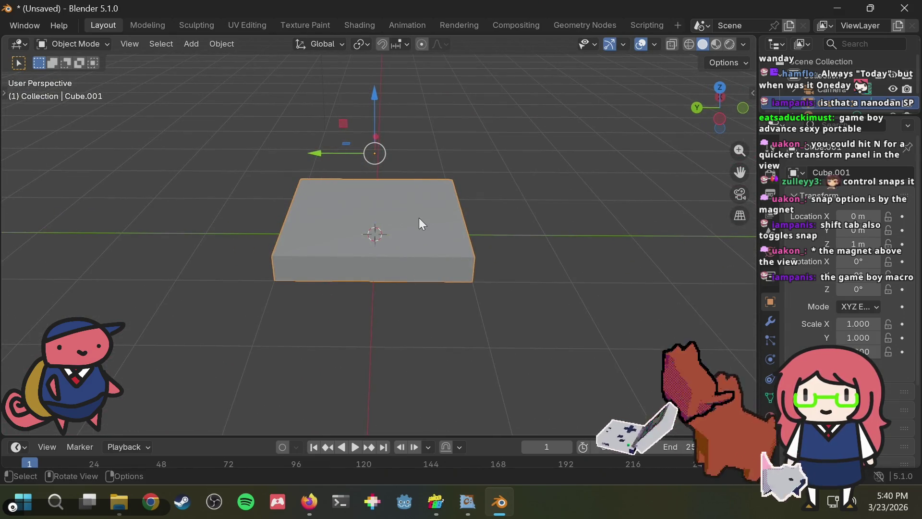
key("g")
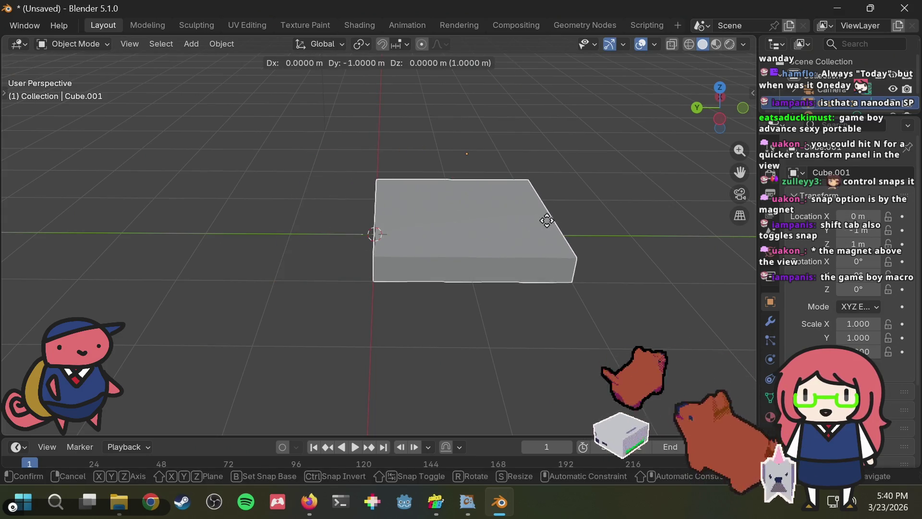
left_click(528, 224)
Step: Orbit around the slab to inspect its new position from several angles
mouse_move(578, 191)
middle_mouse_down()
mouse_move(479, 199)
mouse_move(387, 238)
middle_mouse_up()
mouse_move(435, 194)
left_mouse_down()
mouse_move(439, 218)
mouse_move(450, 187)
left_mouse_up()
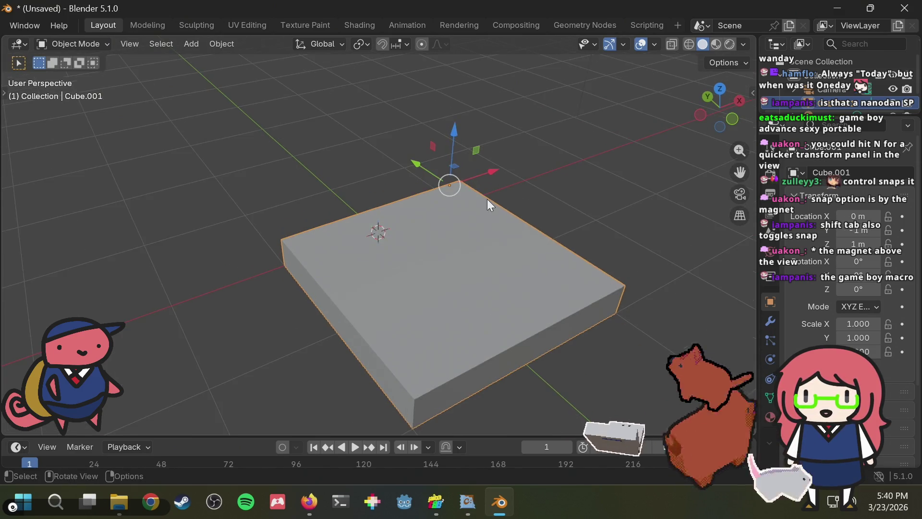
mouse_move(486, 198)
middle_mouse_down()
mouse_move(516, 148)
mouse_move(488, 111)
mouse_move(509, 190)
mouse_move(515, 177)
middle_mouse_up()
middle_click_drag(484, 212, 461, 267)
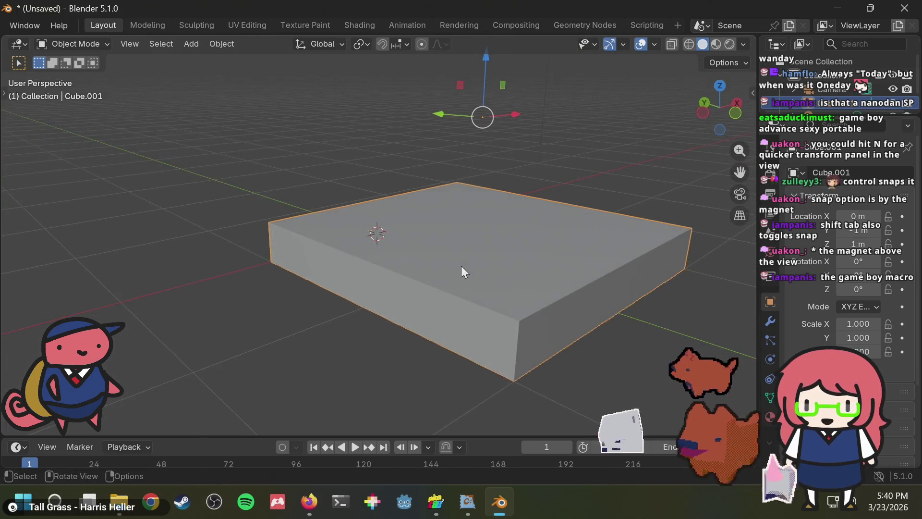
middle_click_drag(483, 85, 493, 143)
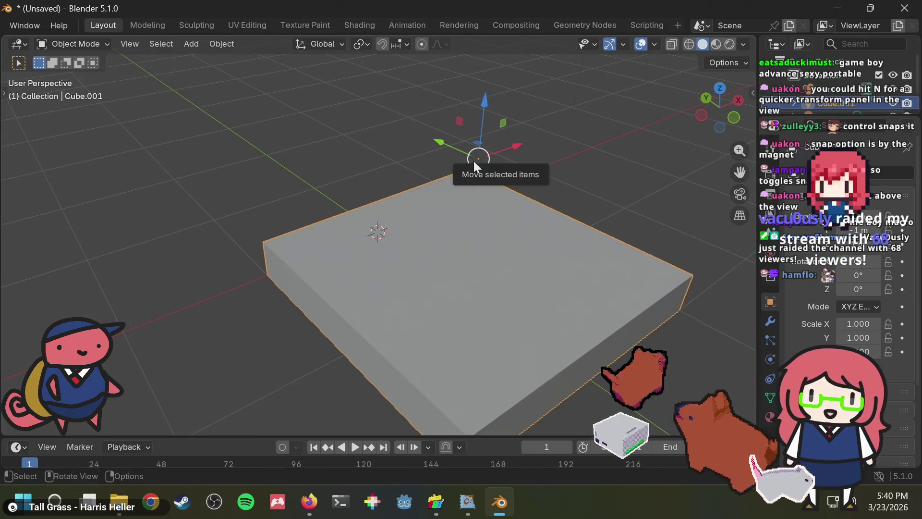
mouse_move(560, 154)
middle_mouse_down()
mouse_move(543, 167)
mouse_move(512, 141)
mouse_move(591, 137)
middle_mouse_up()
scroll(590, 137, "down", 2)
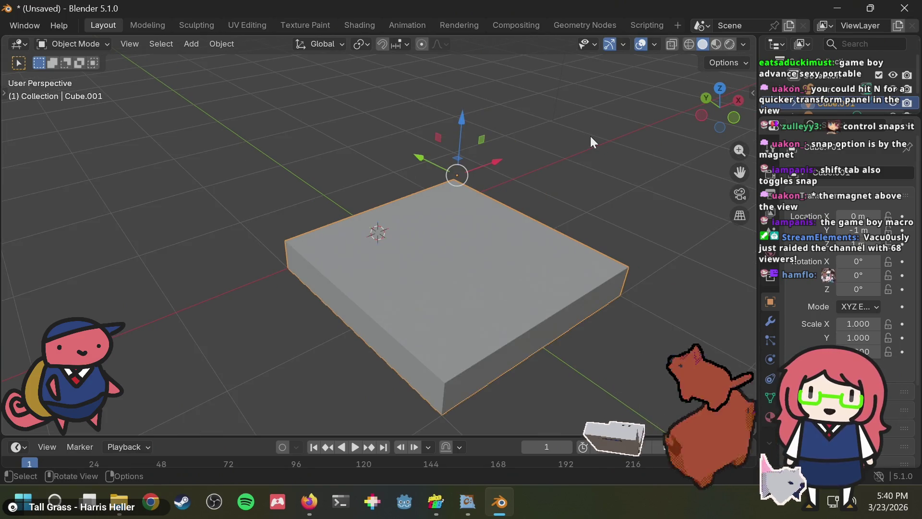
middle_click_drag(591, 137, 591, 137)
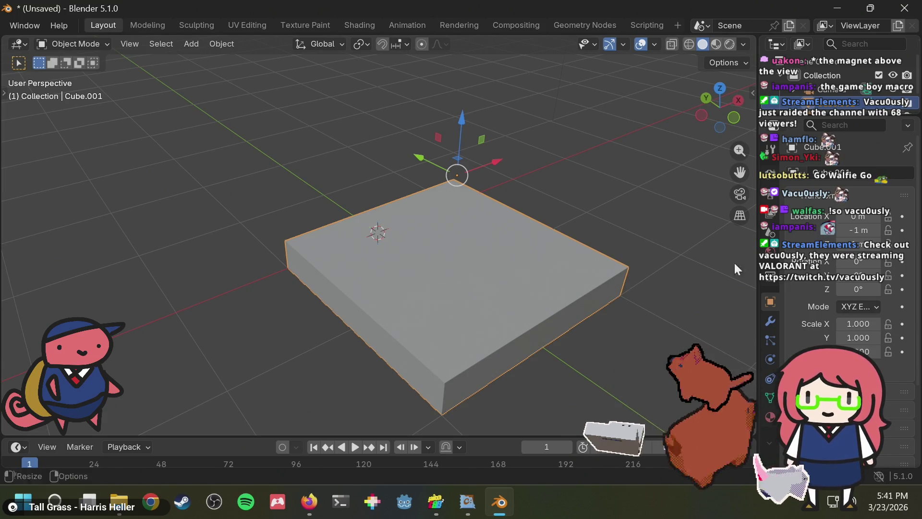
middle_click_drag(354, 282, 449, 235)
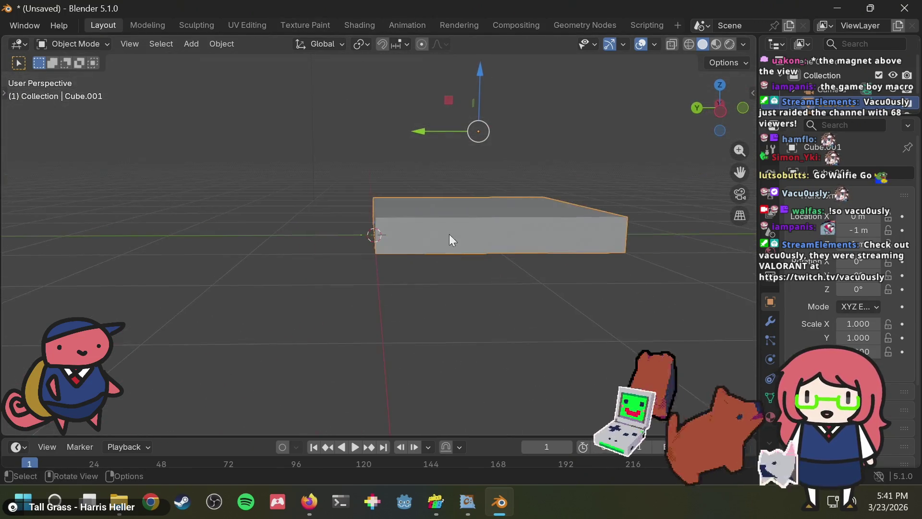
mouse_move(552, 117)
middle_mouse_down()
mouse_move(463, 168)
mouse_move(356, 167)
middle_mouse_up()
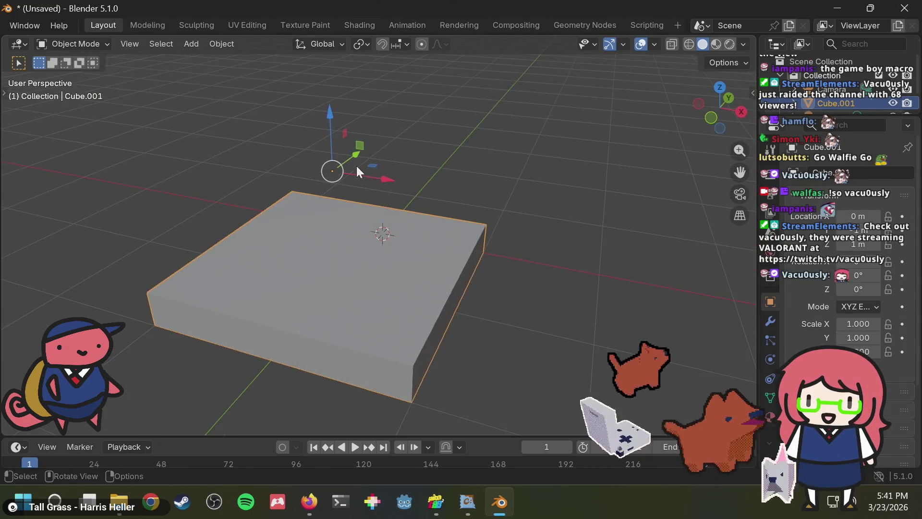
mouse_move(412, 145)
middle_mouse_down()
mouse_move(229, 144)
mouse_move(529, 233)
mouse_move(604, 177)
mouse_move(553, 111)
mouse_move(508, 135)
middle_mouse_up()
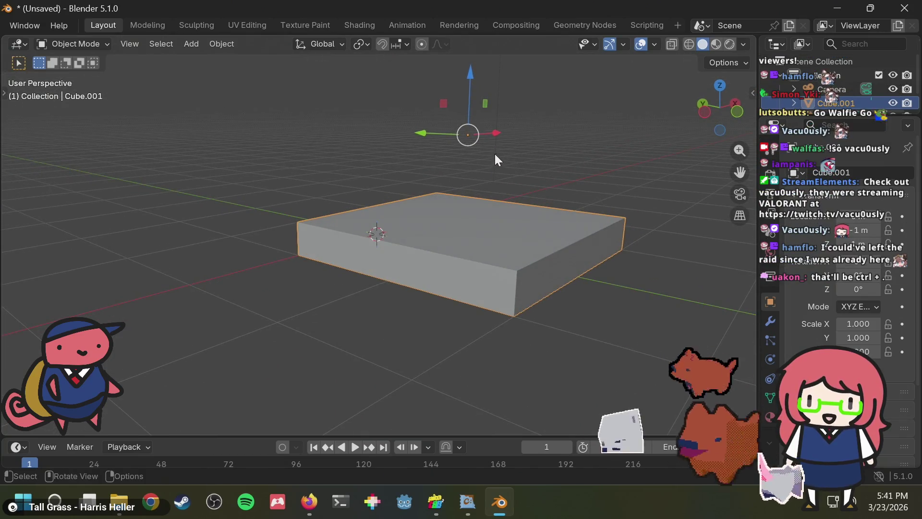
key("ctrl")
mouse_move(460, 186)
middle_mouse_down()
mouse_move(442, 157)
mouse_move(436, 177)
middle_mouse_up()
left_click_drag(472, 111, 470, 209)
mouse_move(470, 209)
middle_mouse_down()
mouse_move(548, 103)
mouse_move(535, 137)
middle_mouse_up()
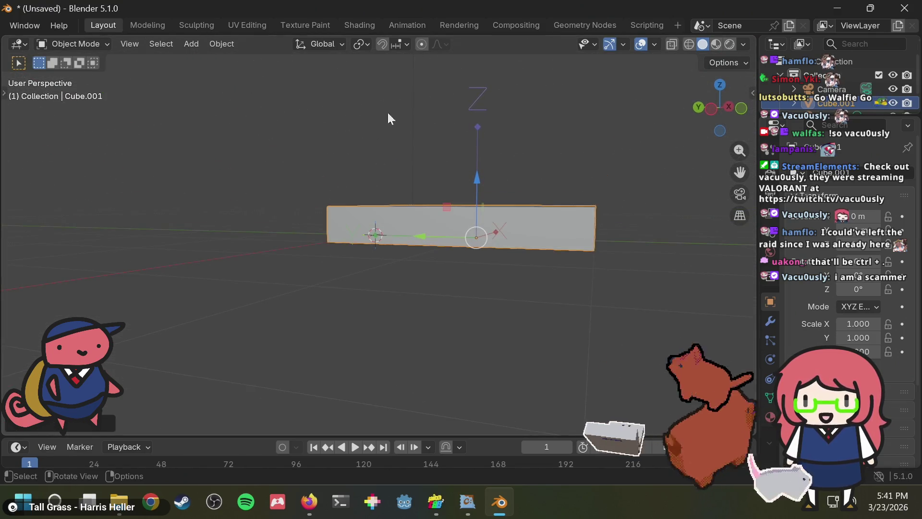
left_click(563, 109)
mouse_move(563, 109)
middle_mouse_down()
mouse_move(496, 175)
mouse_move(469, 181)
mouse_move(543, 94)
middle_mouse_up()
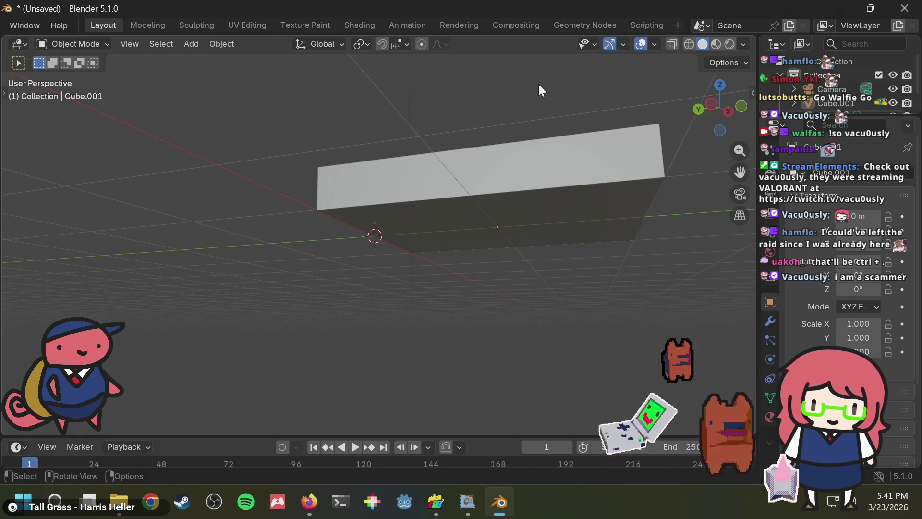
middle_click_drag(525, 114, 450, 205)
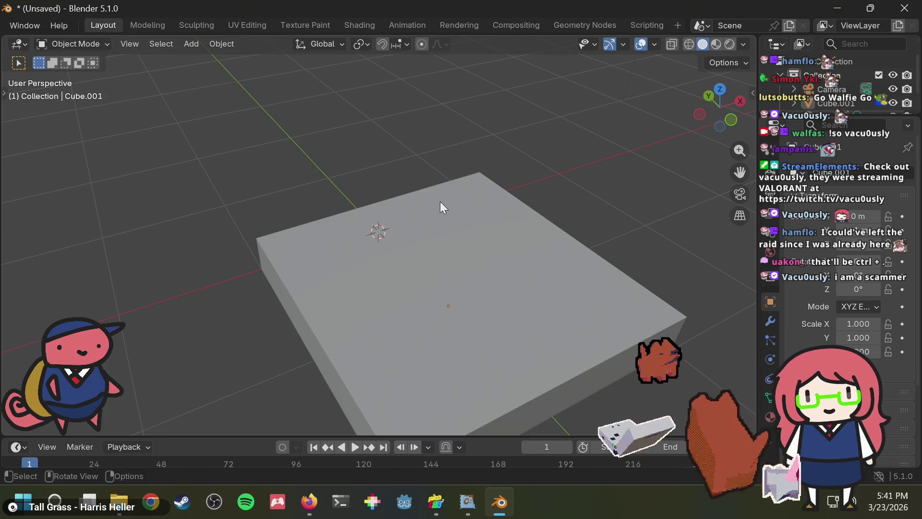
mouse_move(377, 100)
middle_mouse_down()
mouse_move(494, 408)
mouse_move(484, 57)
mouse_move(433, 83)
middle_mouse_up()
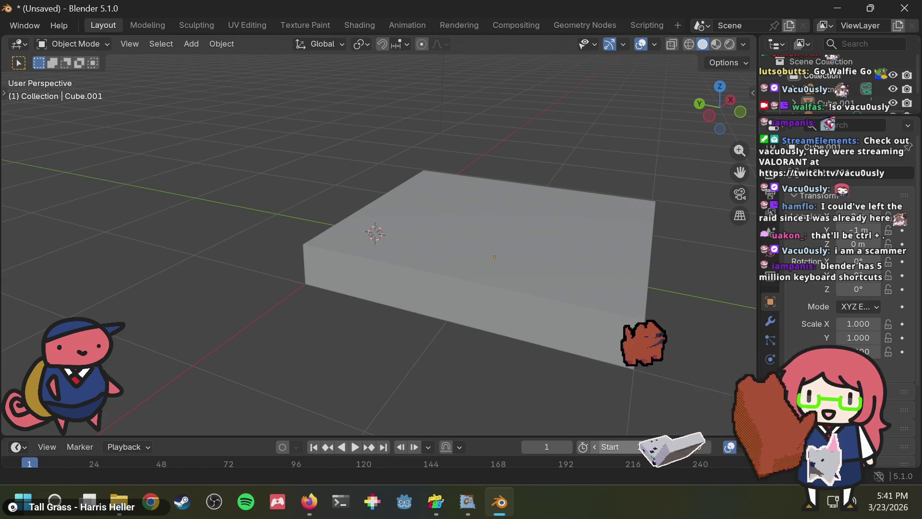
middle_click_drag(560, 150, 551, 152)
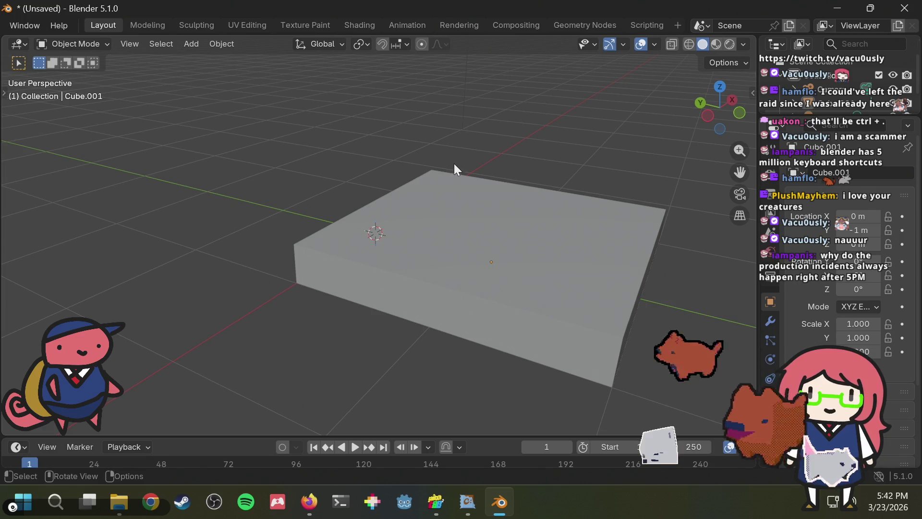
mouse_move(436, 502)
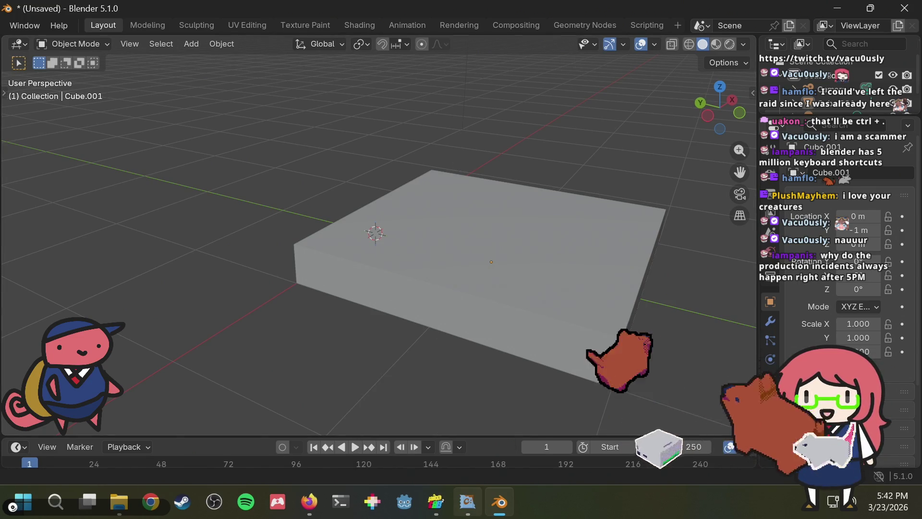
mouse_move(467, 502)
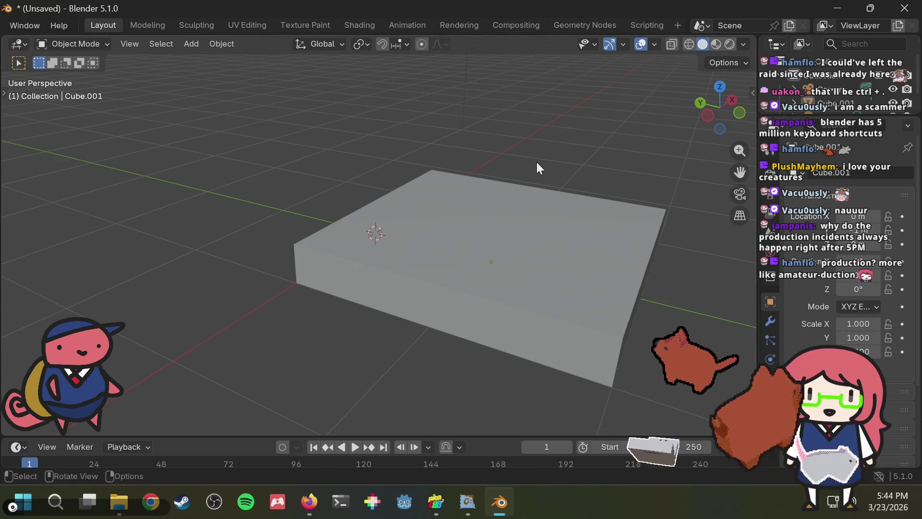
mouse_move(536, 152)
middle_mouse_down()
mouse_move(501, 161)
mouse_move(515, 128)
mouse_move(553, 130)
mouse_move(533, 147)
mouse_move(584, 151)
middle_mouse_up()
middle_click_drag(585, 157, 584, 163)
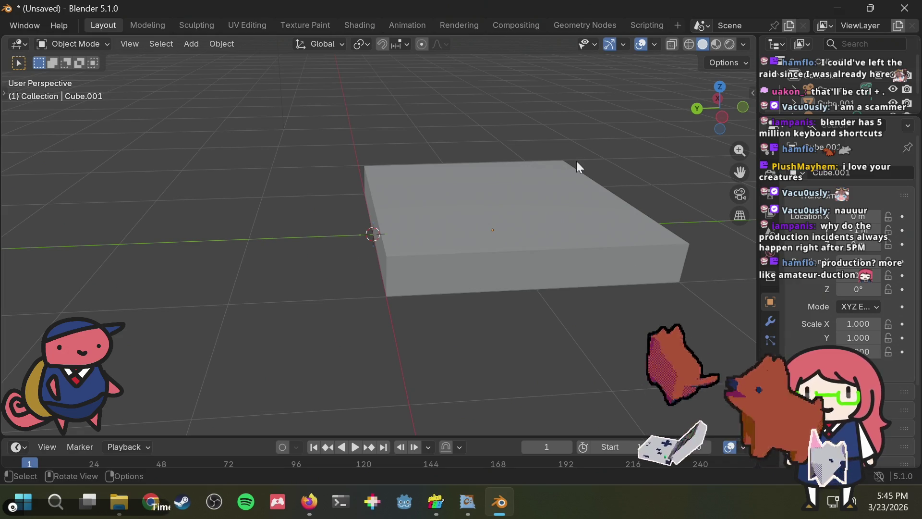
mouse_move(577, 162)
middle_mouse_down()
mouse_move(406, 187)
mouse_move(473, 167)
mouse_move(523, 179)
mouse_move(490, 154)
mouse_move(418, 195)
mouse_move(417, 214)
mouse_move(434, 234)
mouse_move(430, 201)
mouse_move(496, 205)
middle_mouse_up()
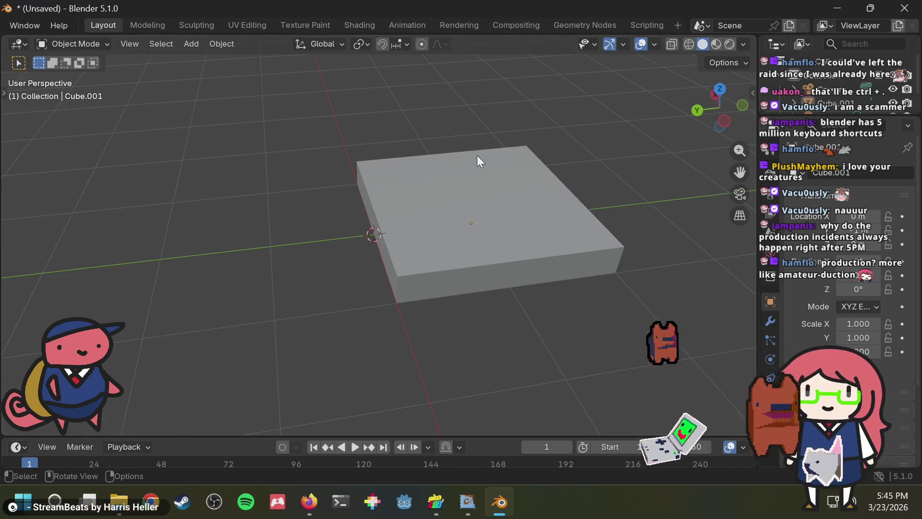
middle_click_drag(476, 155, 417, 125)
scroll(453, 188, "up", 3)
scroll(450, 180, "down", 4)
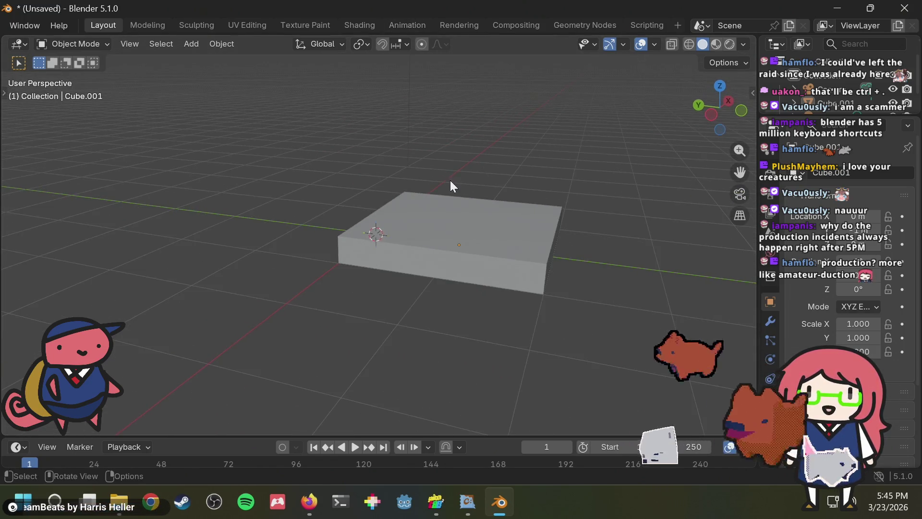
left_click(441, 224)
mouse_move(535, 175)
middle_mouse_down()
mouse_move(588, 145)
mouse_move(581, 166)
mouse_move(555, 186)
mouse_move(479, 222)
mouse_move(387, 205)
mouse_move(344, 216)
middle_mouse_up()
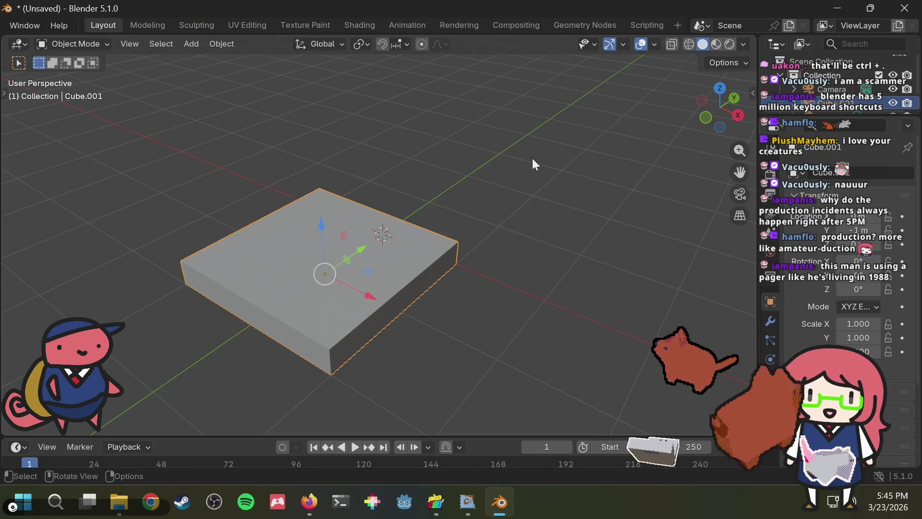
mouse_move(654, 157)
middle_mouse_down()
mouse_move(491, 170)
mouse_move(702, 157)
middle_mouse_up()
mouse_move(487, 133)
middle_mouse_down()
mouse_move(589, 144)
mouse_move(465, 165)
middle_mouse_up()
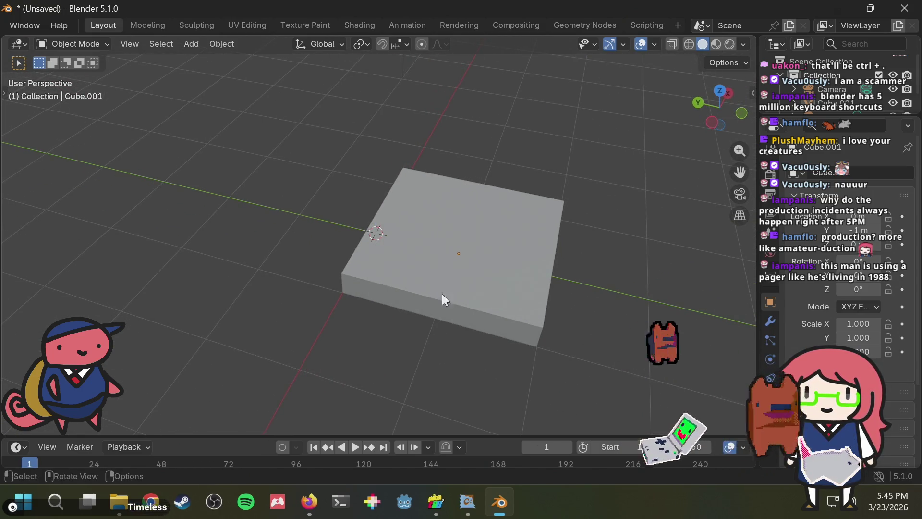
middle_click_drag(457, 229, 485, 194)
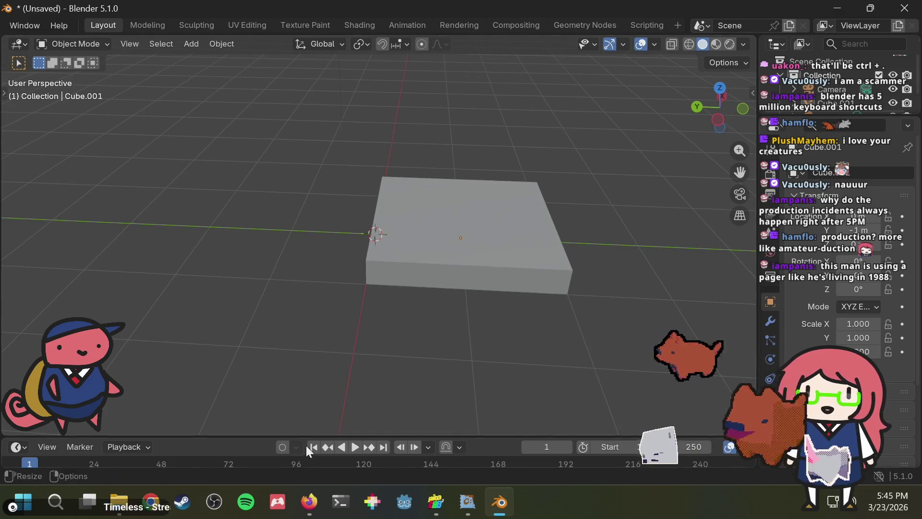
left_click(305, 497)
Step: Search for 'pagerduty' from a new Firefox tab
key("ctrl+t")
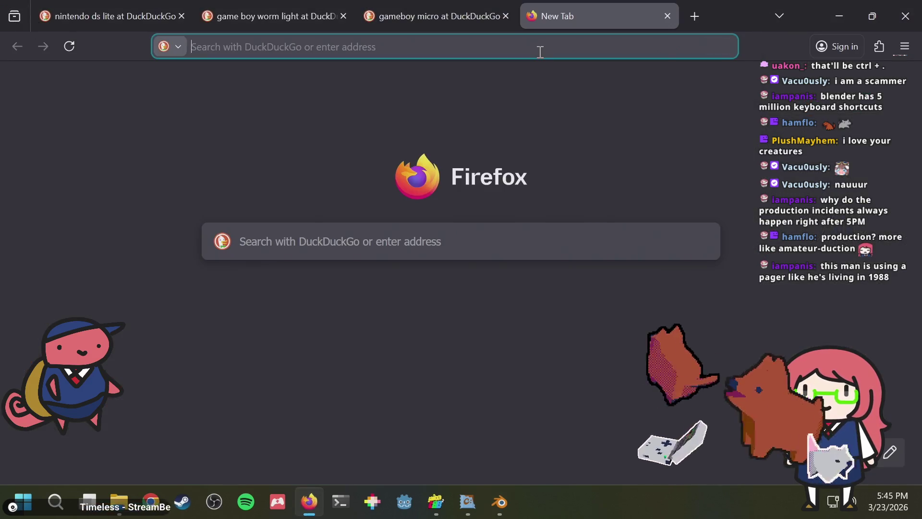
type("pagerde")
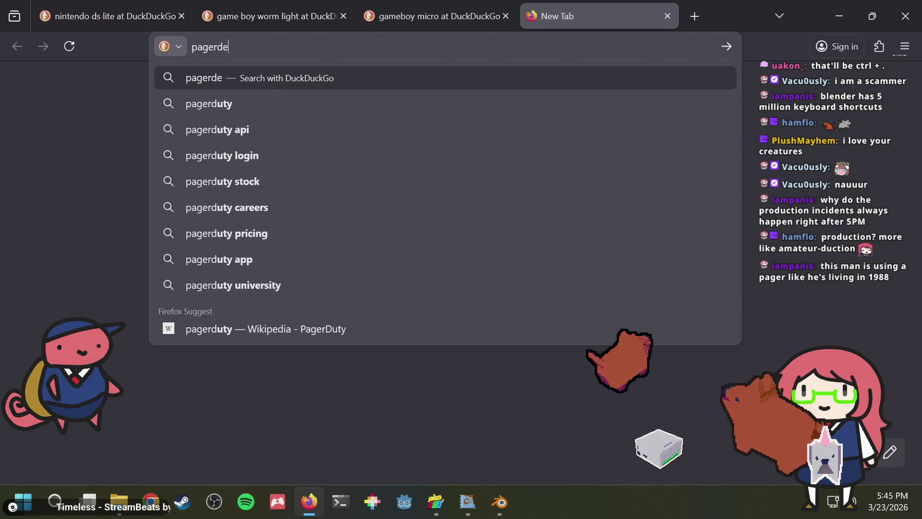
key("BackSpace")
type("uty")
key("Return")
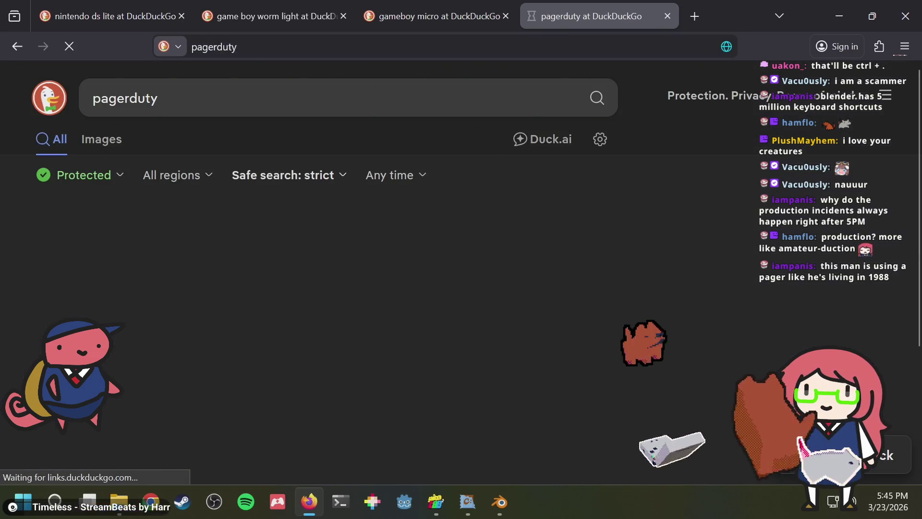
Step: Show DuckDuckGo image results for pagerduty and scroll through them
left_click(107, 140)
scroll(365, 259, "down", 5)
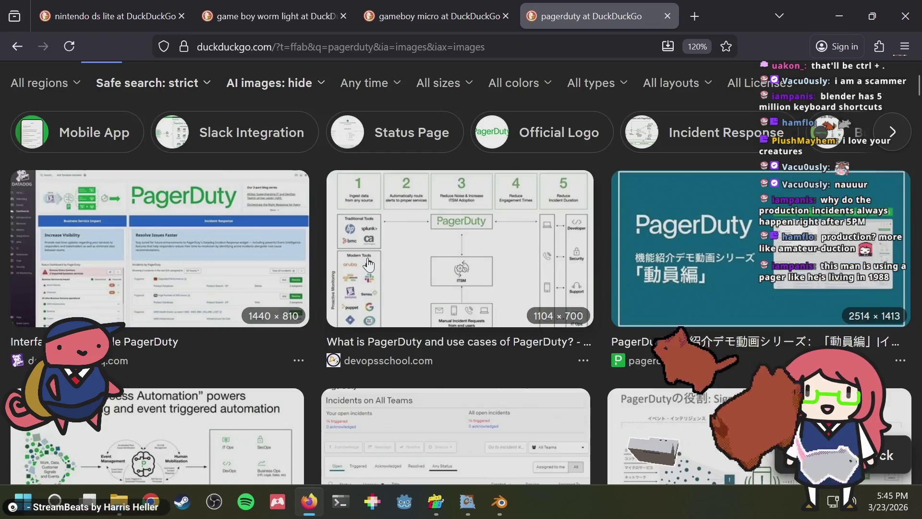
scroll(365, 250, "down", 10)
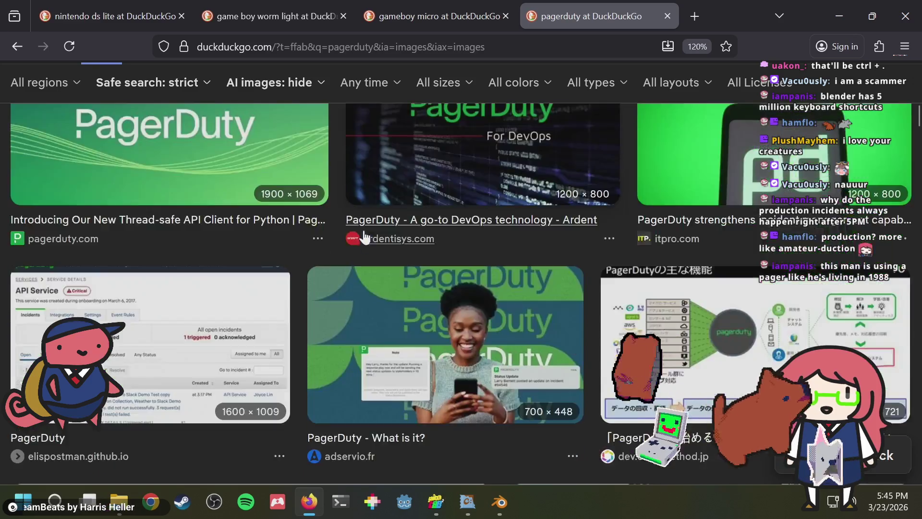
scroll(133, 231, "up", 2)
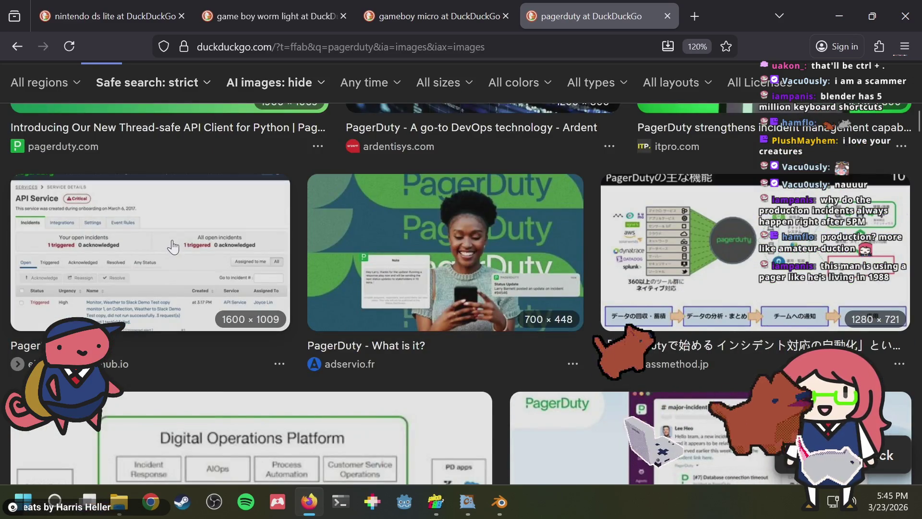
scroll(96, 231, "down", 9)
scroll(172, 240, "down", 2)
scroll(172, 238, "up", 4)
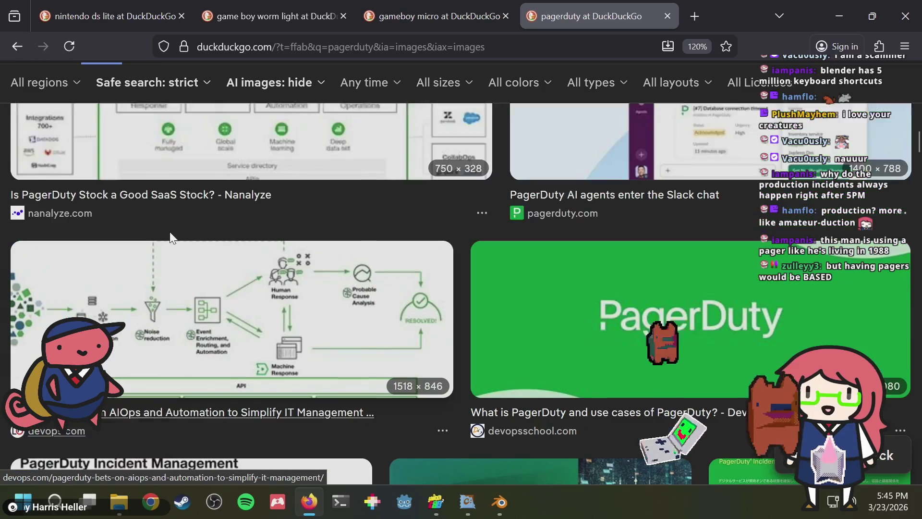
scroll(384, 236, "up", 10)
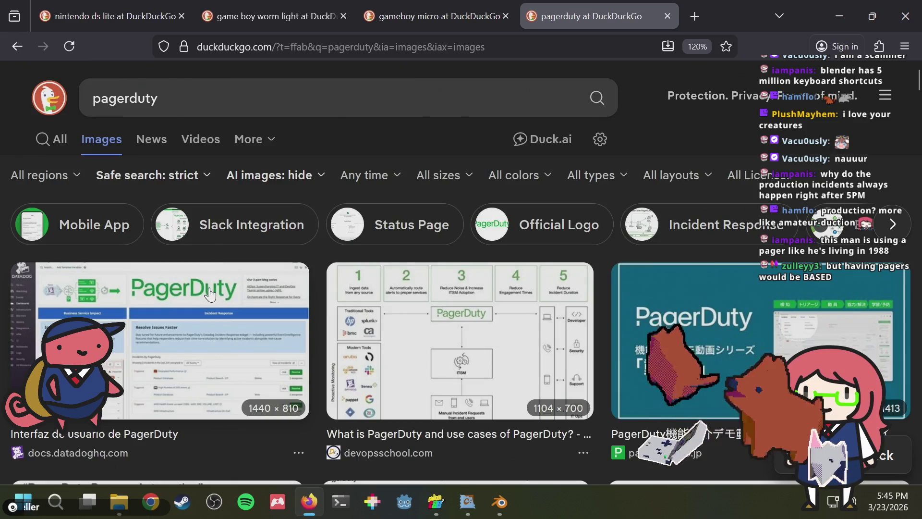
scroll(214, 288, "down", 5)
scroll(459, 282, "down", 5)
scroll(433, 265, "up", 5)
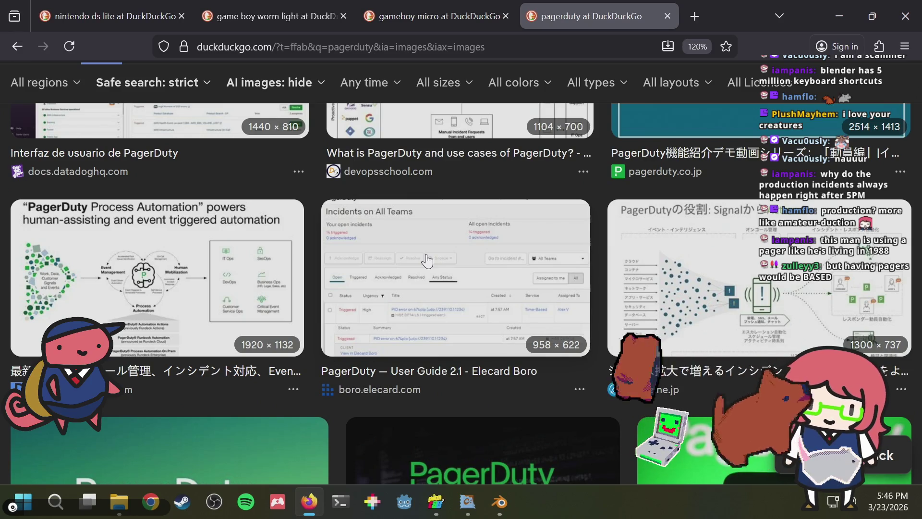
Step: Open a larger preview of the Elecard Boro PagerDuty image and scroll through it
left_click(427, 259)
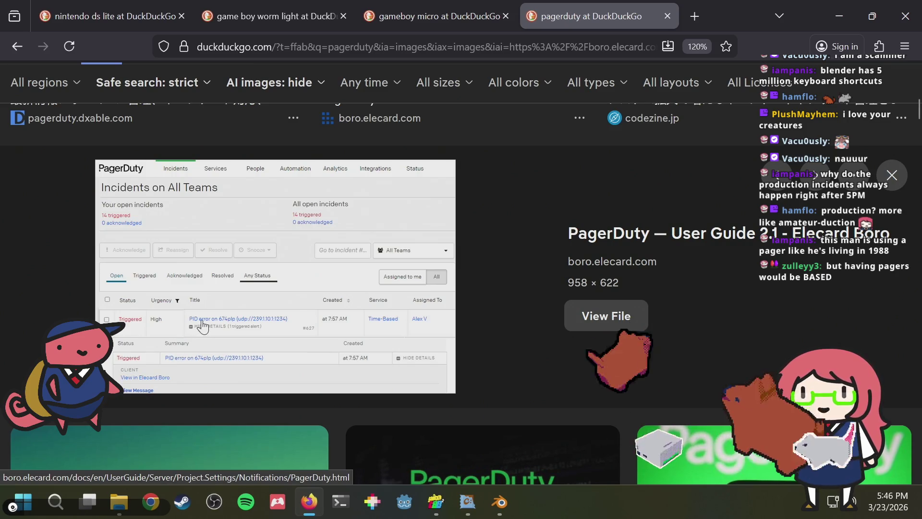
scroll(278, 305, "down", 5)
scroll(314, 302, "up", 3)
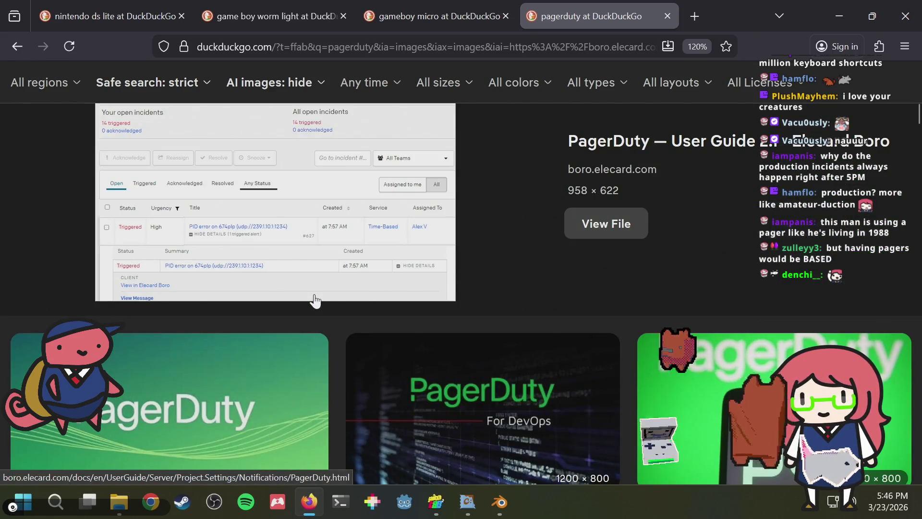
scroll(314, 302, "up", 2)
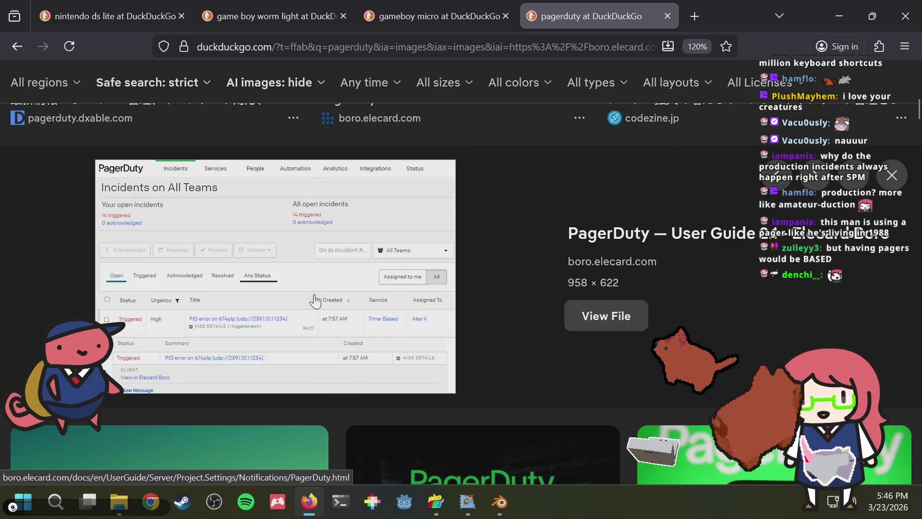
scroll(315, 301, "down", 2)
scroll(261, 290, "up", 2)
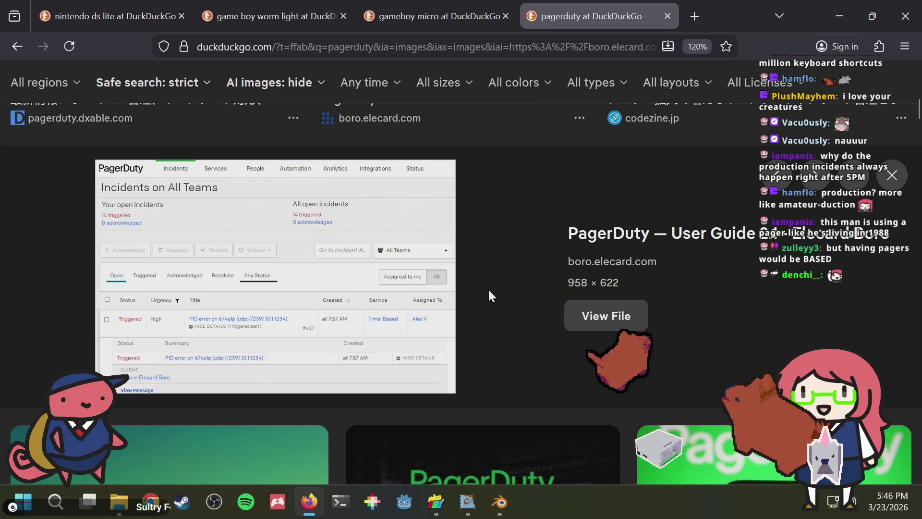
scroll(485, 286, "up", 10)
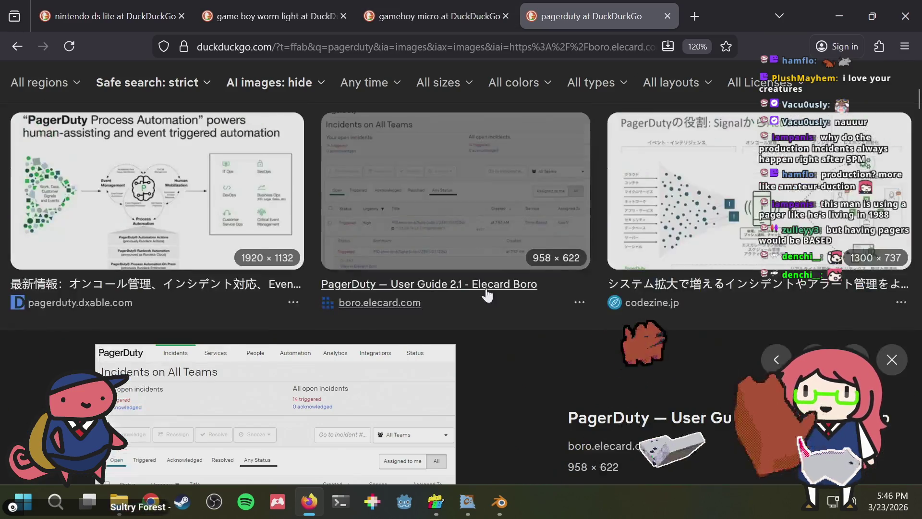
scroll(485, 292, "down", 10)
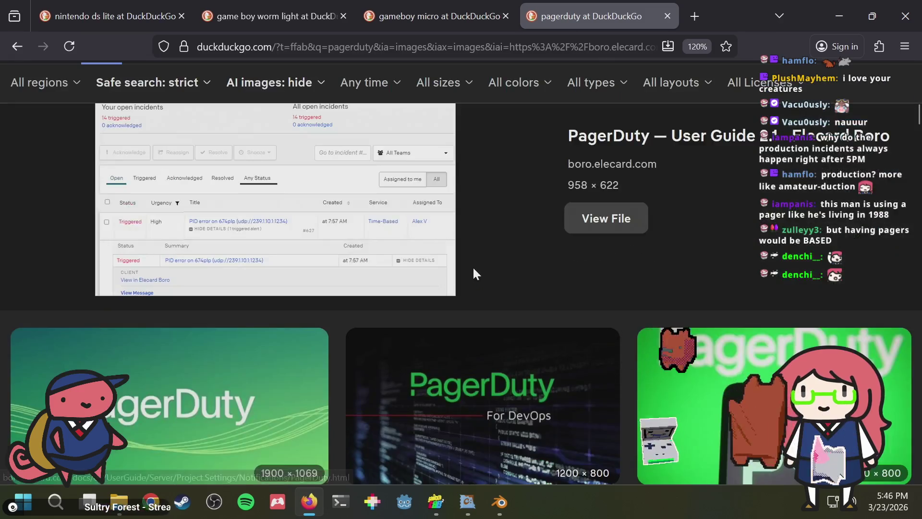
scroll(474, 274, "up", 10)
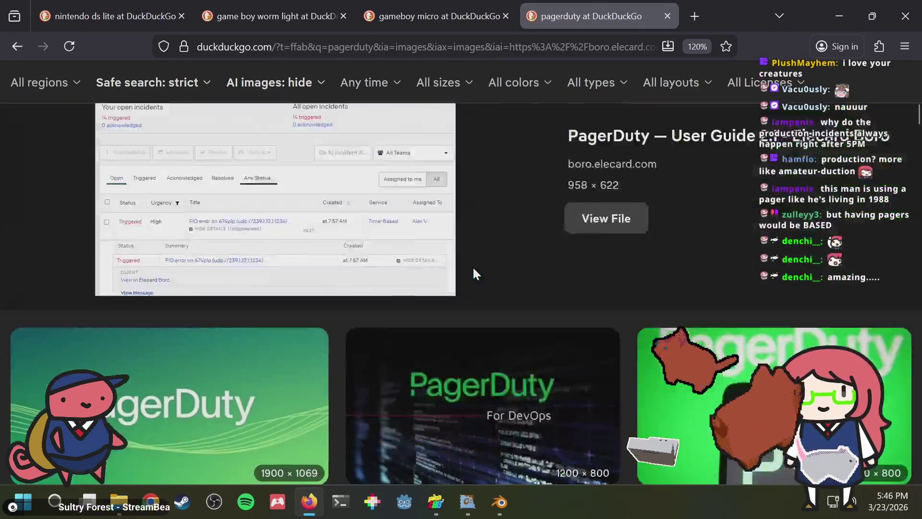
scroll(474, 274, "down", 6)
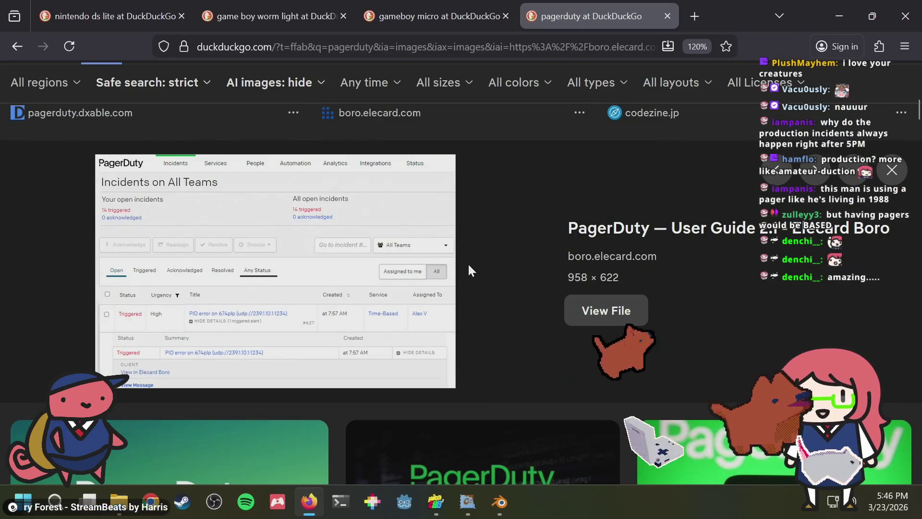
scroll(469, 267, "up", 1)
scroll(469, 267, "down", 3)
scroll(469, 266, "up", 4)
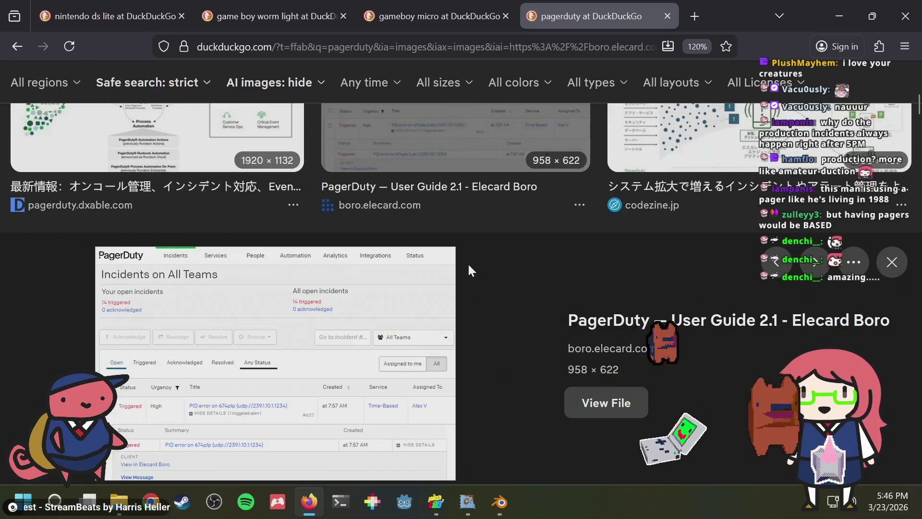
scroll(468, 265, "down", 2)
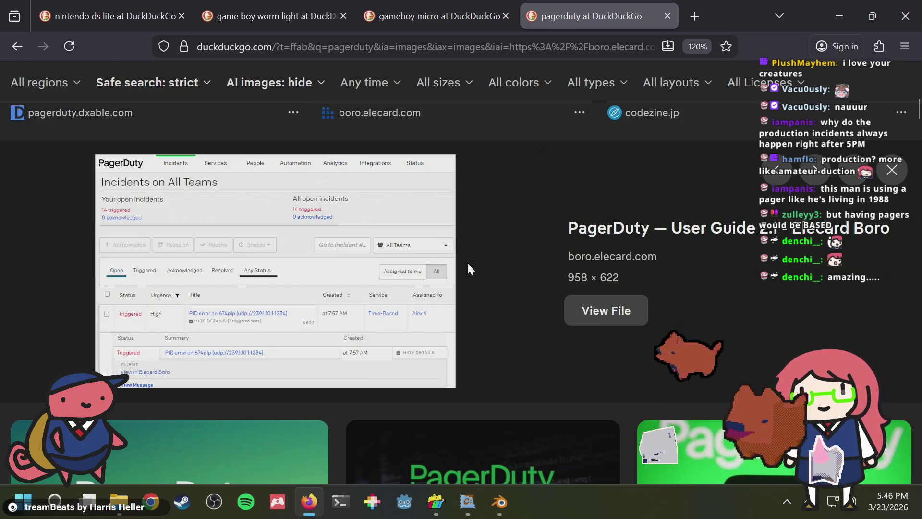
scroll(468, 265, "up", 2)
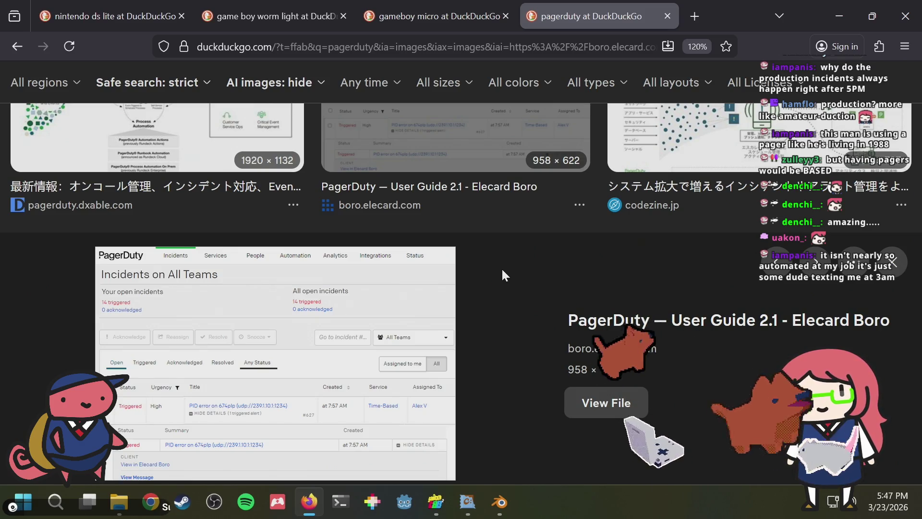
Step: Keep browsing the PagerDuty image results, then Alt+Tab back to Blender
scroll(503, 271, "down", 5)
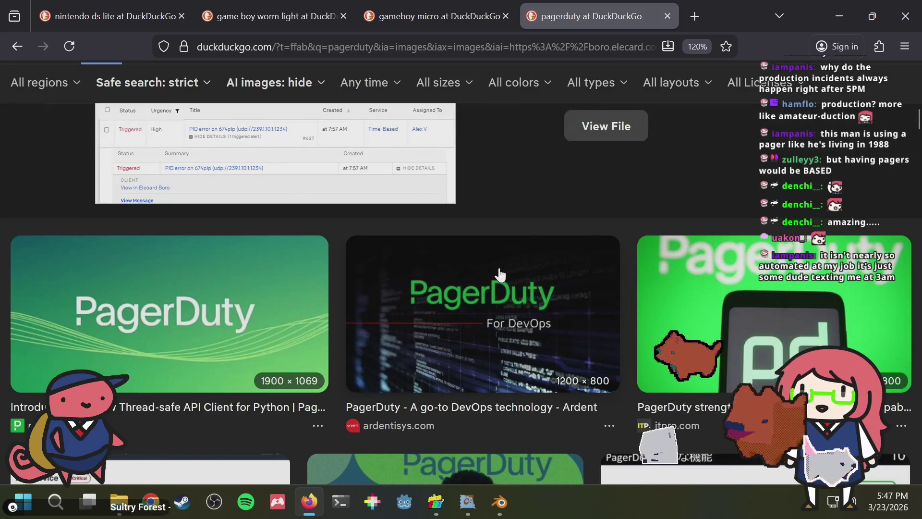
scroll(499, 274, "up", 6)
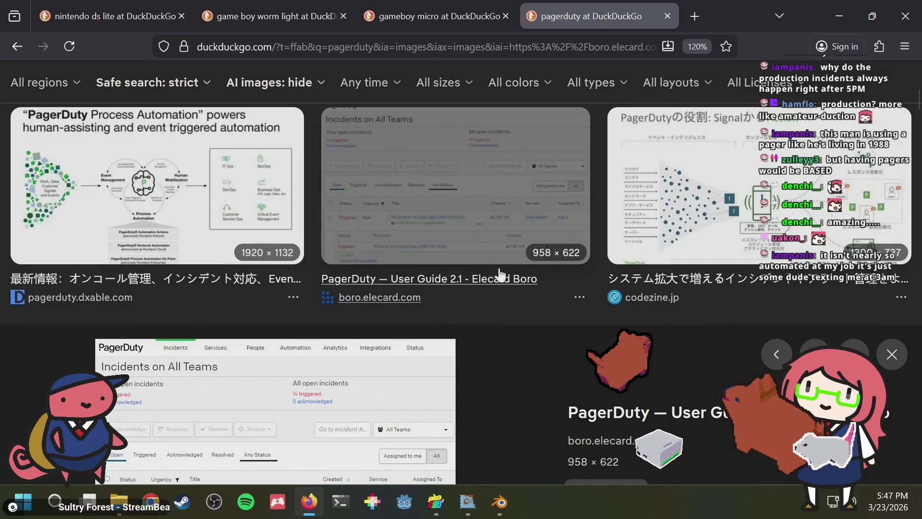
scroll(500, 273, "down", 6)
scroll(500, 273, "up", 3)
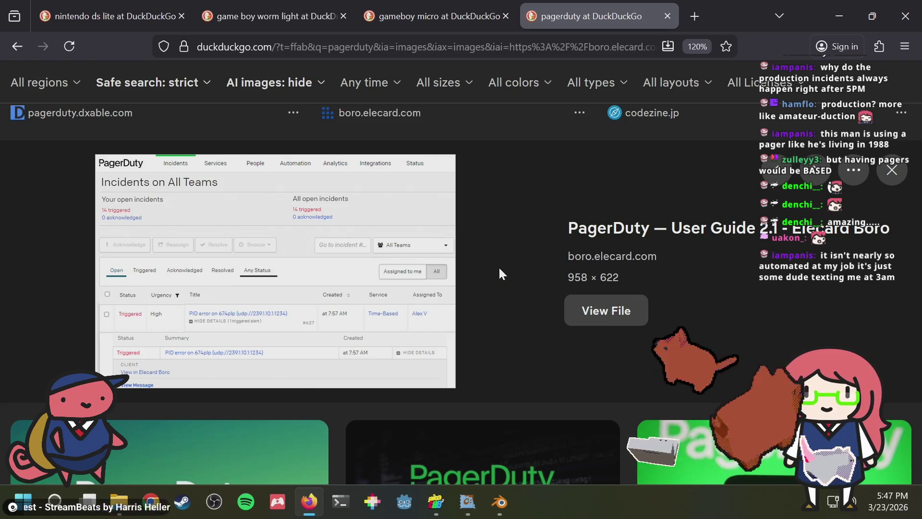
scroll(500, 269, "up", 3)
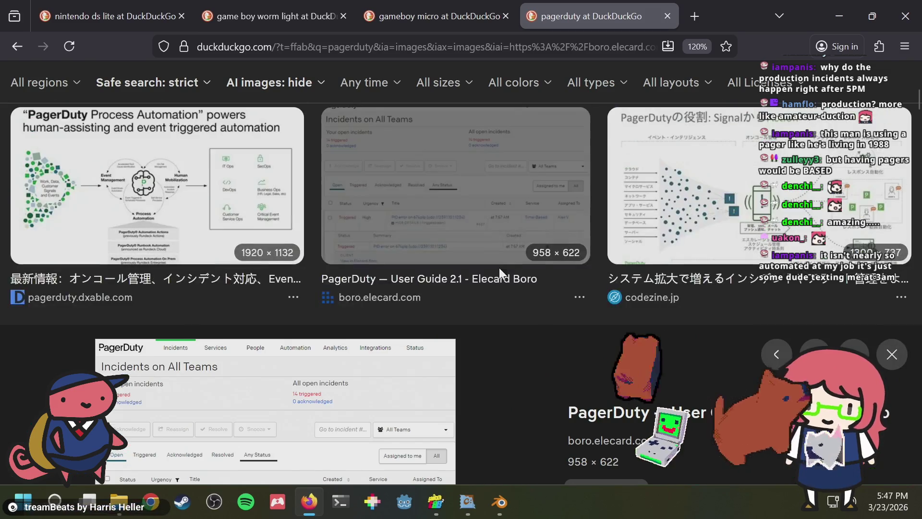
scroll(497, 269, "down", 7)
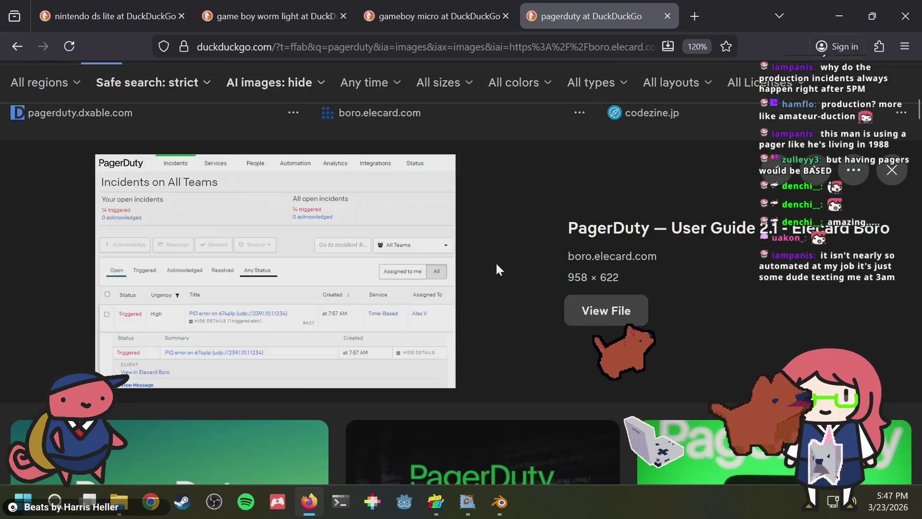
scroll(497, 269, "up", 5)
scroll(496, 265, "up", 2)
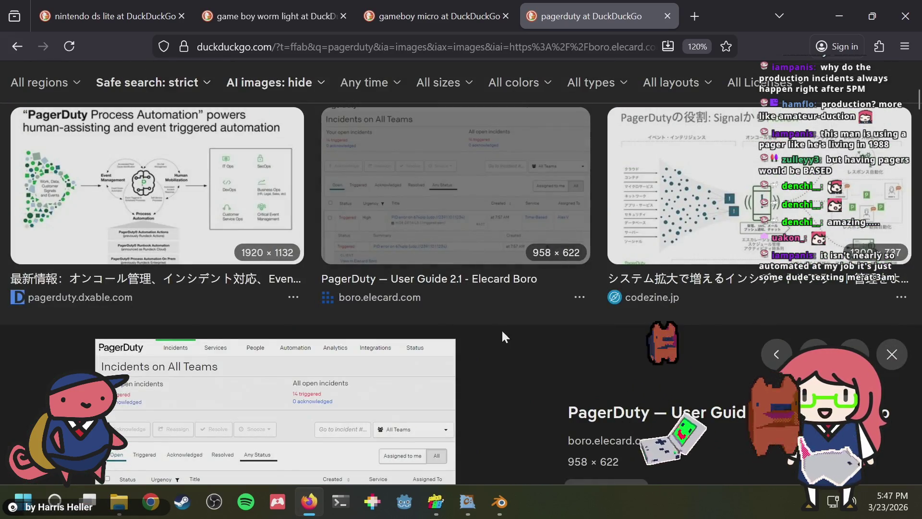
scroll(503, 343, "up", 5)
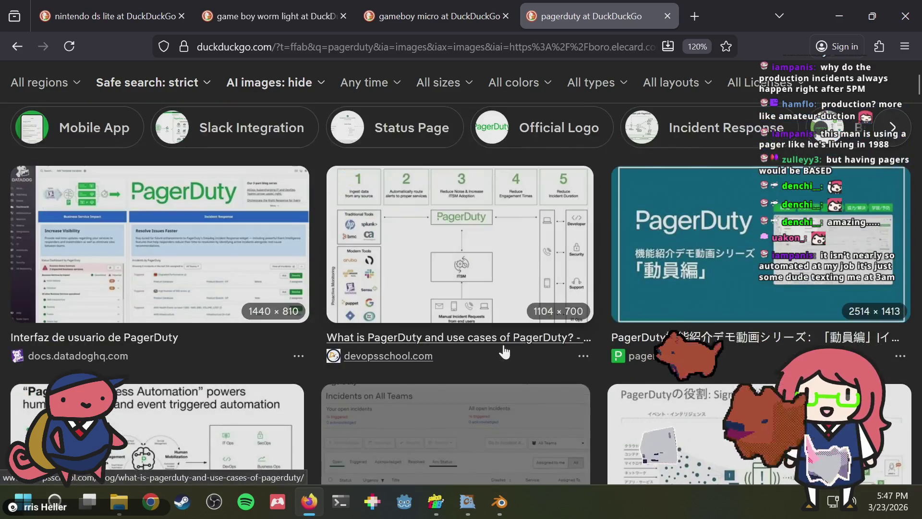
scroll(504, 346, "down", 5)
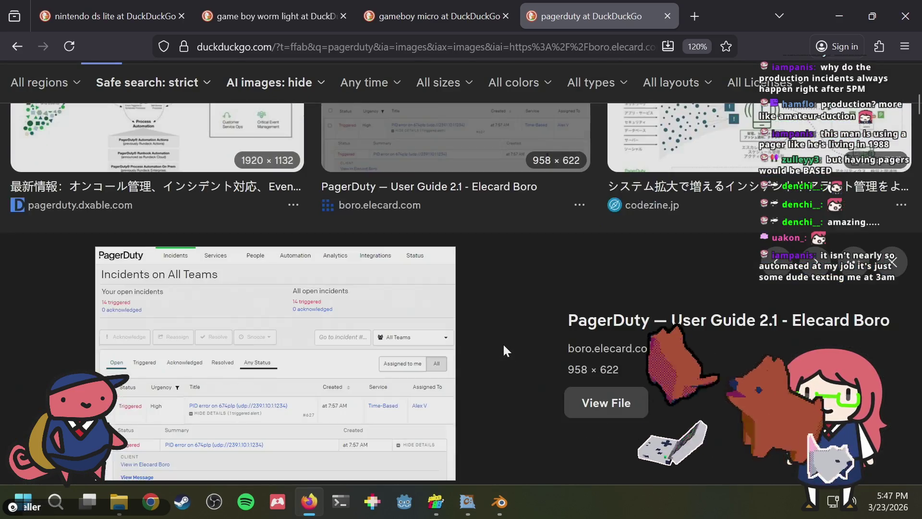
key("alt+Tab")
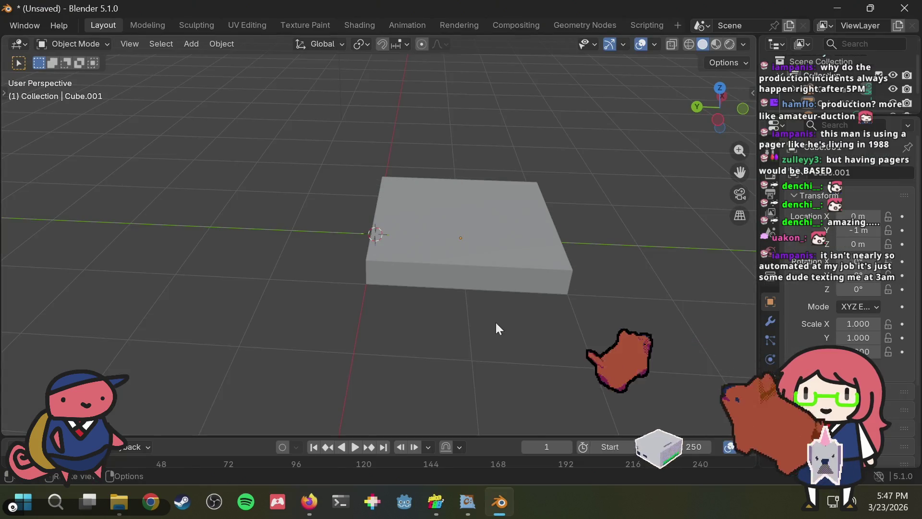
mouse_move(579, 214)
middle_mouse_down()
mouse_move(428, 232)
mouse_move(585, 204)
mouse_move(533, 207)
middle_mouse_up()
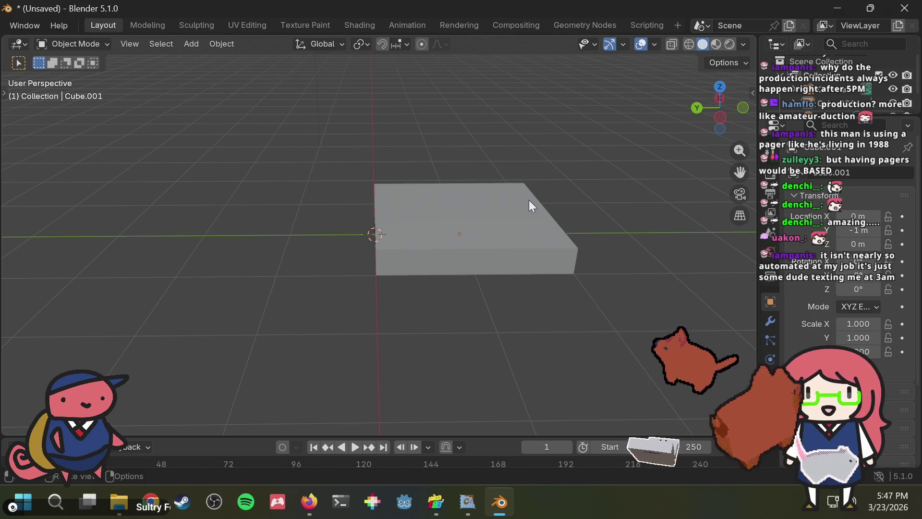
mouse_move(547, 224)
middle_mouse_down()
mouse_move(473, 248)
mouse_move(463, 233)
mouse_move(571, 206)
mouse_move(515, 206)
middle_mouse_up()
scroll(466, 237, "up", 1)
key("alt+Tab")
scroll(496, 294, "up", 2)
scroll(496, 294, "up", 3)
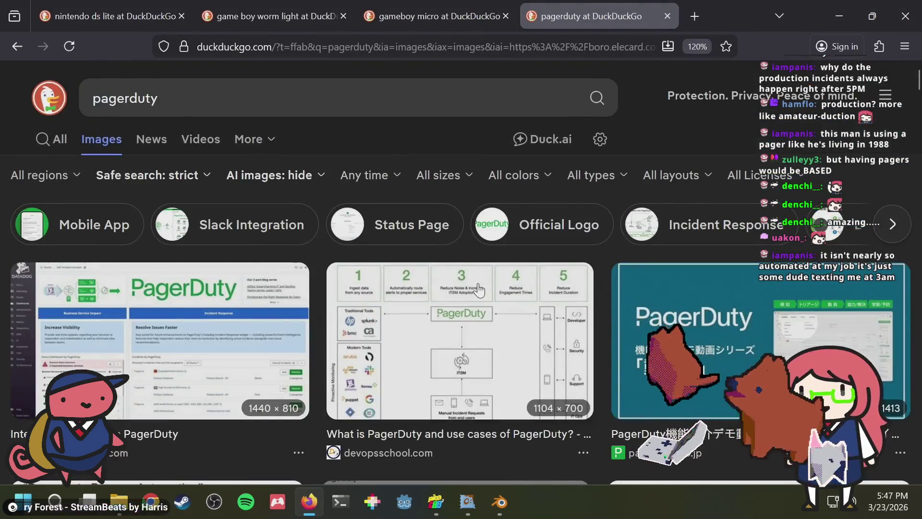
key("alt+Tab")
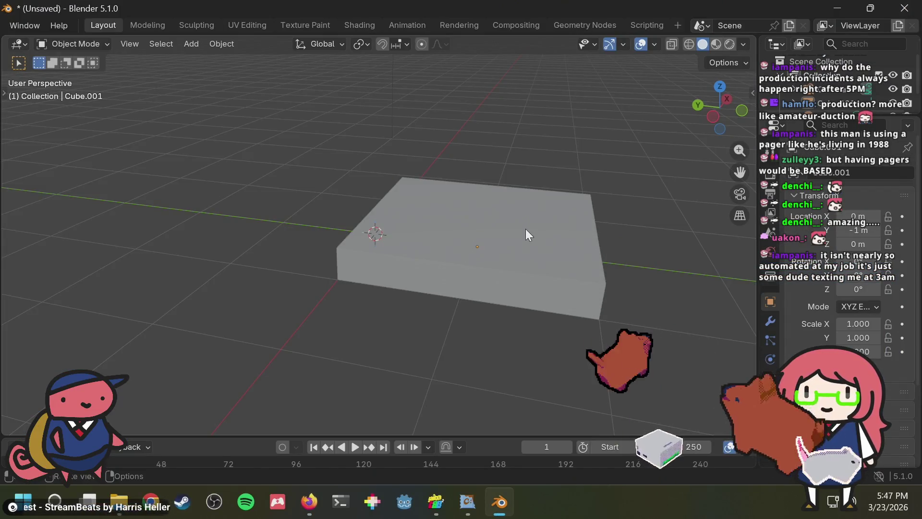
left_click(480, 204)
right_click(453, 196)
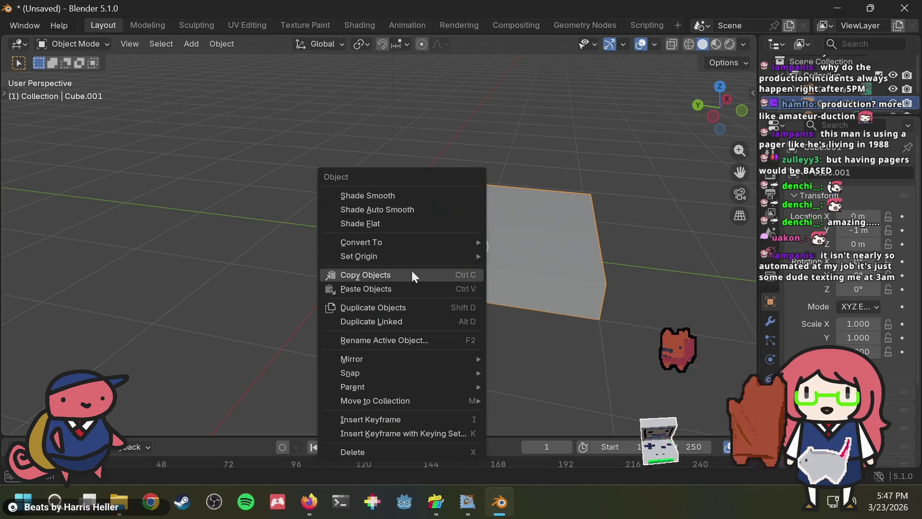
Step: Duplicate the slab as Cube.002, constrained to Z and left overlapping Cube.001
left_click(405, 306)
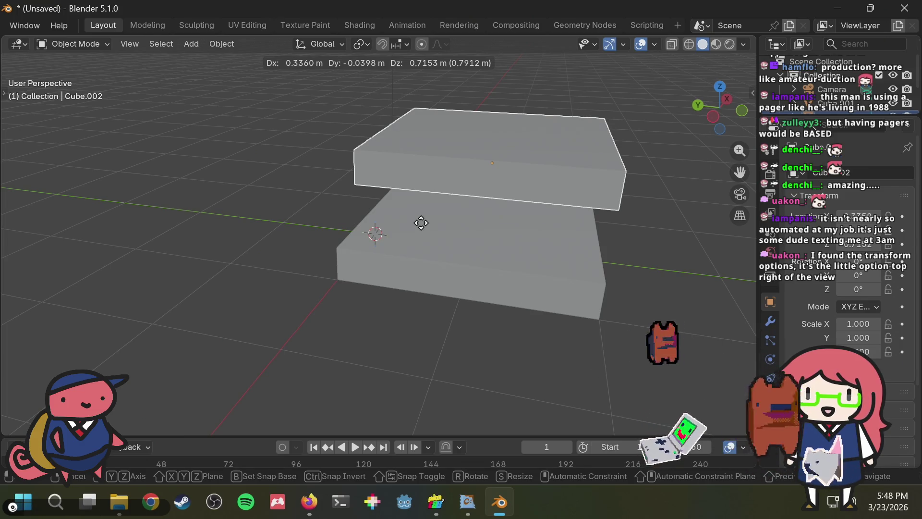
key("z")
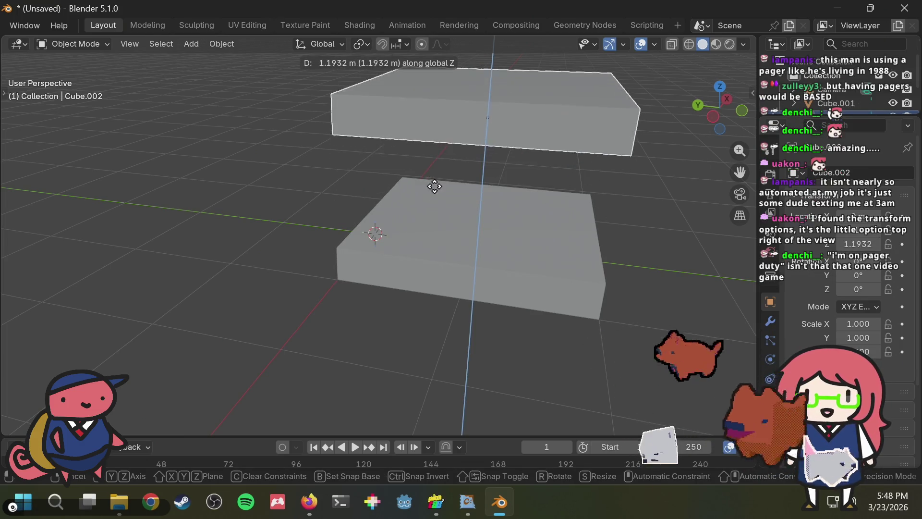
left_click(419, 305)
mouse_move(420, 305)
middle_mouse_down()
mouse_move(431, 246)
mouse_move(497, 235)
middle_mouse_up()
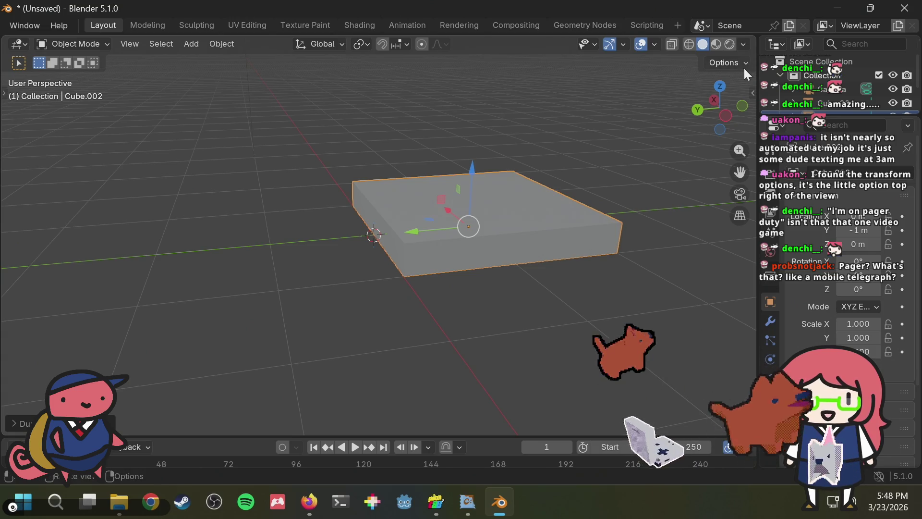
left_click(737, 63)
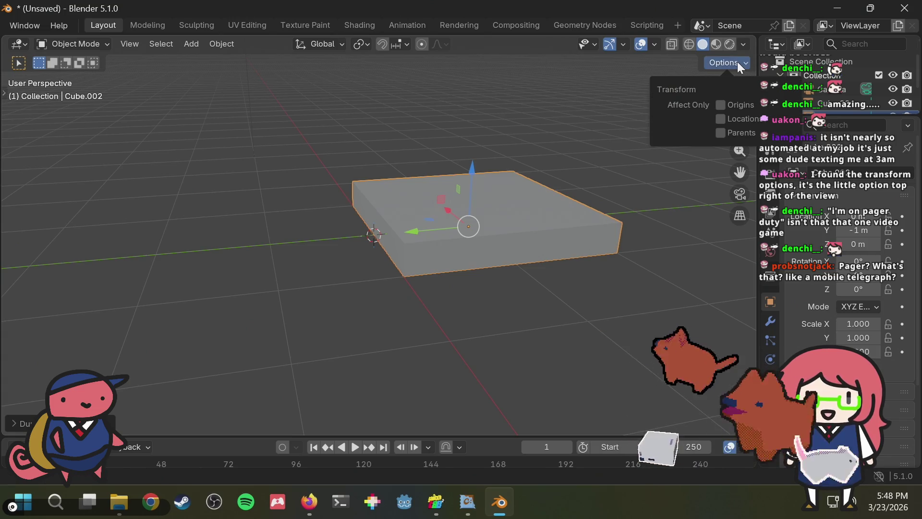
left_click(703, 27)
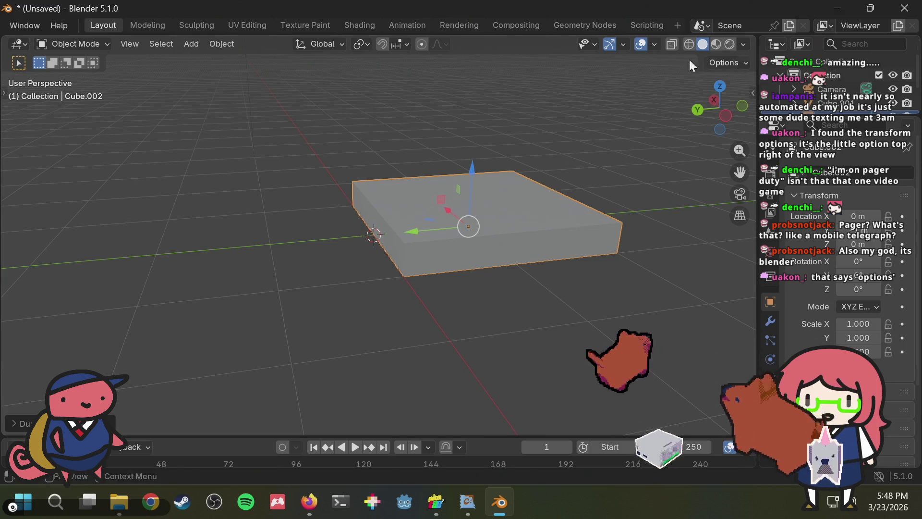
left_click(720, 63)
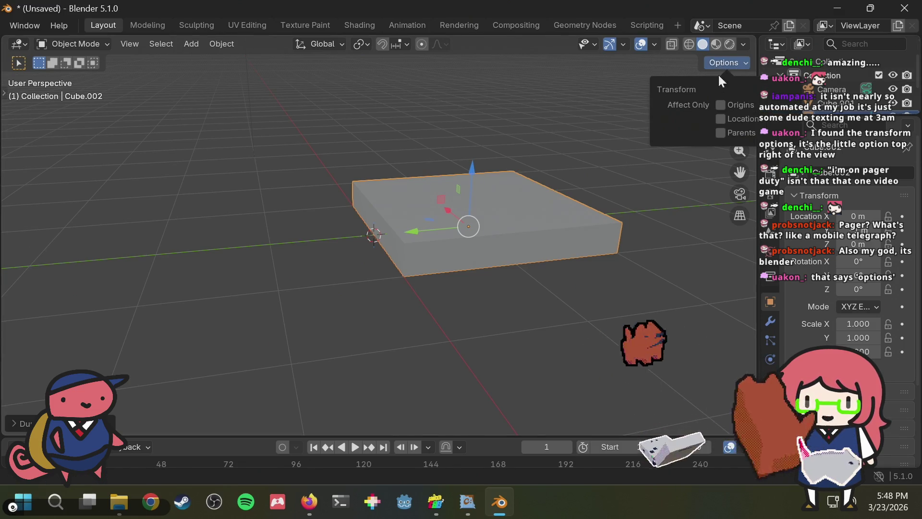
left_click(723, 105)
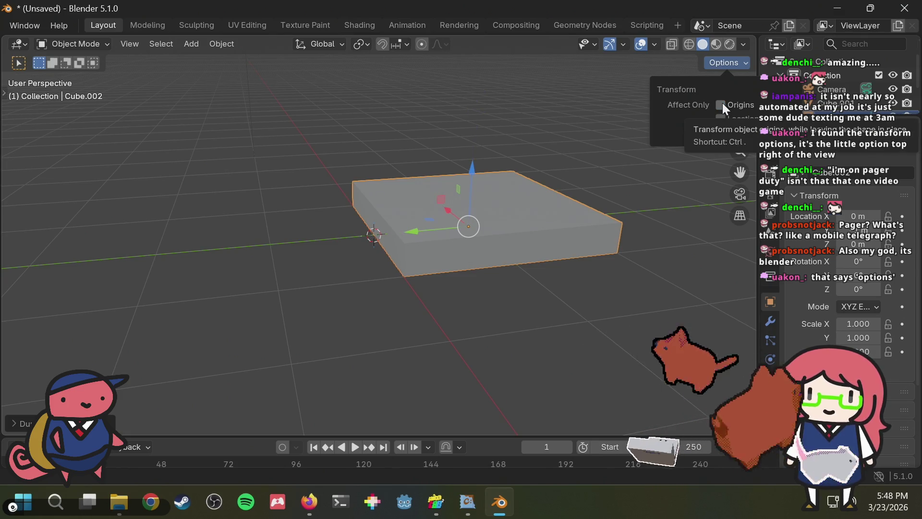
left_click(729, 65)
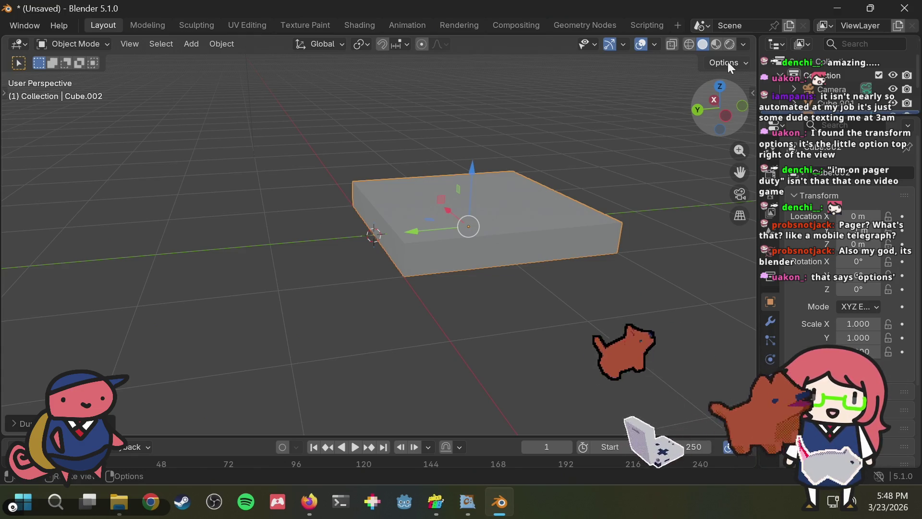
left_click_drag(629, 117, 508, 122)
Step: Reselect the slab Cube.002, trying a move across the grid and cancelling it
middle_click_drag(542, 126, 373, 160)
scroll(373, 159, "down", 3)
scroll(373, 160, "up", 3)
mouse_move(373, 214)
middle_mouse_down()
mouse_move(438, 185)
mouse_move(495, 187)
mouse_move(520, 175)
mouse_move(537, 183)
mouse_move(546, 119)
mouse_move(432, 246)
middle_mouse_up()
left_click(489, 201)
left_click_drag(433, 306, 498, 200)
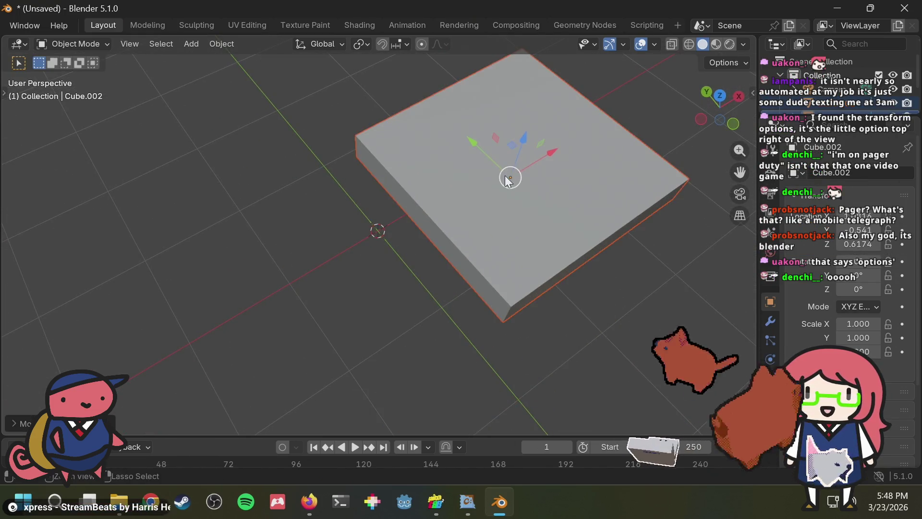
right_click(508, 179)
Step: Move Cube.002, undo back to X 0, Y -1 m, Z 0, then lift it to Z 0.9261 m
mouse_move(508, 179)
middle_mouse_down()
mouse_move(601, 114)
mouse_move(606, 121)
mouse_move(591, 119)
mouse_move(581, 99)
middle_mouse_up()
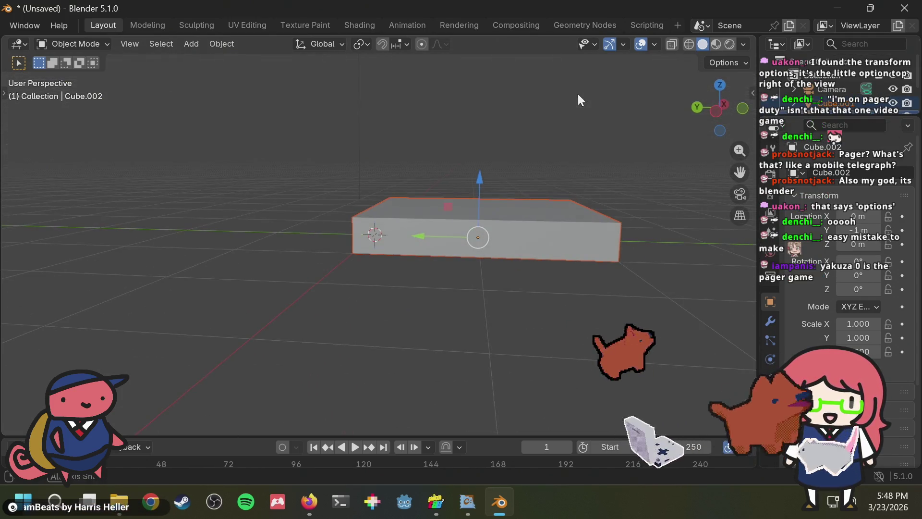
middle_click_drag(535, 154, 496, 194)
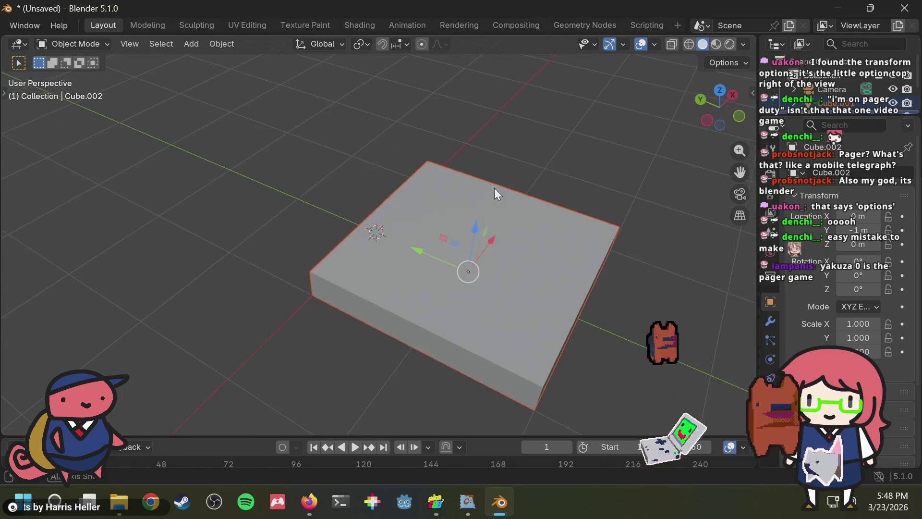
mouse_move(547, 160)
middle_mouse_down()
mouse_move(555, 158)
mouse_move(469, 173)
mouse_move(354, 153)
mouse_move(644, 154)
mouse_move(609, 133)
mouse_move(559, 167)
middle_mouse_up()
scroll(518, 227, "up", 3)
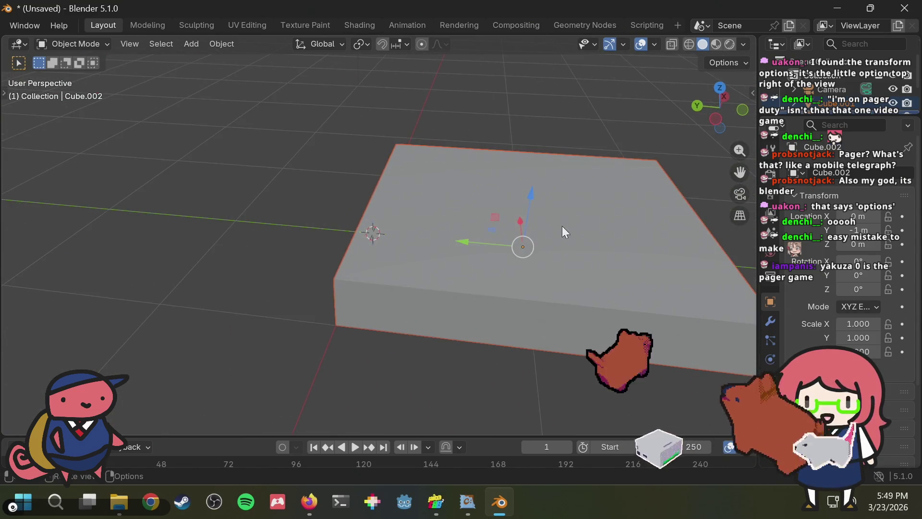
key("g")
left_click(462, 111)
key("ctrl+z")
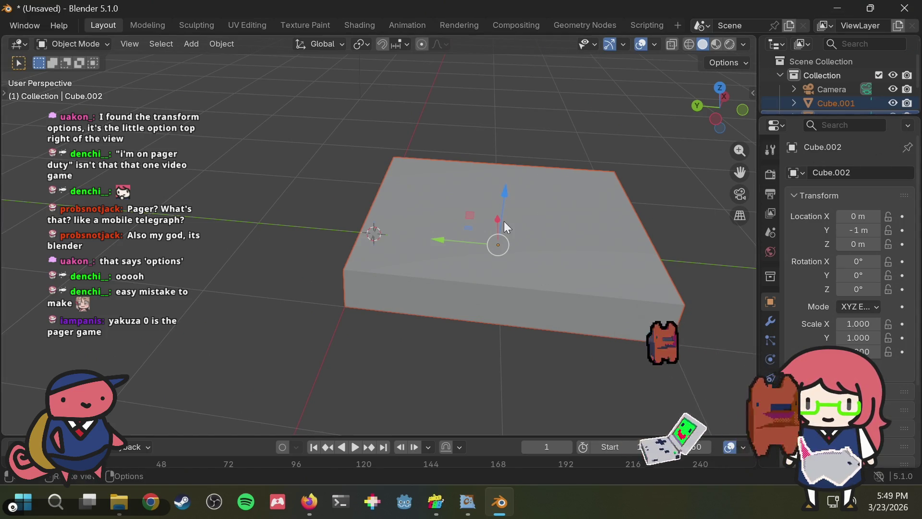
left_click_drag(505, 206, 532, 82)
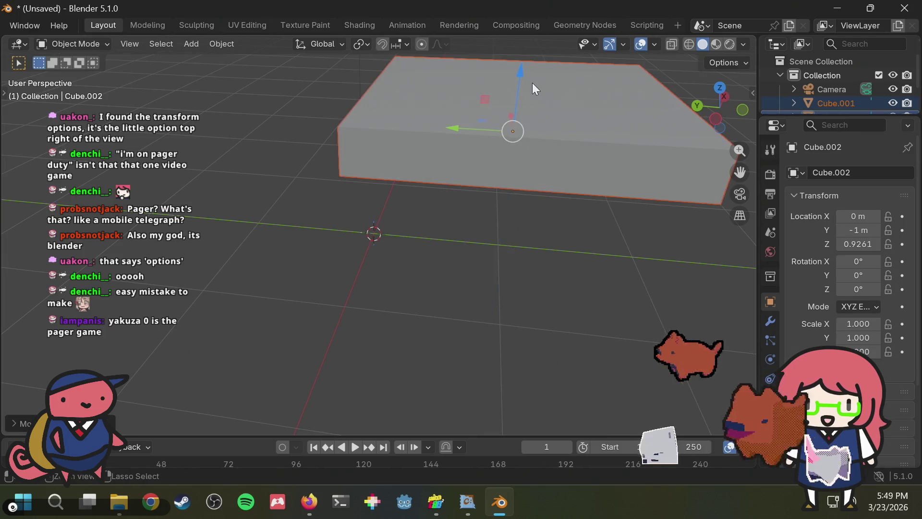
Step: Cancel the slab's upward move and show the active tool's settings in Properties
key("Escape")
left_click(769, 145)
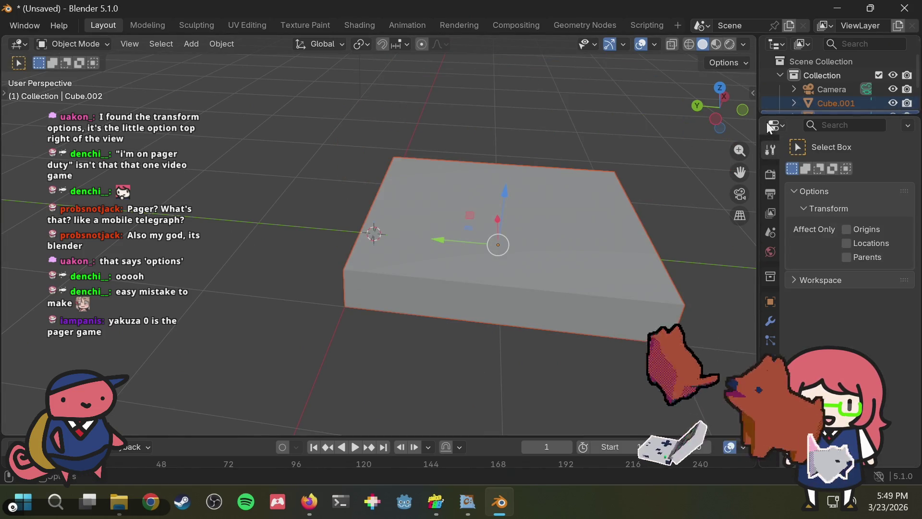
left_click(769, 124)
key("Escape")
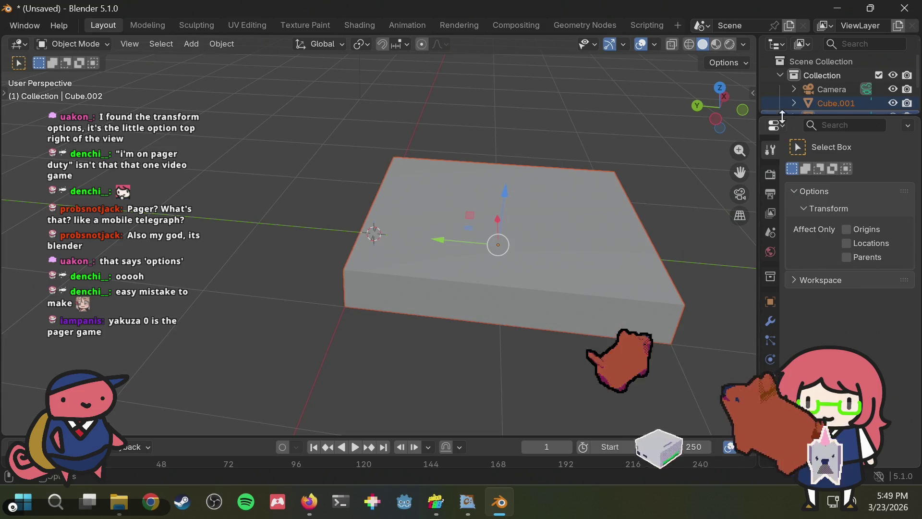
scroll(844, 83, "down", 2)
Step: Select the box Cube.001 in the outliner, abandoning a trial move
left_click(837, 71)
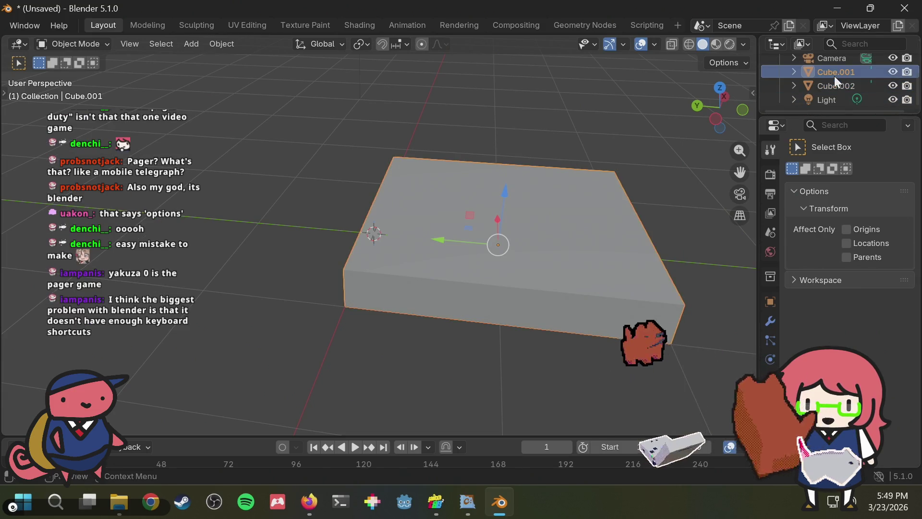
left_click(831, 85)
left_click(834, 76)
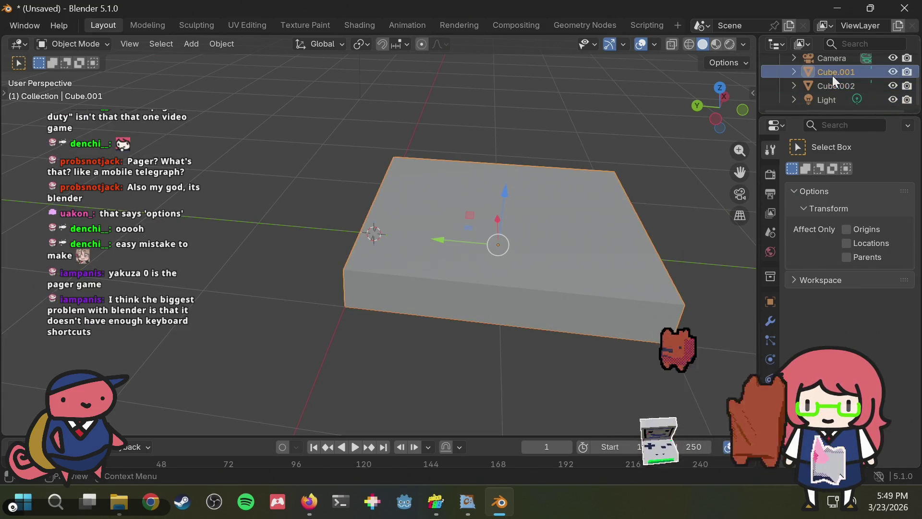
key("g")
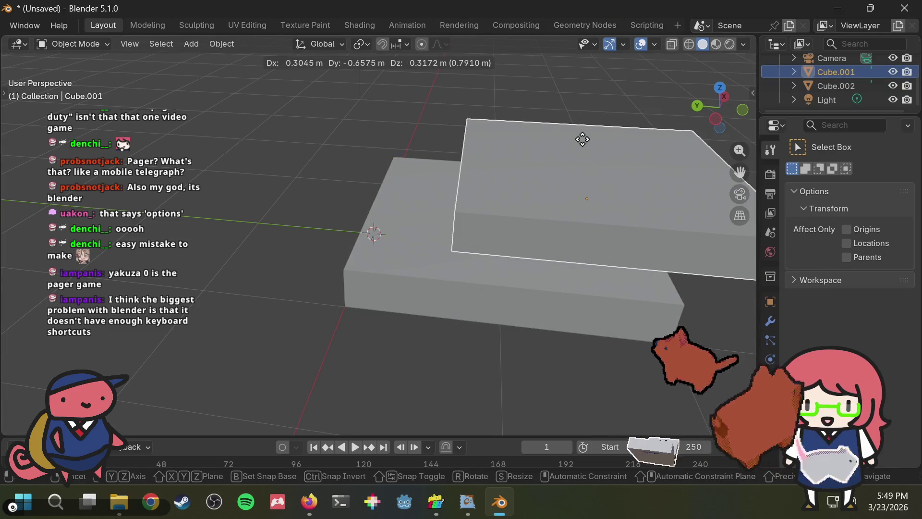
right_click(583, 143)
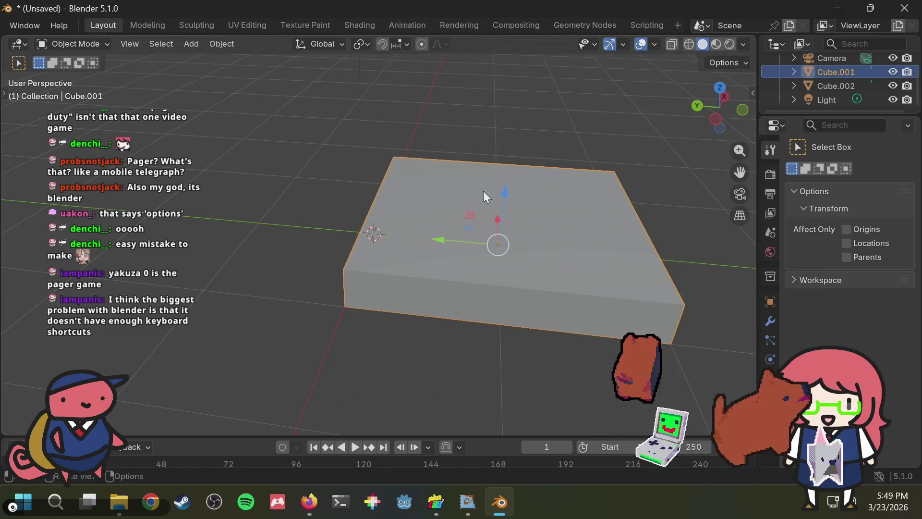
Step: Rotate Cube.001 about the X axis so it stands upright through the slab
key("r")
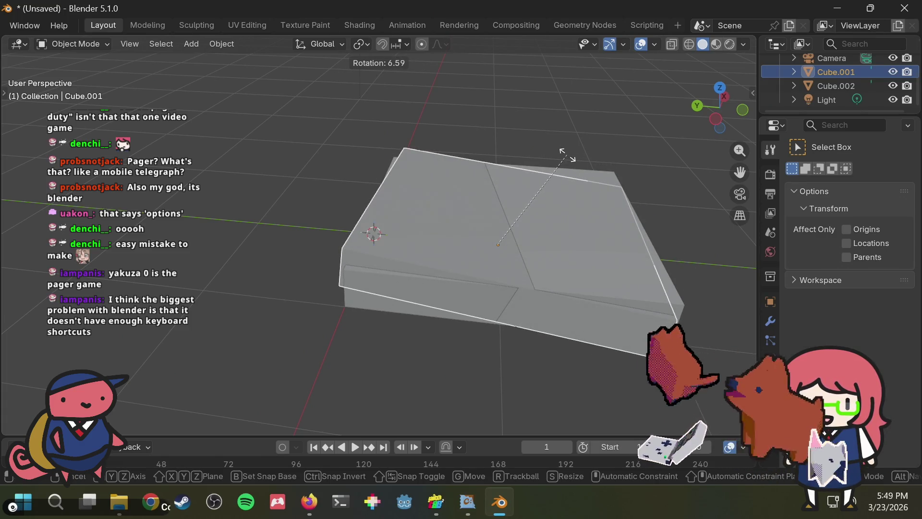
key("z")
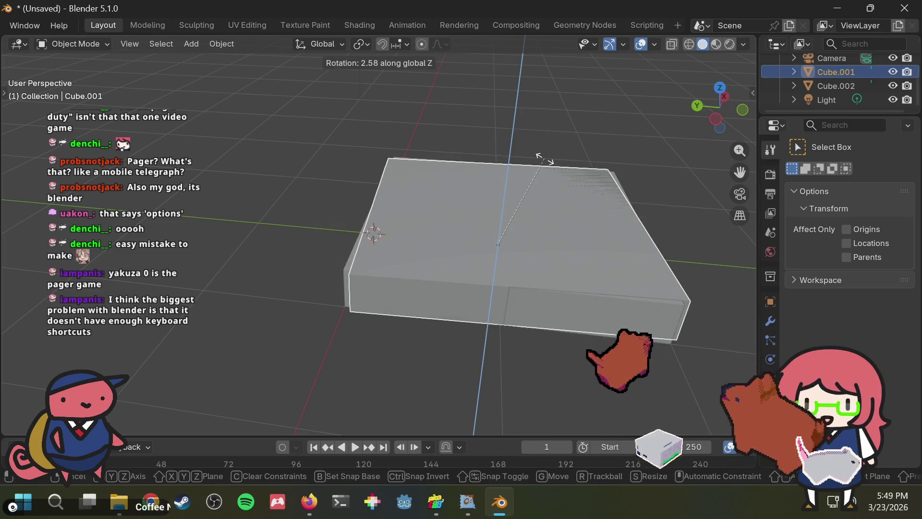
key("y")
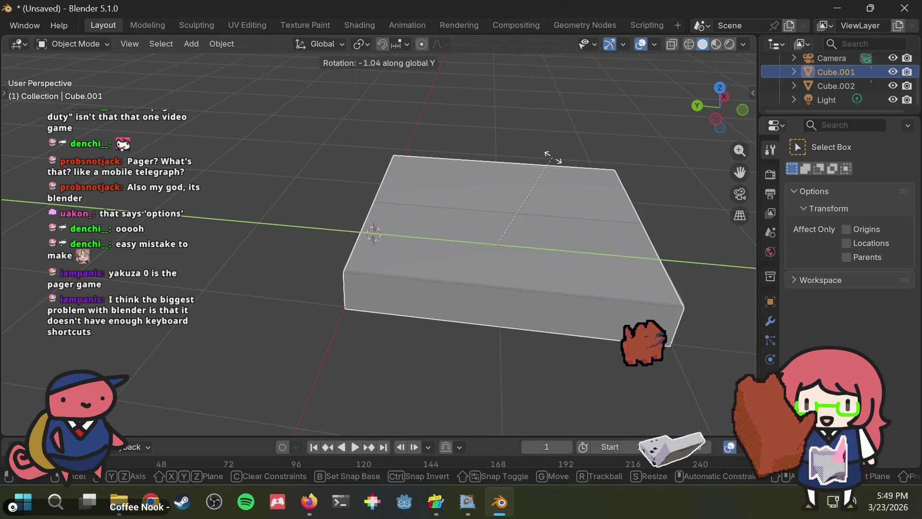
key("x")
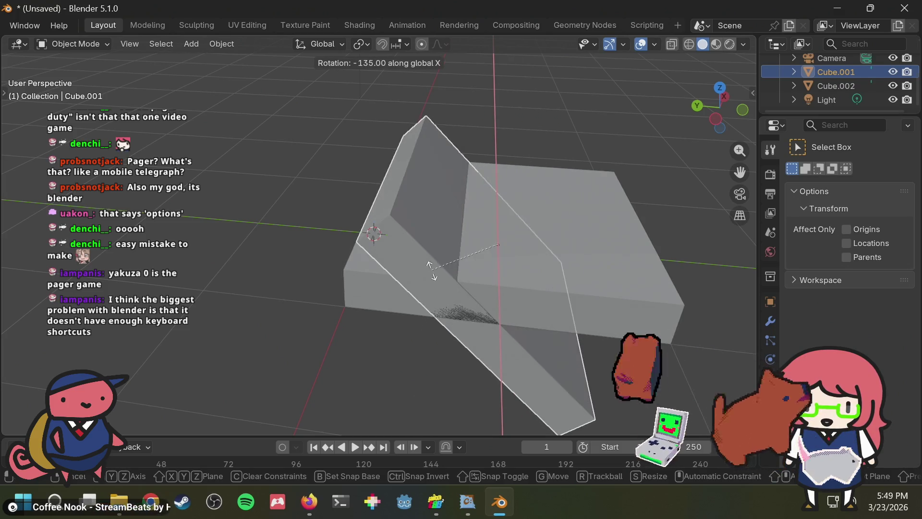
left_click(512, 249)
Step: Orbit the view and try the typed rotation 'r90x90yz90' on Cube.001
mouse_move(570, 238)
middle_mouse_down()
mouse_move(572, 175)
mouse_move(568, 203)
middle_mouse_up()
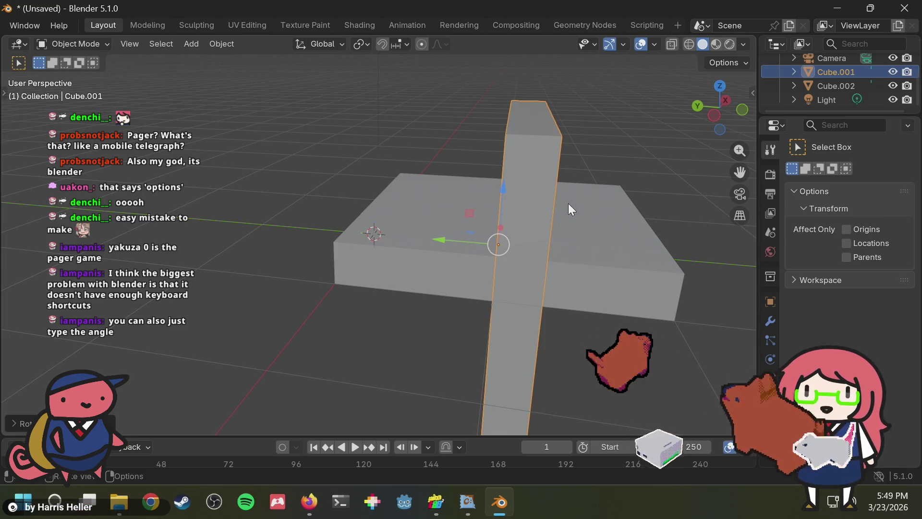
type("r90")
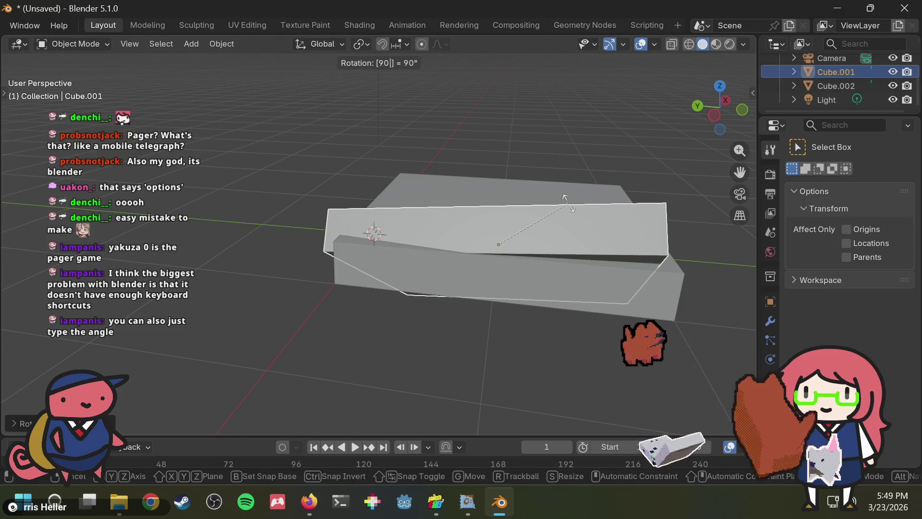
type("x")
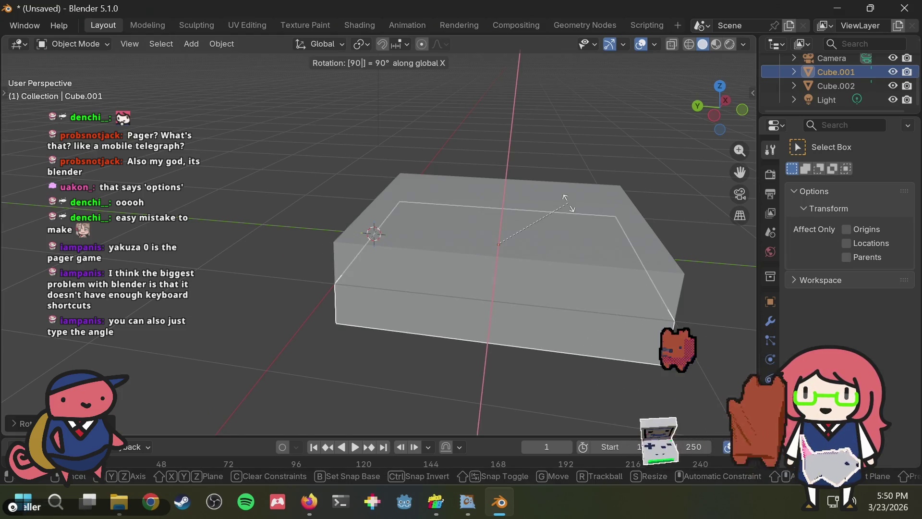
type("90")
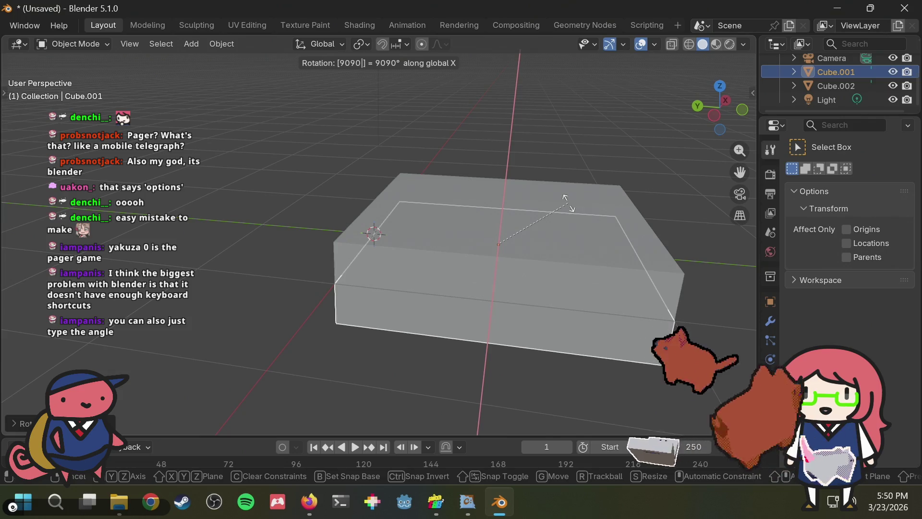
type("yz")
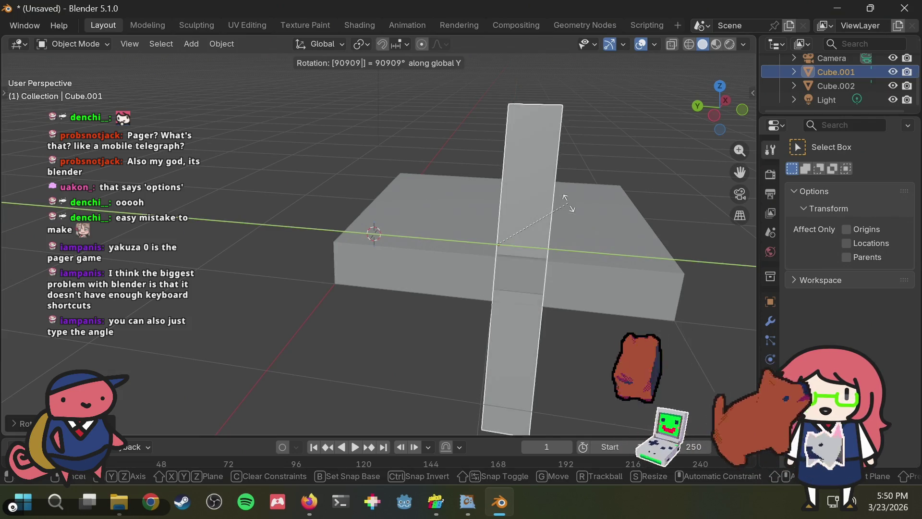
type("90")
key("Return")
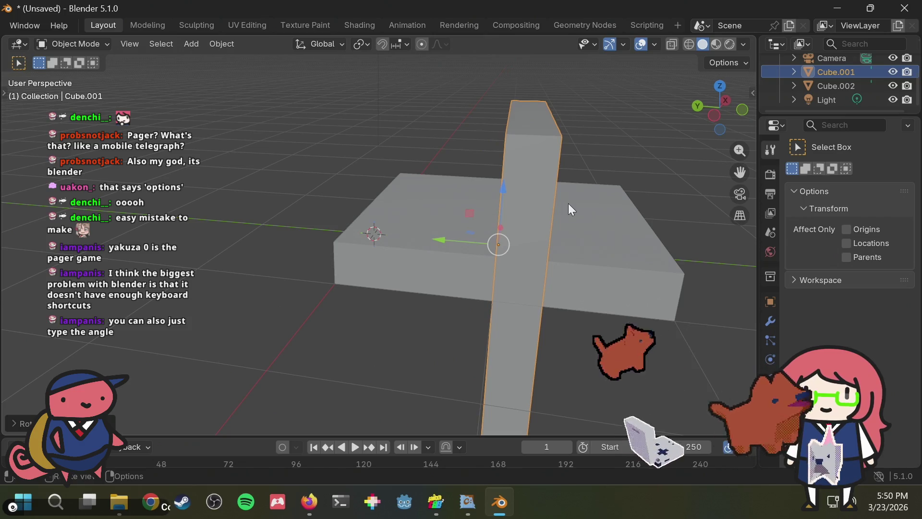
key("KP_1")
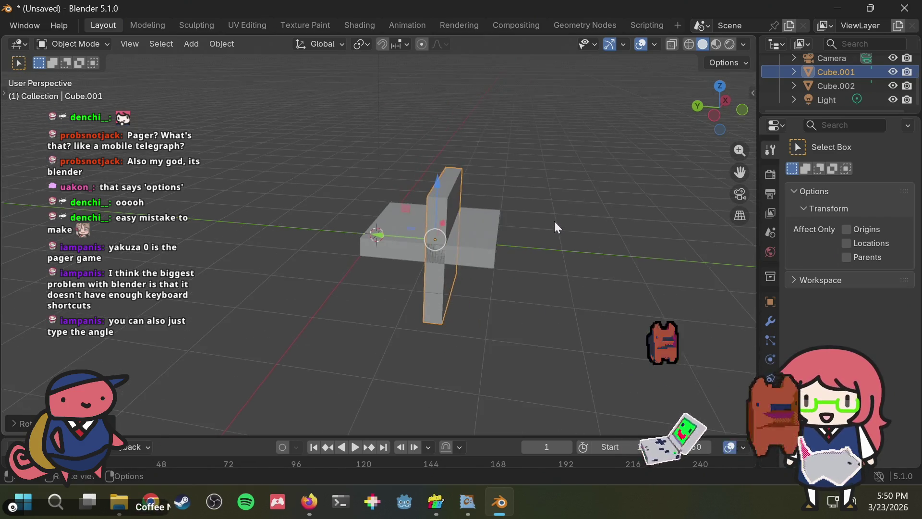
mouse_move(548, 226)
middle_mouse_down()
mouse_move(439, 213)
mouse_move(630, 200)
mouse_move(540, 216)
mouse_move(563, 217)
middle_mouse_up()
scroll(506, 221, "up", 3)
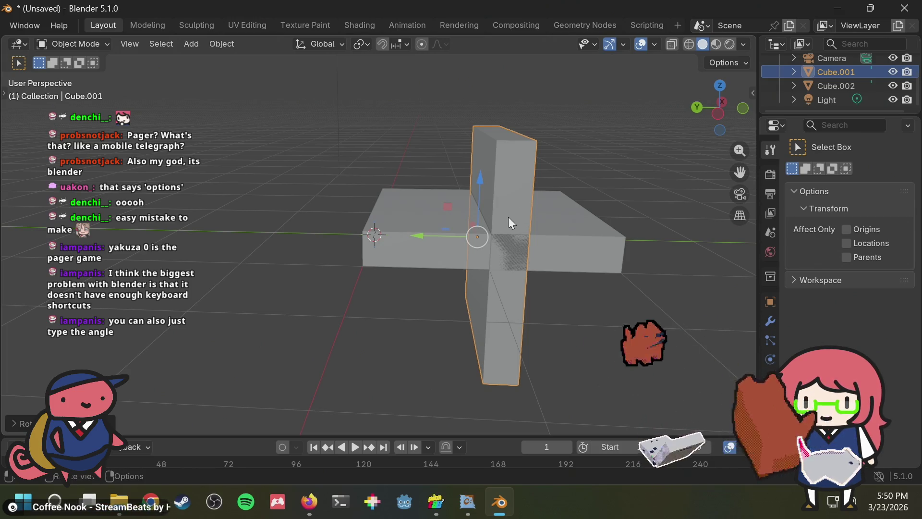
key("g")
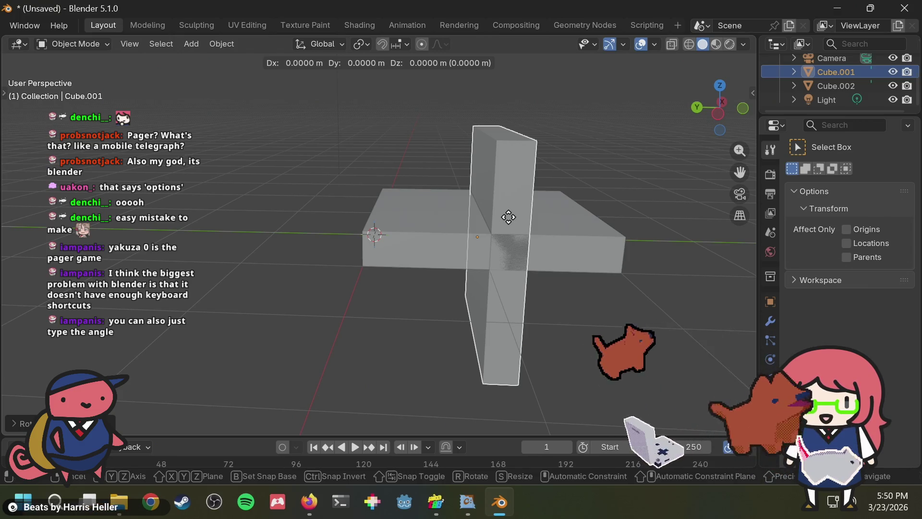
Step: Raise the bar Cube.001 vertically along Z
key("z")
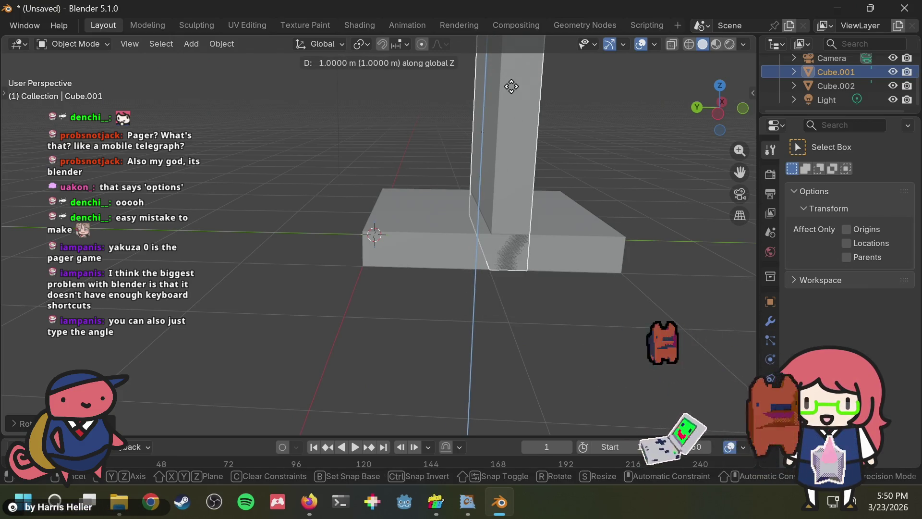
left_click(514, 112)
mouse_move(563, 192)
middle_mouse_down()
mouse_move(595, 151)
mouse_move(558, 194)
mouse_move(510, 176)
mouse_move(516, 200)
middle_mouse_up()
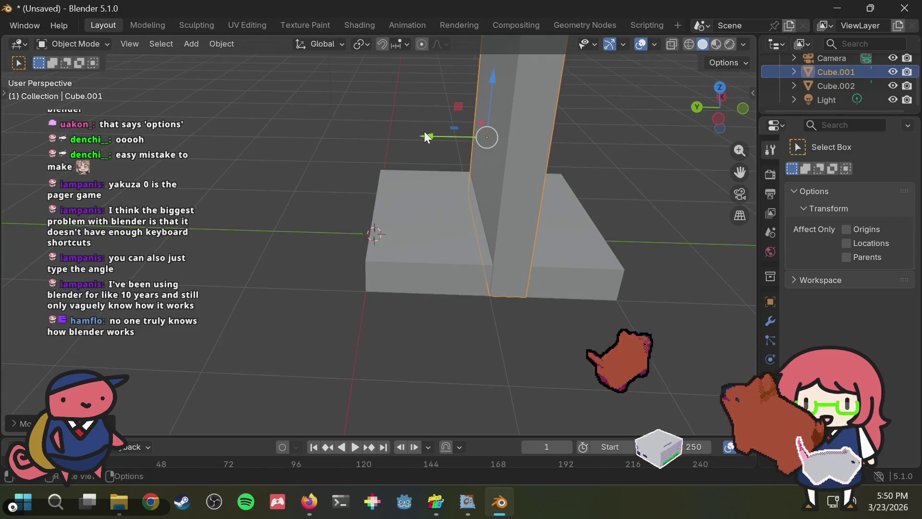
Step: Slide the bar along Y until it reaches the slab's end
mouse_move(428, 139)
left_mouse_down()
mouse_move(242, 162)
mouse_move(298, 163)
left_mouse_up()
mouse_move(651, 212)
middle_mouse_down()
mouse_move(632, 166)
mouse_move(620, 189)
mouse_move(627, 177)
middle_mouse_up()
scroll(628, 177, "up", 5)
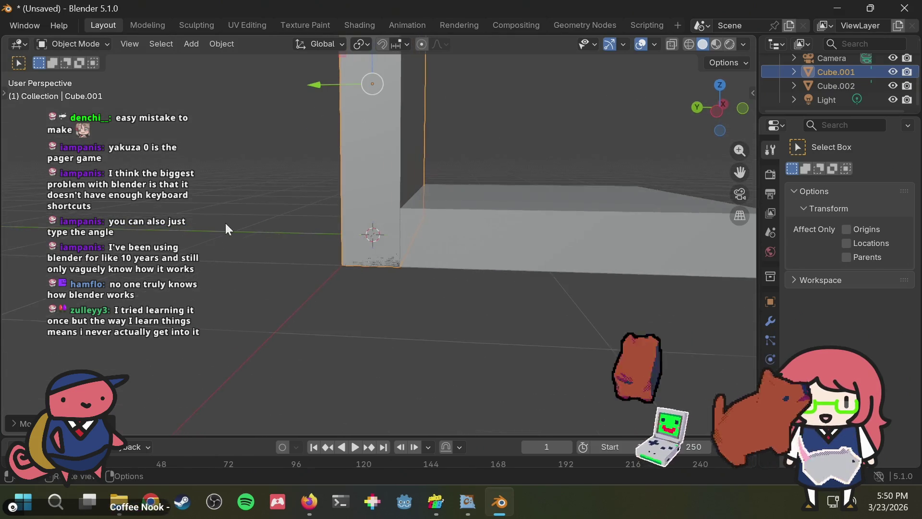
scroll(457, 194, "down", 6)
mouse_move(458, 195)
middle_mouse_down()
mouse_move(511, 233)
mouse_move(322, 283)
mouse_move(425, 171)
mouse_move(395, 210)
middle_mouse_up()
scroll(473, 212, "up", 4)
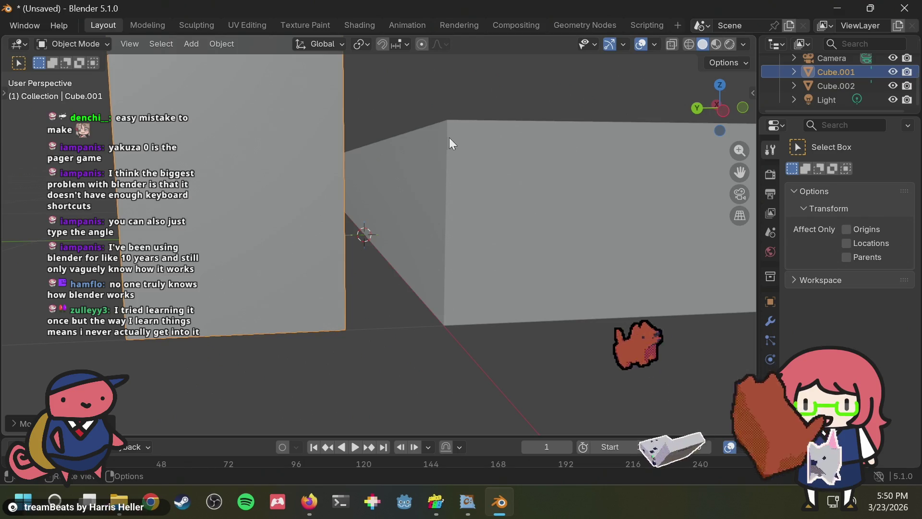
mouse_move(447, 134)
middle_mouse_down("ctrl")
mouse_move(477, 141)
mouse_move(449, 177)
mouse_move(475, 169)
mouse_move(425, 150)
middle_mouse_up("ctrl")
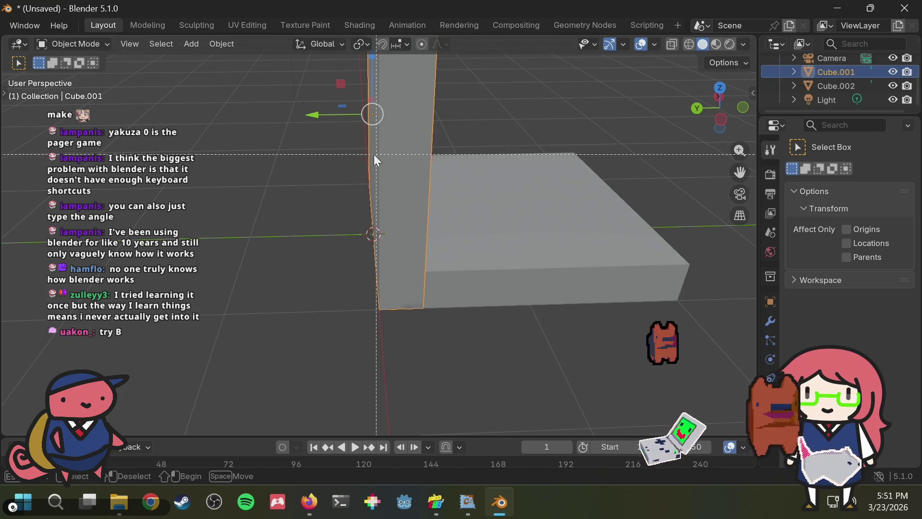
mouse_move(318, 115)
left_mouse_down()
mouse_move(286, 125)
mouse_move(440, 128)
mouse_move(270, 141)
left_mouse_up()
mouse_move(391, 169)
left_mouse_down()
mouse_move(336, 152)
mouse_move(369, 150)
mouse_move(326, 151)
mouse_move(495, 202)
mouse_move(396, 181)
mouse_move(351, 186)
mouse_move(404, 173)
left_mouse_up()
Step: Reposition the pillar beside the slab from a lower side-on view
key("z")
middle_click_drag(542, 223, 529, 175)
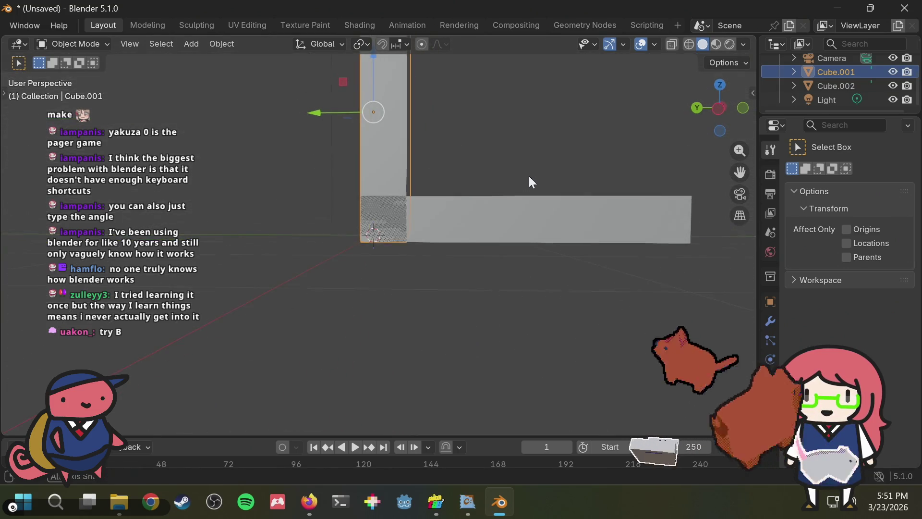
middle_click_drag(412, 174, 393, 179)
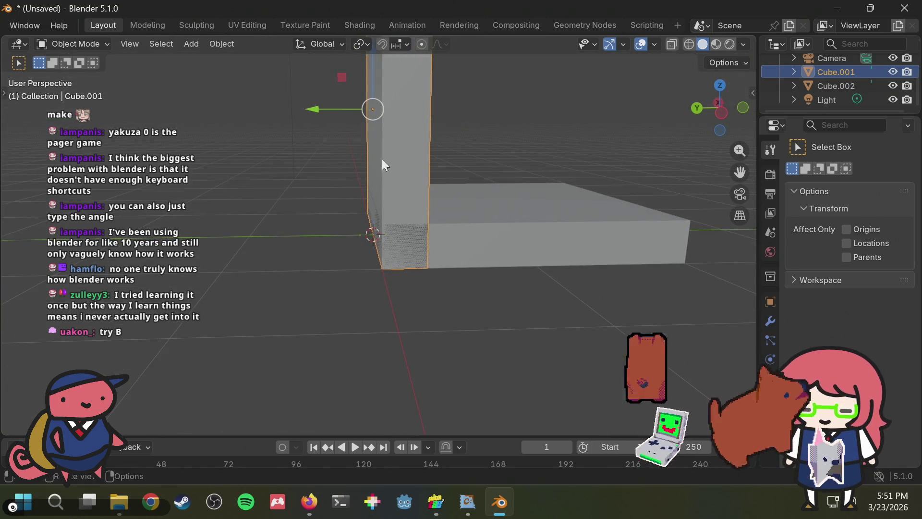
key("g")
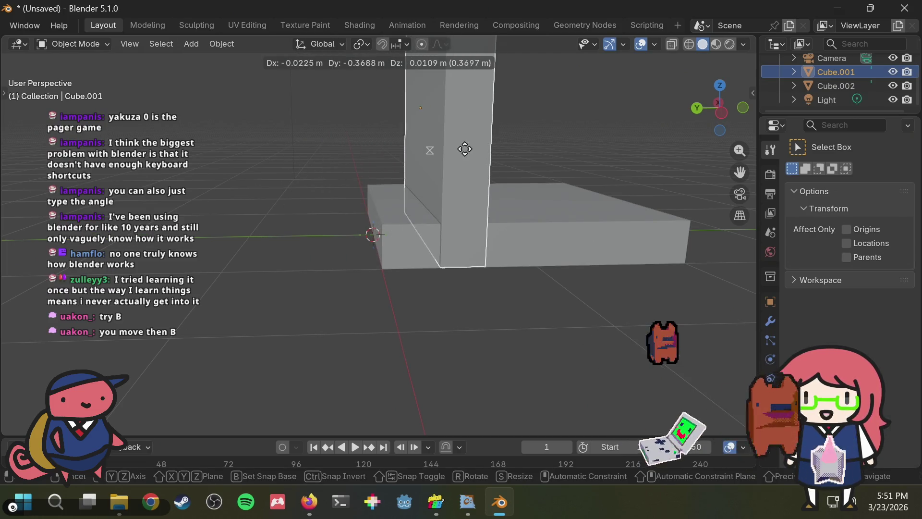
left_click(469, 152)
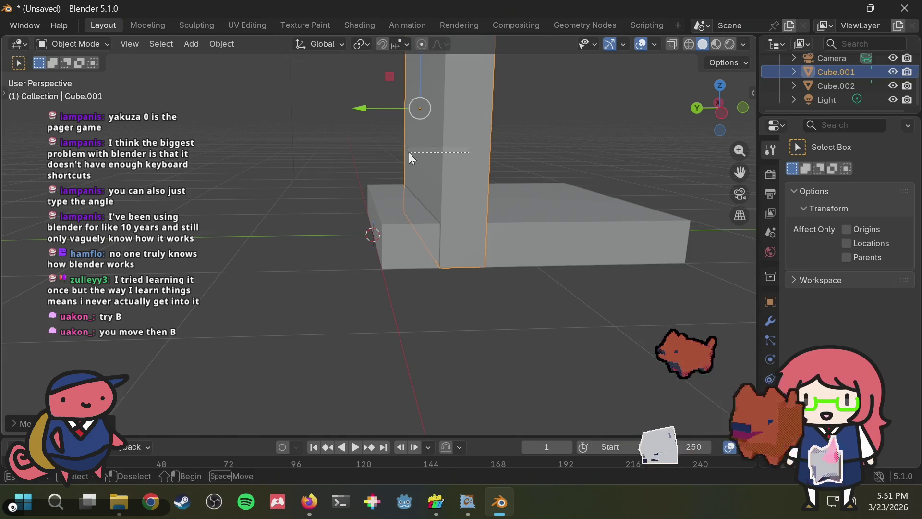
key("g")
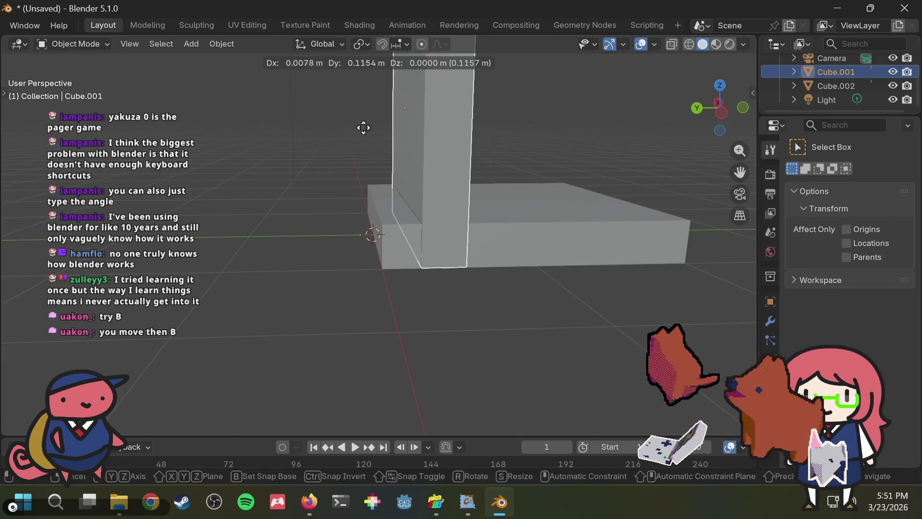
left_click(384, 128)
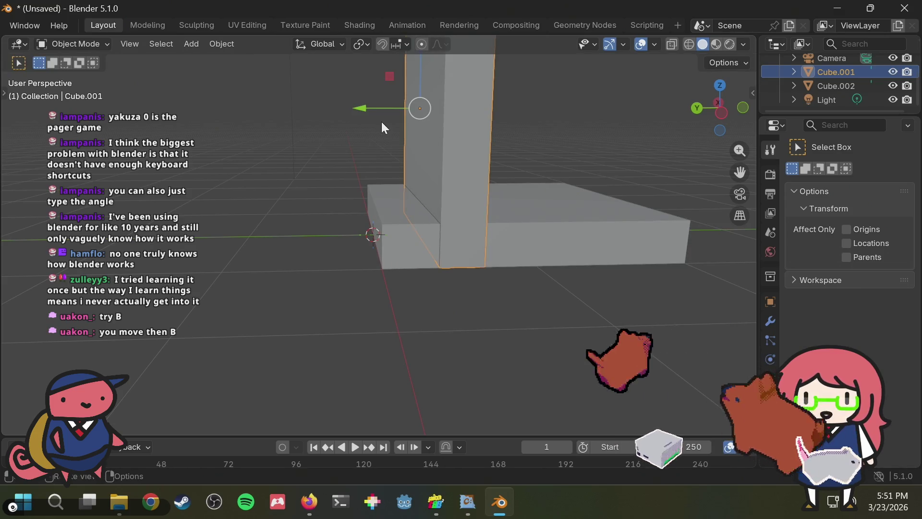
Step: Slide the pillar along Y, trying B to pick a snap base point
mouse_move(373, 108)
left_mouse_down()
mouse_move(253, 115)
mouse_move(281, 116)
left_mouse_up()
key("b")
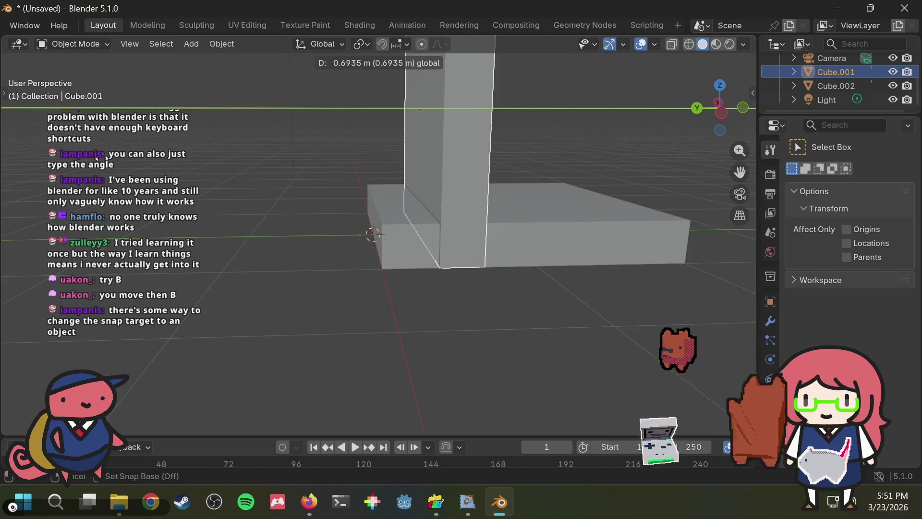
left_click(338, 142)
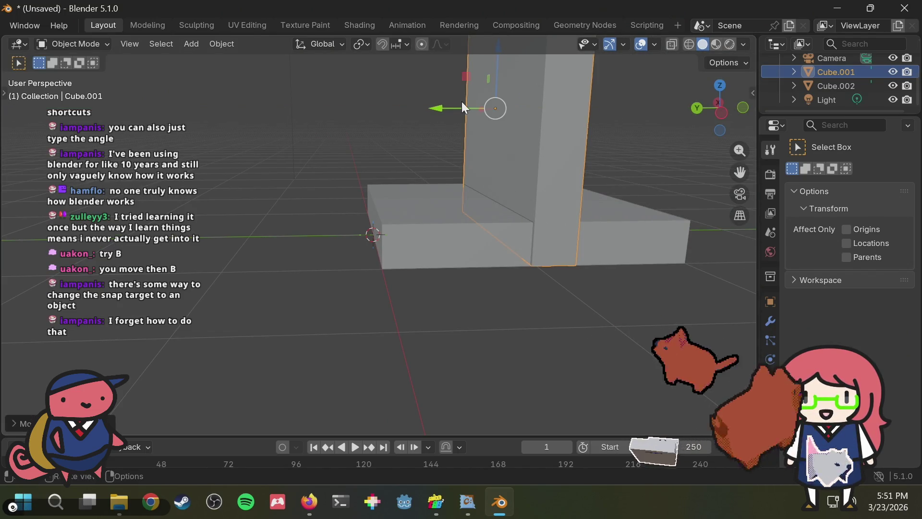
left_click_drag(461, 106, 276, 126)
key("b")
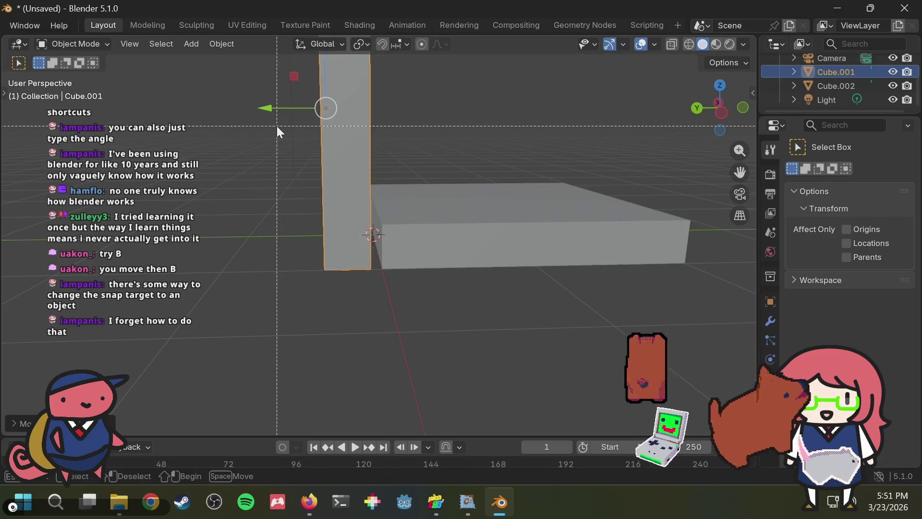
key("Escape")
Step: Nudge the pillar along Y until it sits flush against the slab's left end
scroll(390, 182, "up", 3)
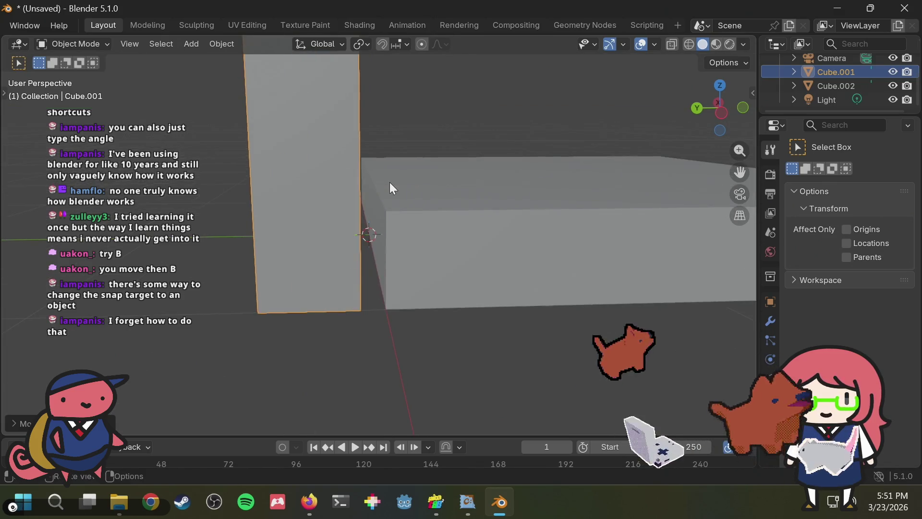
scroll(390, 183, "up", 1)
scroll(375, 190, "down", 3)
scroll(375, 189, "down", 2)
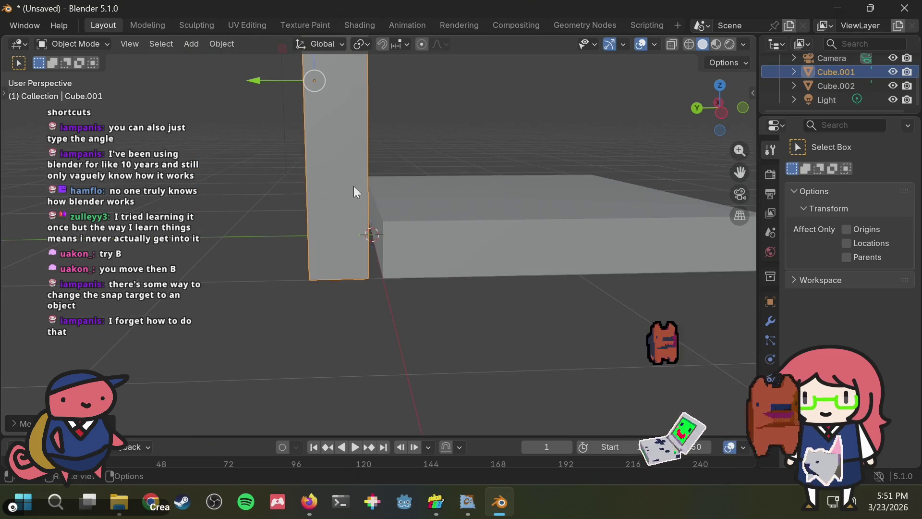
scroll(345, 179, "down", 4)
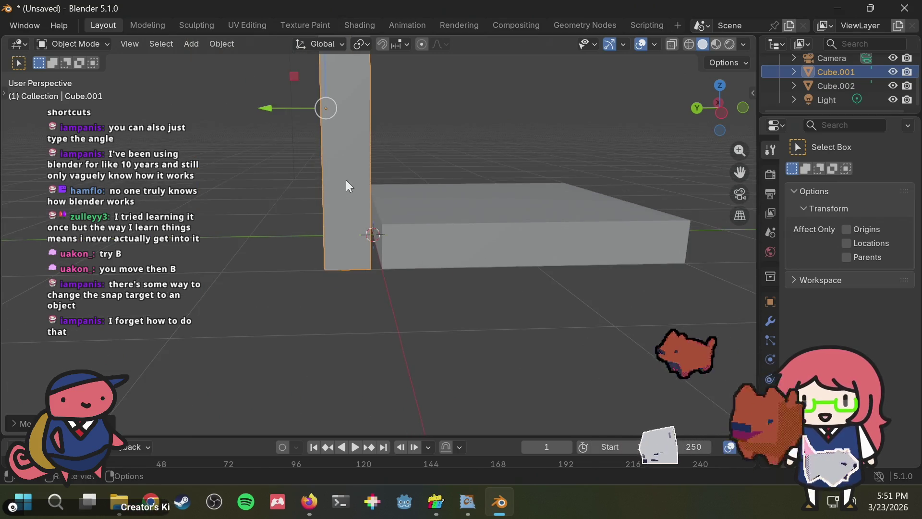
left_click_drag(269, 129, 294, 133)
key("b")
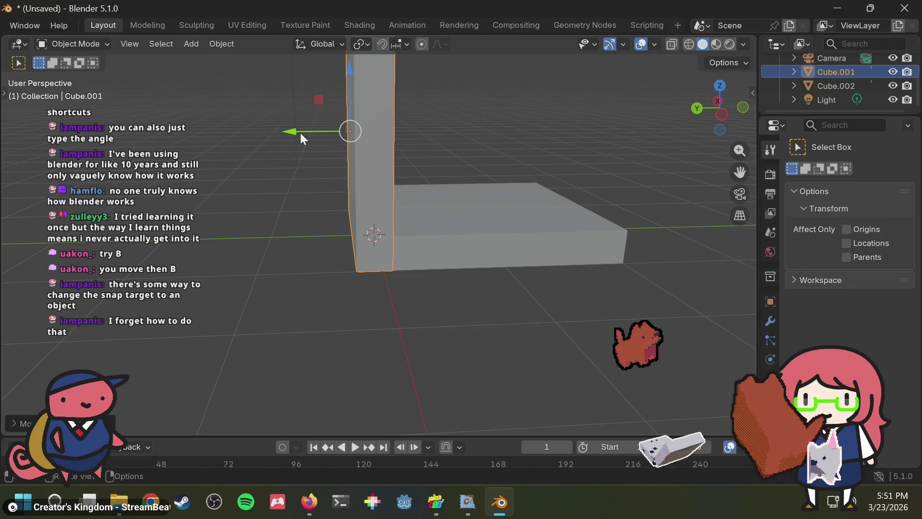
mouse_move(293, 132)
left_mouse_down()
mouse_move(271, 138)
mouse_move(302, 143)
mouse_move(251, 140)
mouse_move(264, 140)
left_mouse_up()
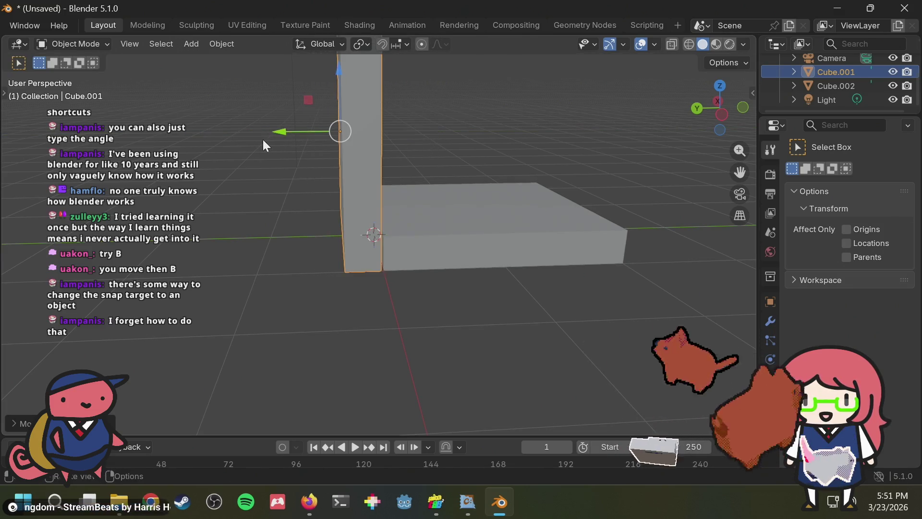
mouse_move(435, 187)
middle_mouse_down()
mouse_move(430, 169)
mouse_move(402, 208)
mouse_move(412, 193)
mouse_move(401, 161)
mouse_move(437, 118)
mouse_move(420, 125)
mouse_move(412, 155)
mouse_move(407, 134)
mouse_move(341, 183)
mouse_move(302, 176)
mouse_move(431, 159)
mouse_move(451, 147)
middle_mouse_up()
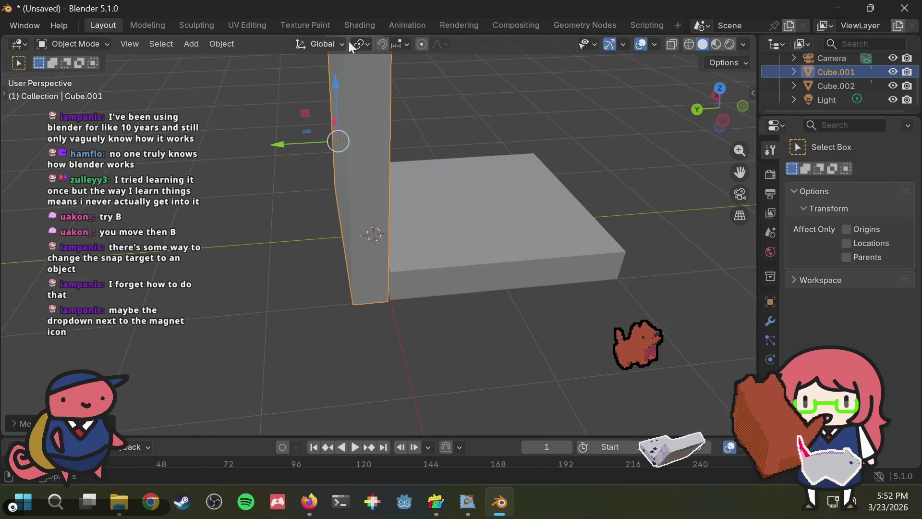
Step: Set the snap target to Face, test a small pillar move, then undo it
left_click(406, 46)
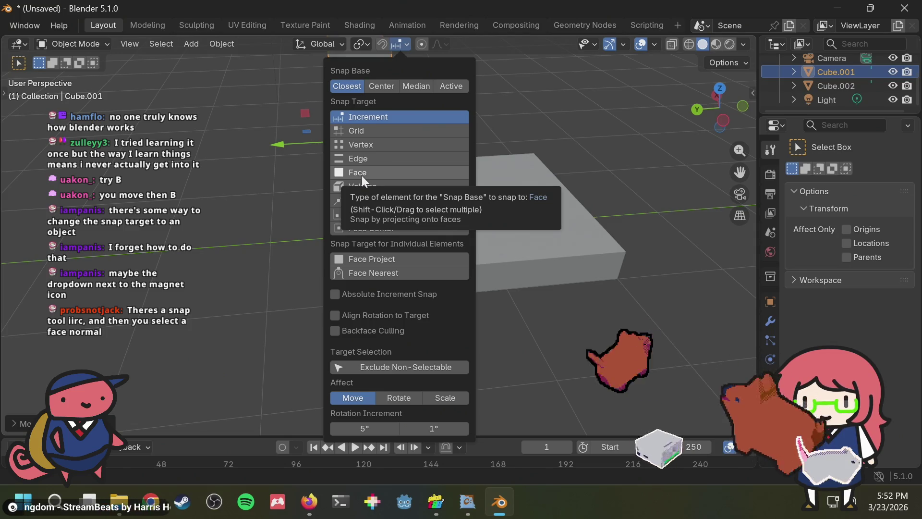
left_click(361, 176)
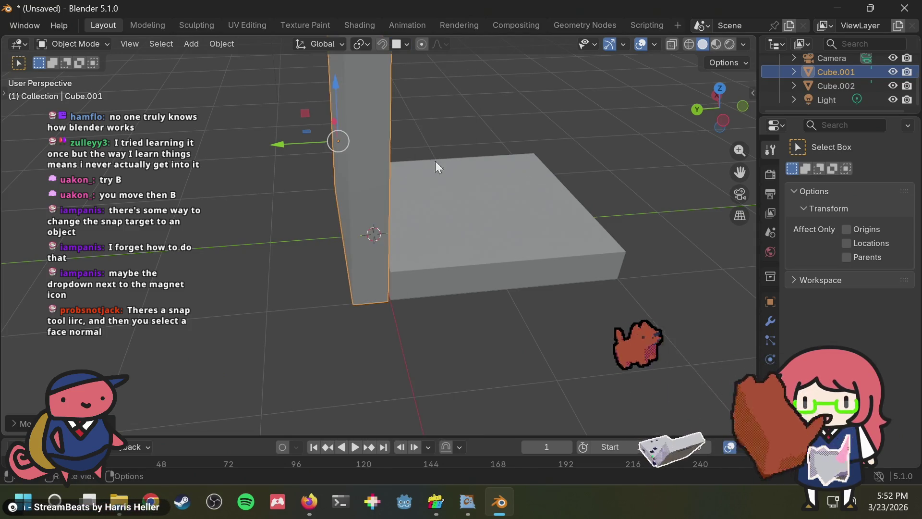
left_click_drag(327, 181, 334, 133)
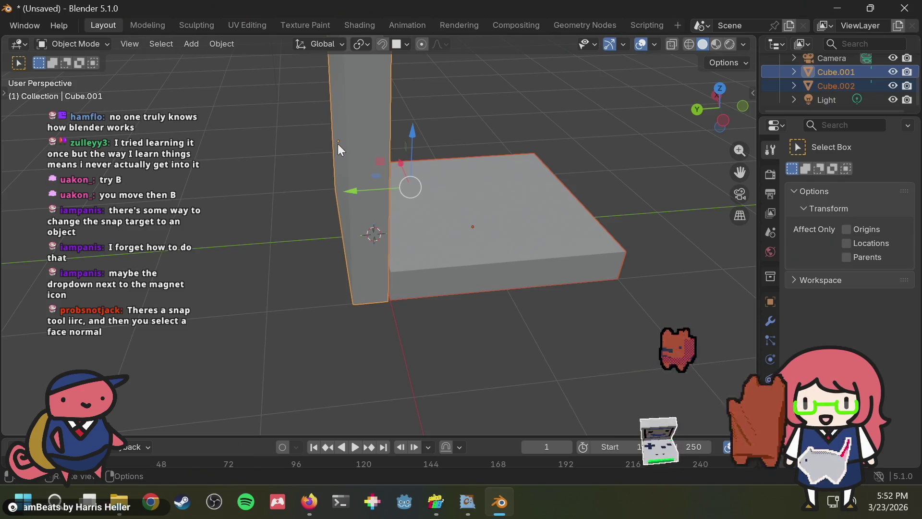
mouse_move(271, 152)
left_mouse_down()
mouse_move(257, 153)
mouse_move(288, 152)
mouse_move(266, 154)
left_mouse_up()
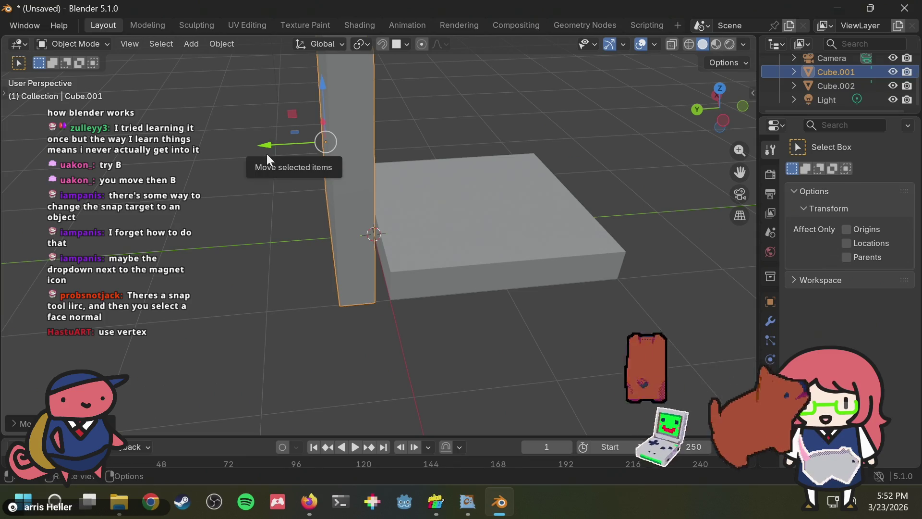
key("ctrl+z")
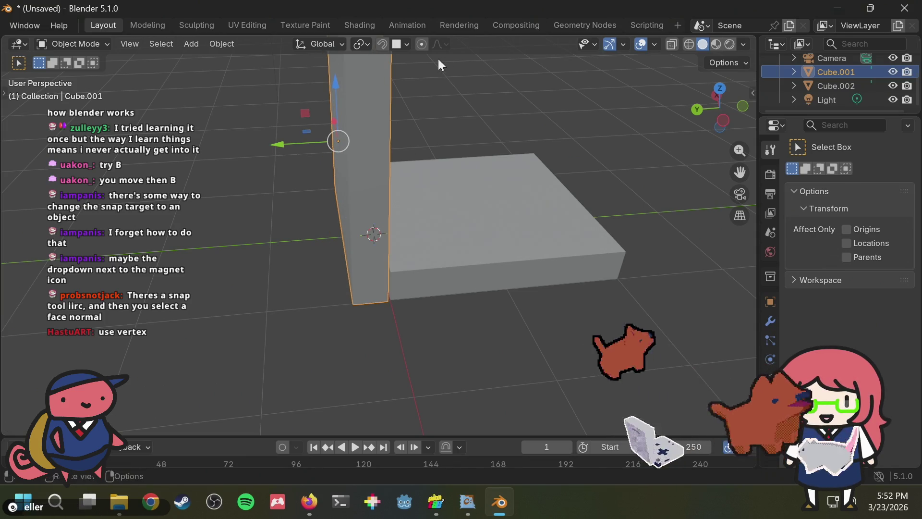
Step: Switch the snap target to Vertex and slide the pillar along Y
left_click(406, 45)
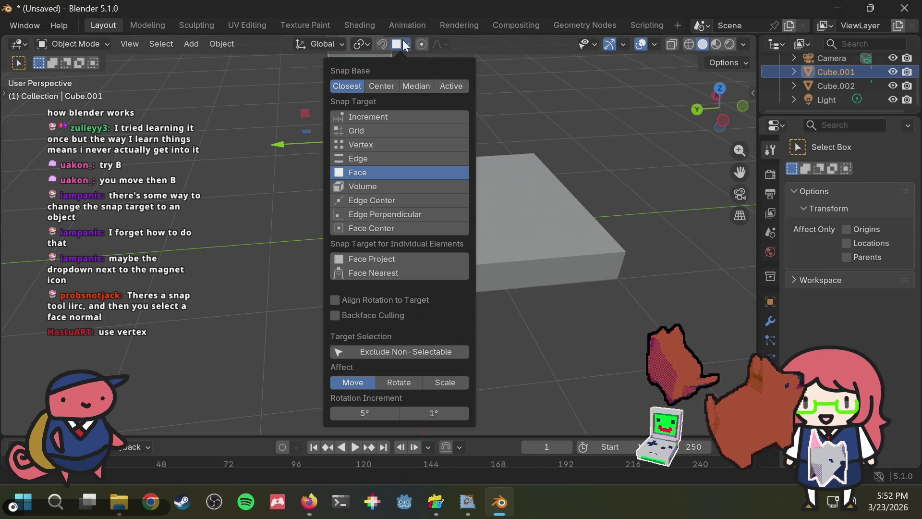
left_click(378, 145)
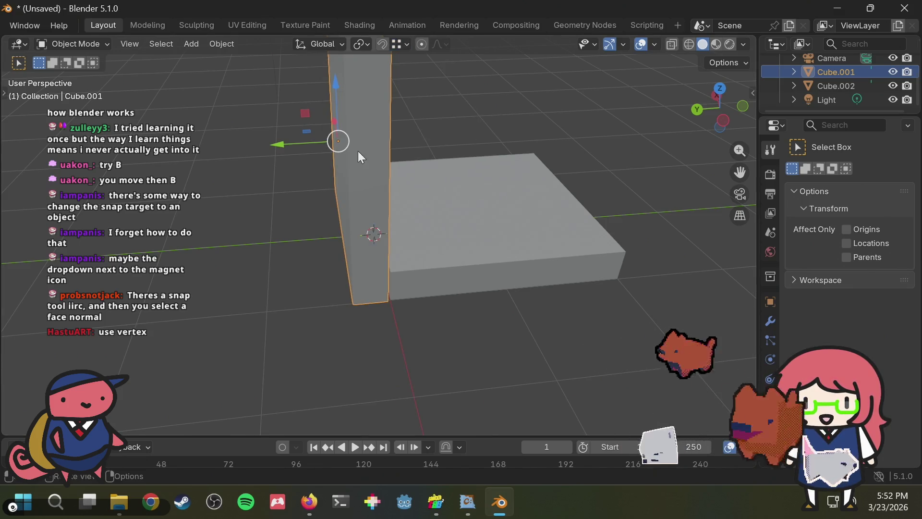
middle_click_drag(361, 157, 348, 119)
mouse_move(269, 131)
left_mouse_down()
mouse_move(288, 132)
mouse_move(259, 134)
mouse_move(276, 134)
left_mouse_up()
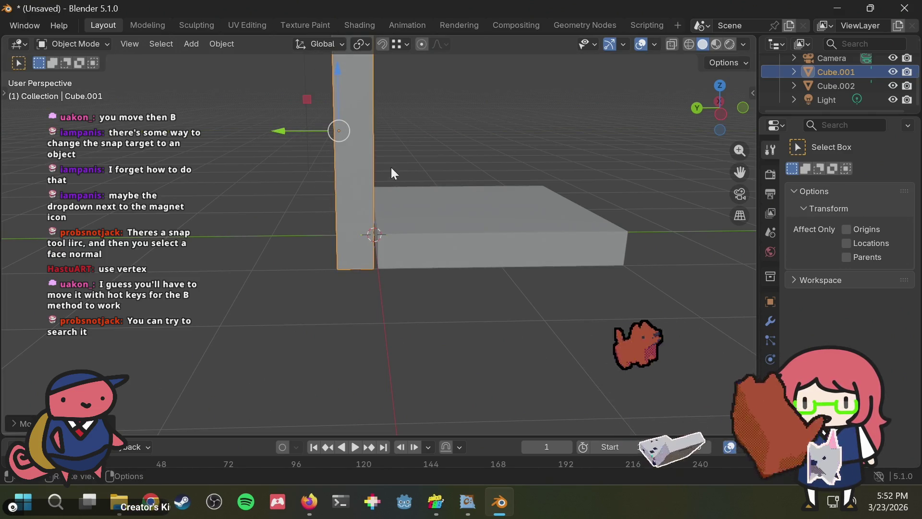
Step: Move the pillar along Y using a B snap base and nudge it into place
key("g")
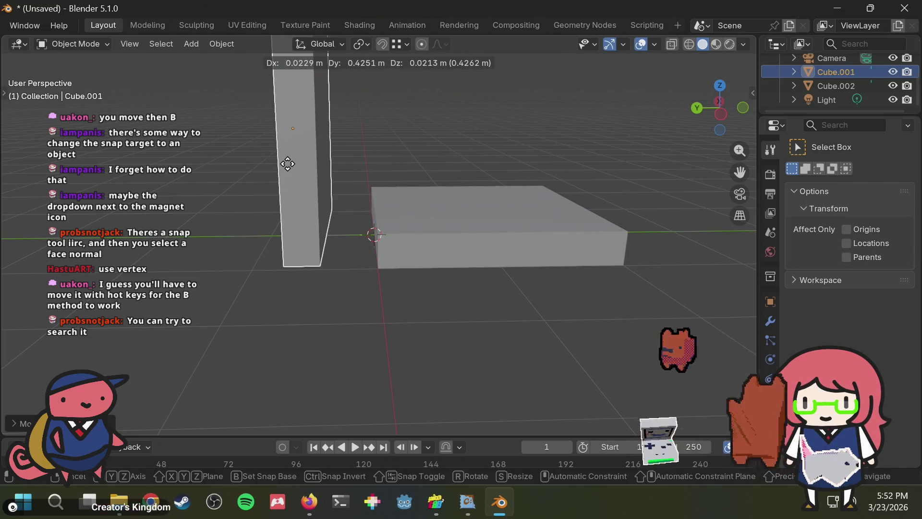
key("x")
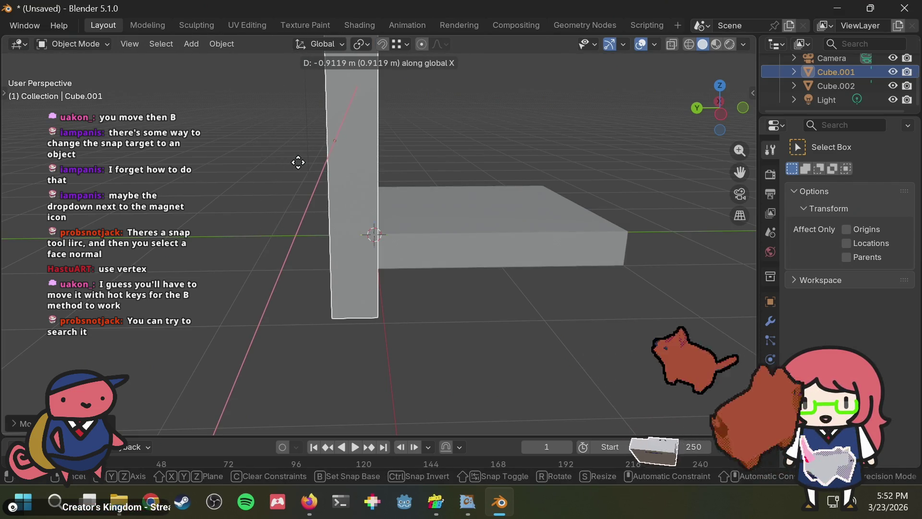
key("y")
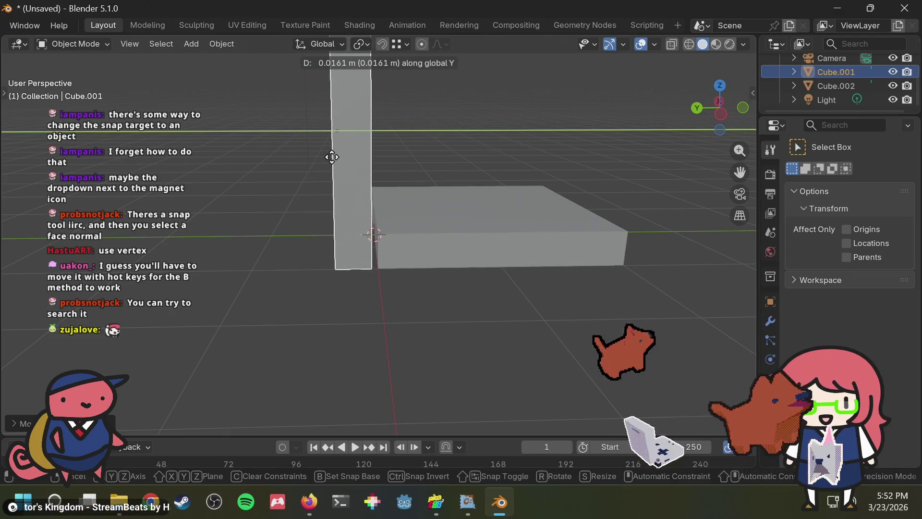
key("b")
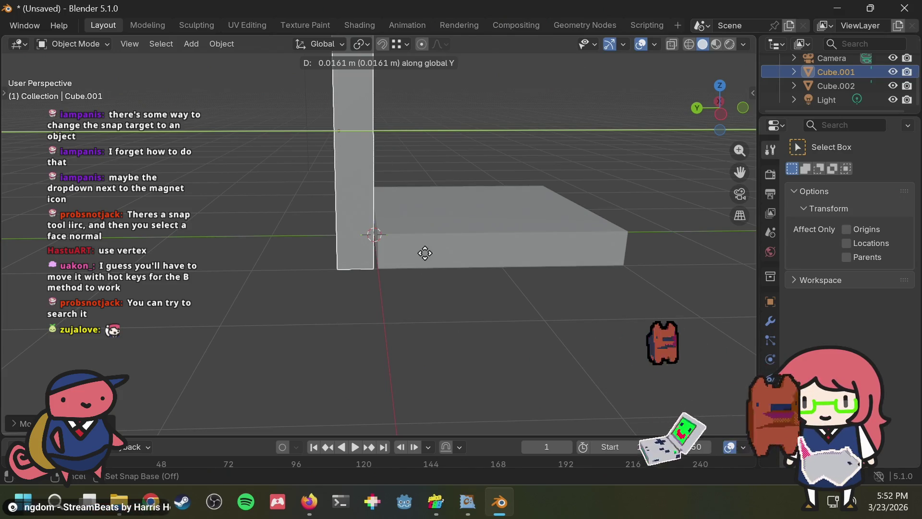
left_click(353, 159)
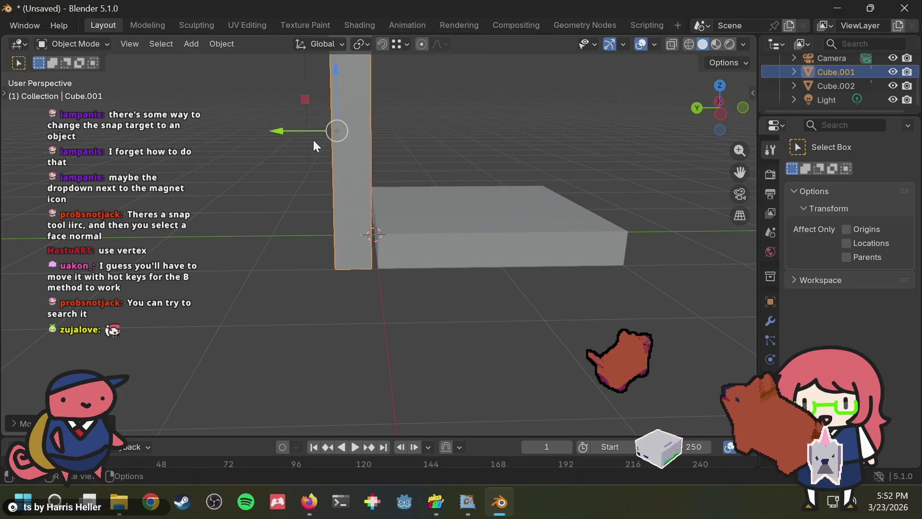
mouse_move(283, 134)
left_mouse_down()
mouse_move(299, 131)
mouse_move(282, 137)
left_mouse_up()
left_click_drag(363, 141, 361, 171)
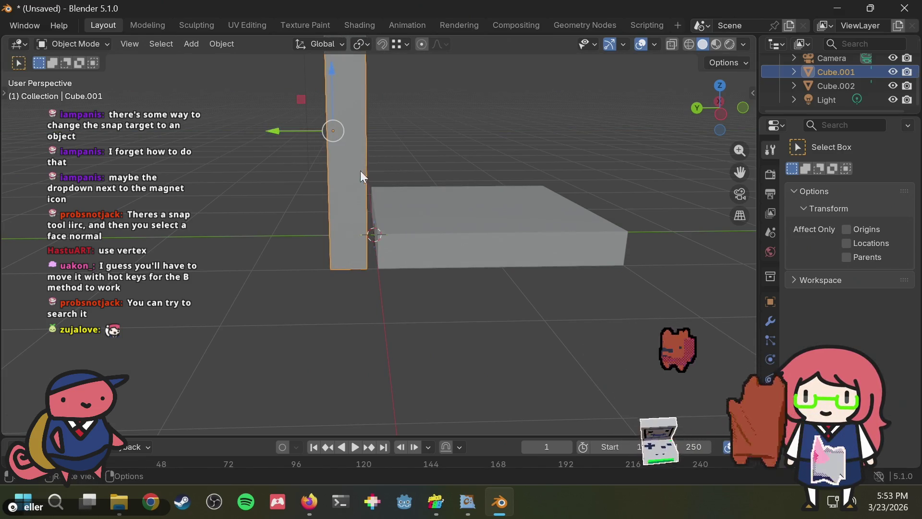
left_click_drag(279, 129, 286, 130)
scroll(423, 247, "up", 6)
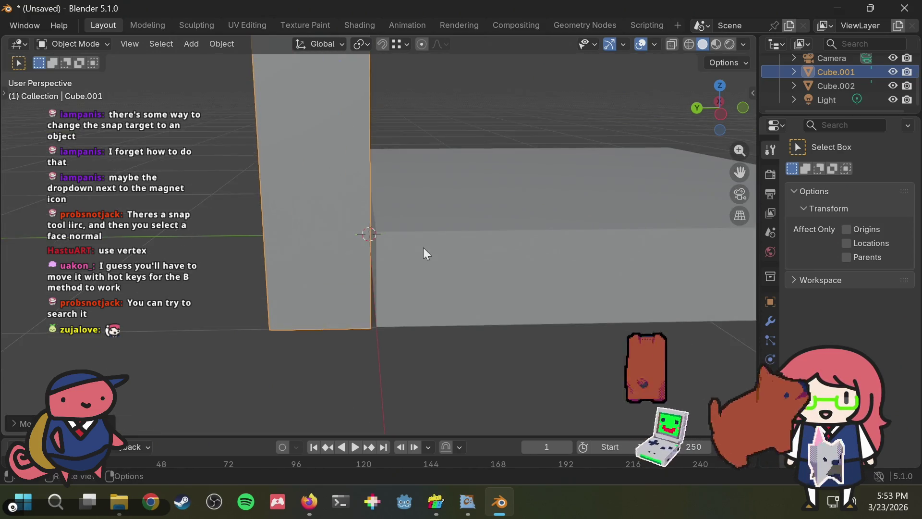
scroll(316, 166, "down", 5)
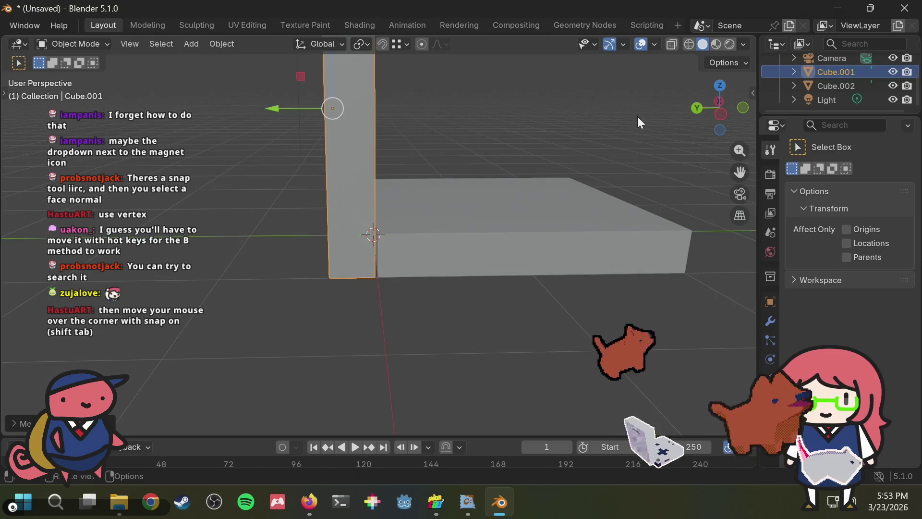
mouse_move(479, 140)
middle_mouse_down()
mouse_move(476, 191)
mouse_move(476, 148)
mouse_move(436, 148)
mouse_move(452, 137)
mouse_move(416, 190)
middle_mouse_up()
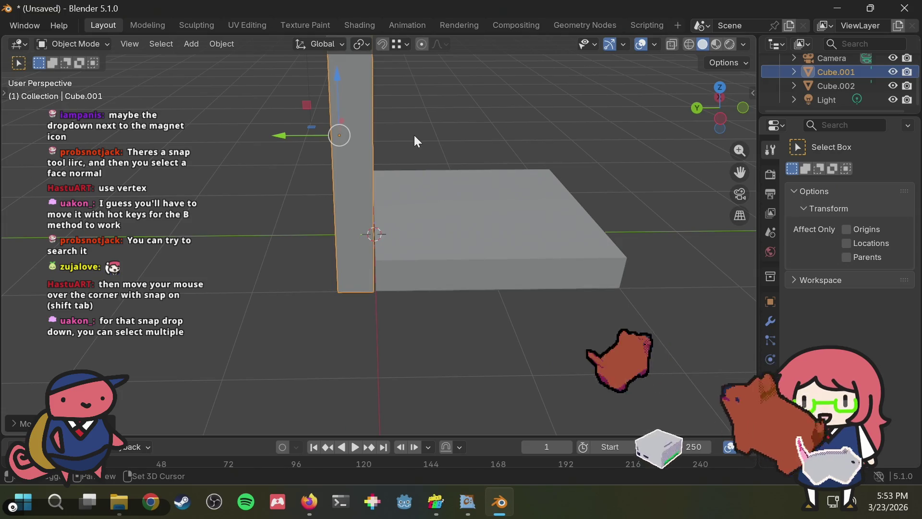
Step: Toggle snapping with Shift+Tab, reselect the wall, and undo a trial Y slide
key("shift+Tab")
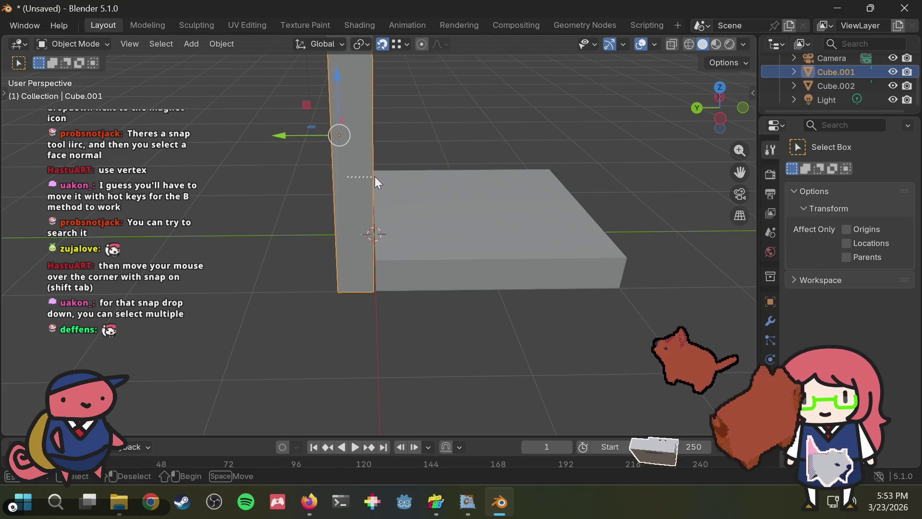
left_click(317, 126)
left_click(360, 134)
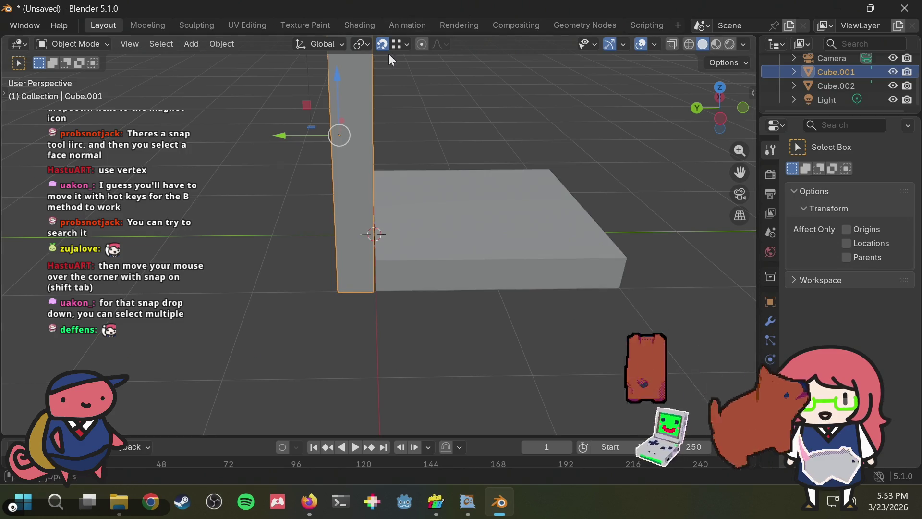
mouse_move(294, 135)
left_mouse_down()
mouse_move(268, 152)
mouse_move(319, 140)
mouse_move(273, 149)
mouse_move(298, 150)
left_mouse_up()
key("ctrl+z")
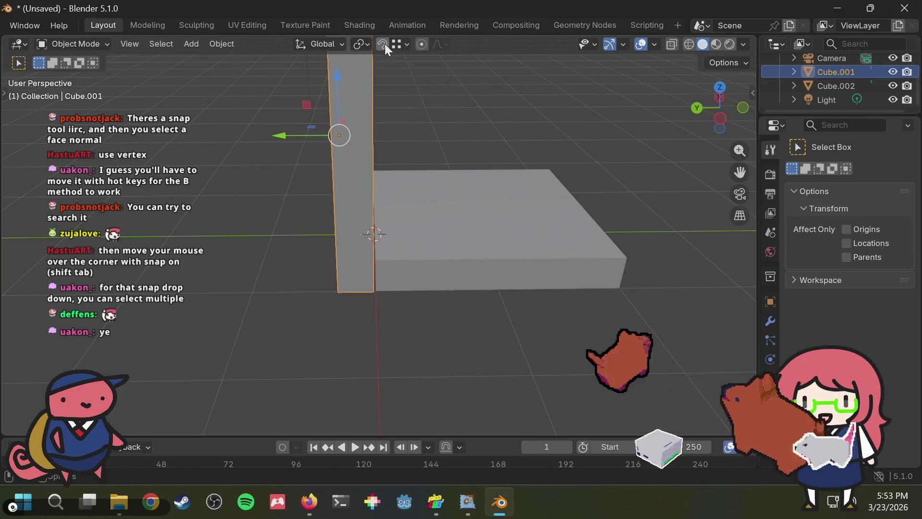
mouse_move(275, 136)
left_mouse_down()
mouse_move(292, 138)
mouse_move(159, 157)
mouse_move(288, 152)
mouse_move(270, 154)
left_mouse_up()
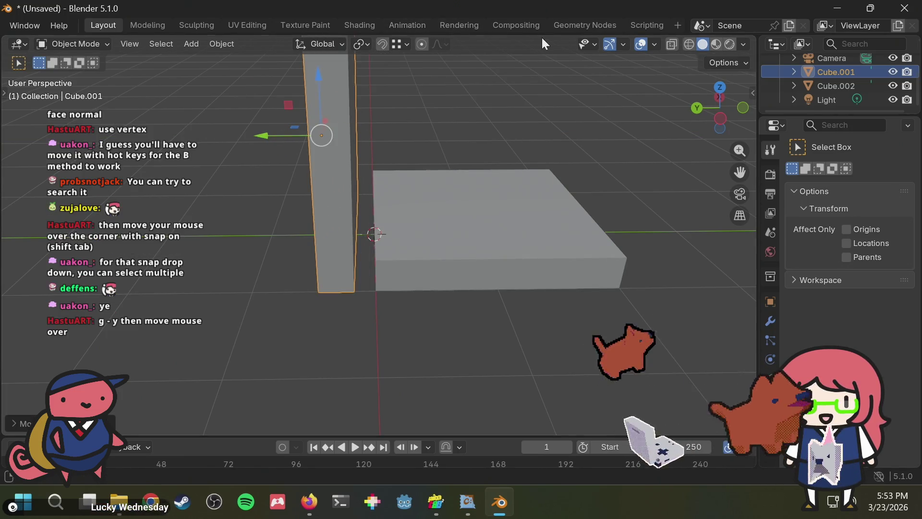
Step: Move the wall along Y so it sits flush against the slab
key("g")
key("y")
key("Escape")
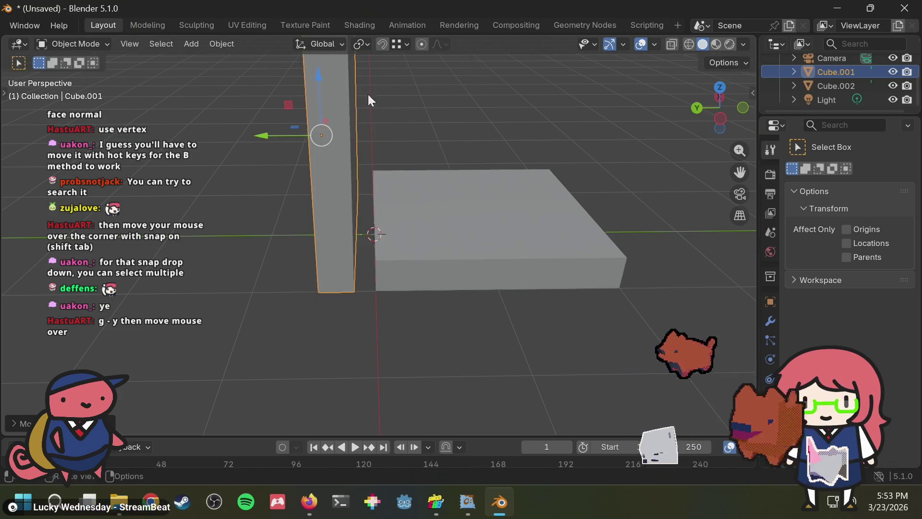
key("g")
key("y")
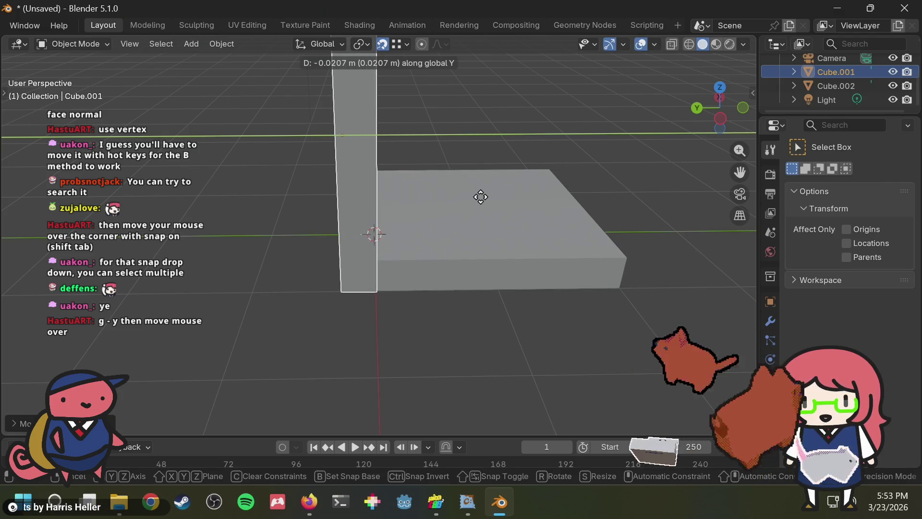
left_click(376, 264)
mouse_move(376, 264)
middle_mouse_down()
mouse_move(466, 175)
mouse_move(385, 178)
mouse_move(491, 158)
middle_mouse_up()
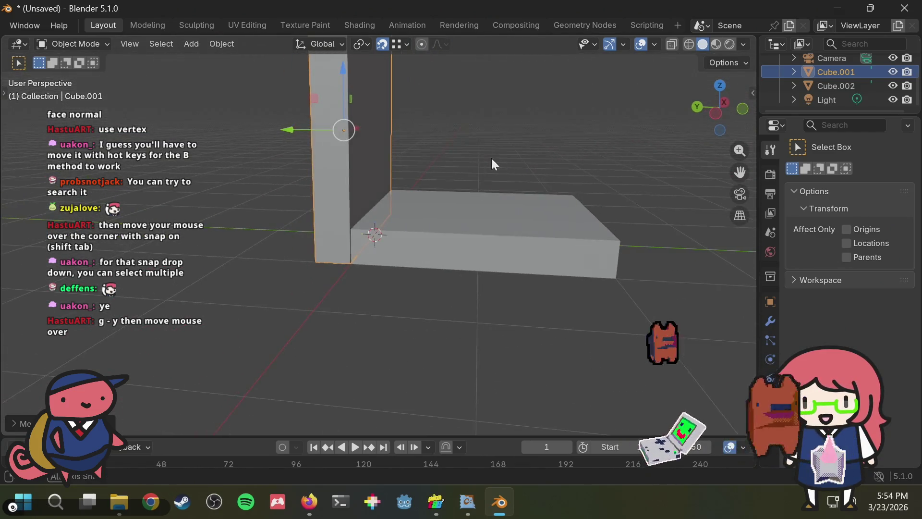
scroll(404, 203, "up", 5)
mouse_move(410, 180)
middle_mouse_down()
mouse_move(374, 187)
mouse_move(371, 206)
mouse_move(426, 195)
mouse_move(436, 163)
mouse_move(361, 226)
mouse_move(428, 166)
middle_mouse_up()
Step: Adjust the wall's height along Z, then reselect it to check the L shape
key("g")
key("z")
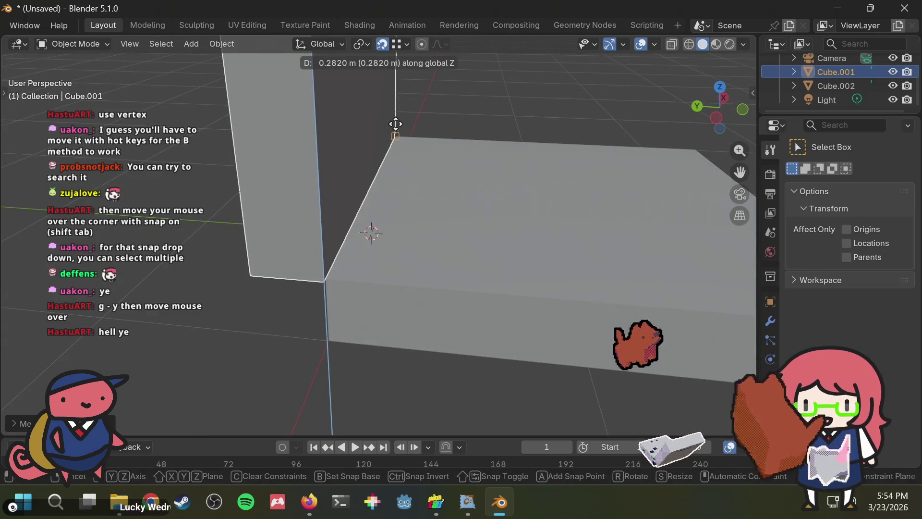
left_click(327, 274)
mouse_move(326, 276)
middle_mouse_down()
mouse_move(413, 206)
mouse_move(362, 212)
mouse_move(454, 188)
mouse_move(476, 163)
mouse_move(431, 223)
mouse_move(340, 210)
mouse_move(465, 156)
mouse_move(481, 135)
mouse_move(209, 266)
middle_mouse_up()
left_click(239, 198)
mouse_move(242, 197)
middle_mouse_down()
mouse_move(391, 158)
mouse_move(464, 121)
mouse_move(483, 88)
mouse_move(491, 120)
mouse_move(508, 91)
middle_mouse_up()
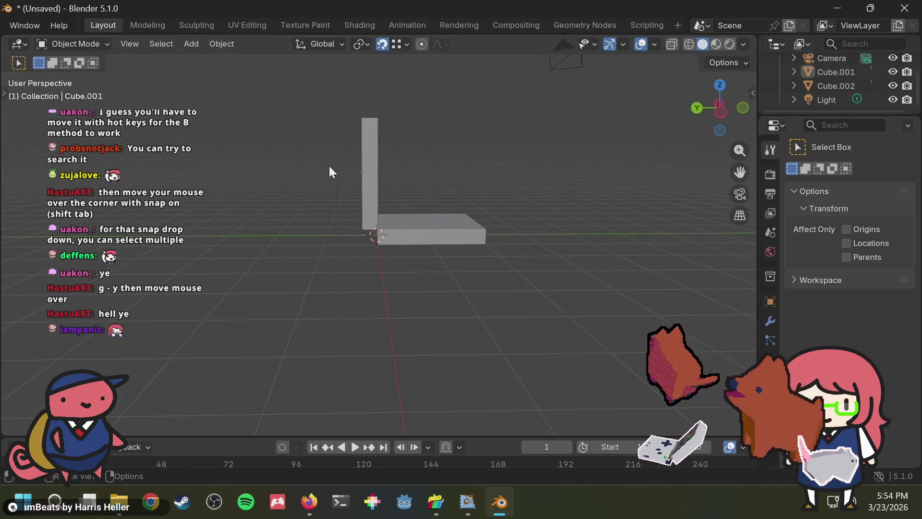
left_click(363, 174)
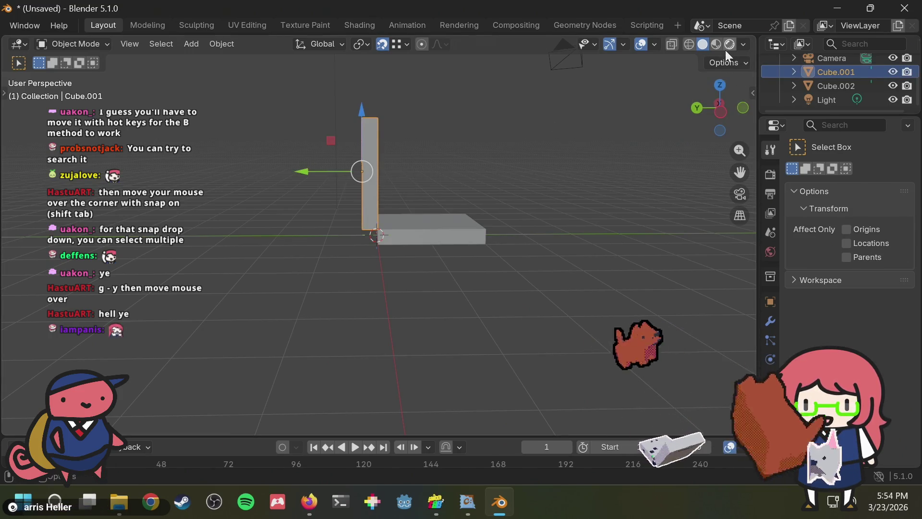
Step: Turn on Affect Only Origins and reselect the wall Cube.001
mouse_move(376, 213)
middle_mouse_down()
mouse_move(384, 201)
mouse_move(367, 232)
mouse_move(407, 254)
mouse_move(461, 216)
middle_mouse_up()
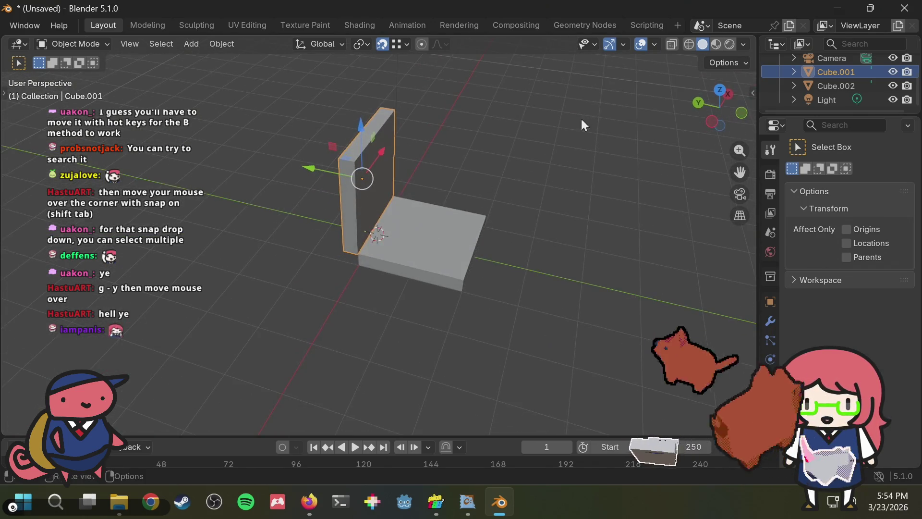
left_click(739, 61)
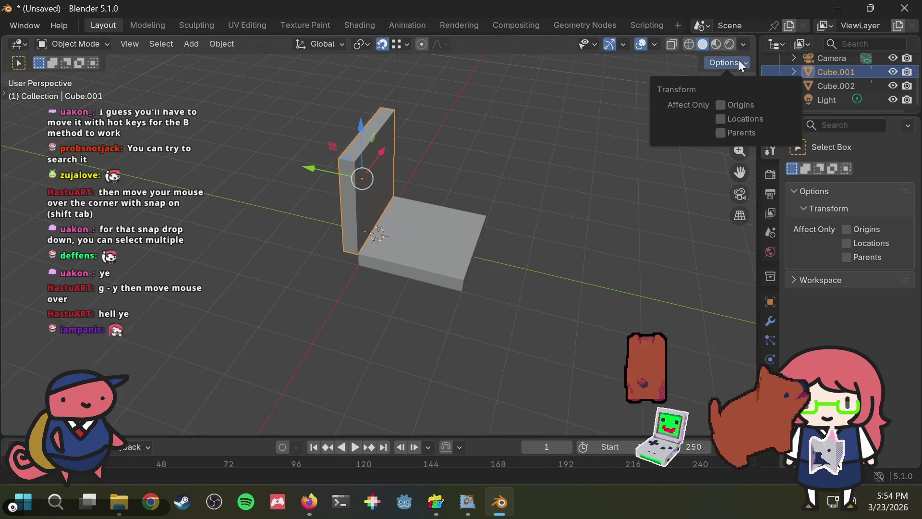
left_click(724, 104)
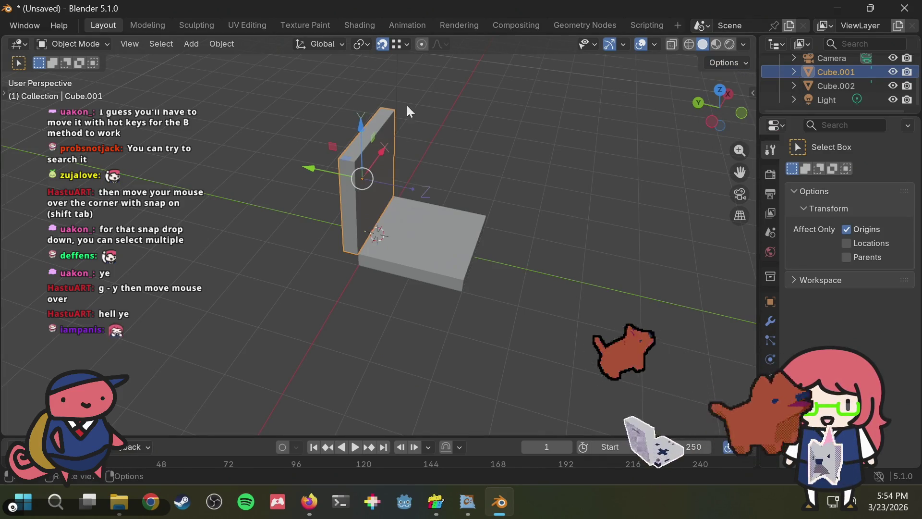
left_click(422, 182)
mouse_move(423, 182)
middle_mouse_down()
mouse_move(440, 138)
mouse_move(361, 157)
middle_mouse_up()
left_click(361, 157)
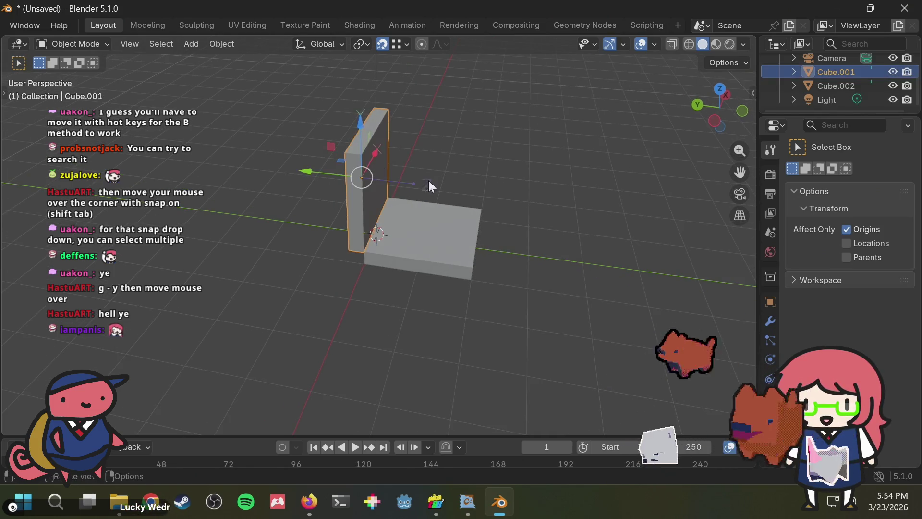
scroll(354, 165, "up", 3)
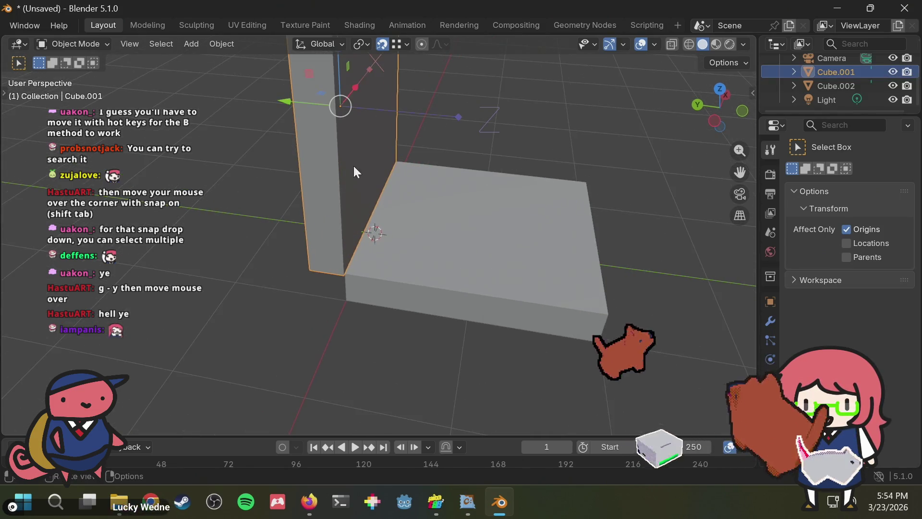
left_click(469, 117)
mouse_move(469, 117)
middle_mouse_down()
mouse_move(433, 108)
mouse_move(356, 128)
middle_mouse_up()
left_click(356, 128)
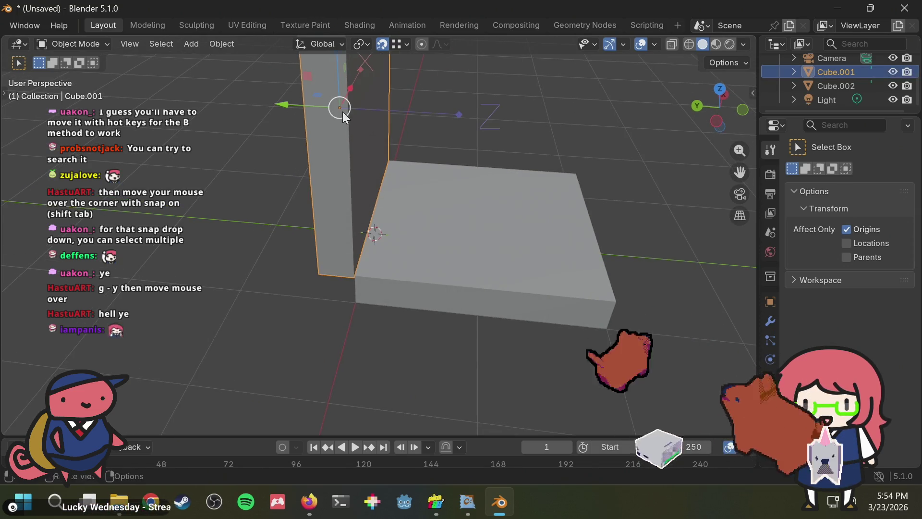
Step: Move the wall's origin, trying Z and X before settling on a Y constraint
key("g")
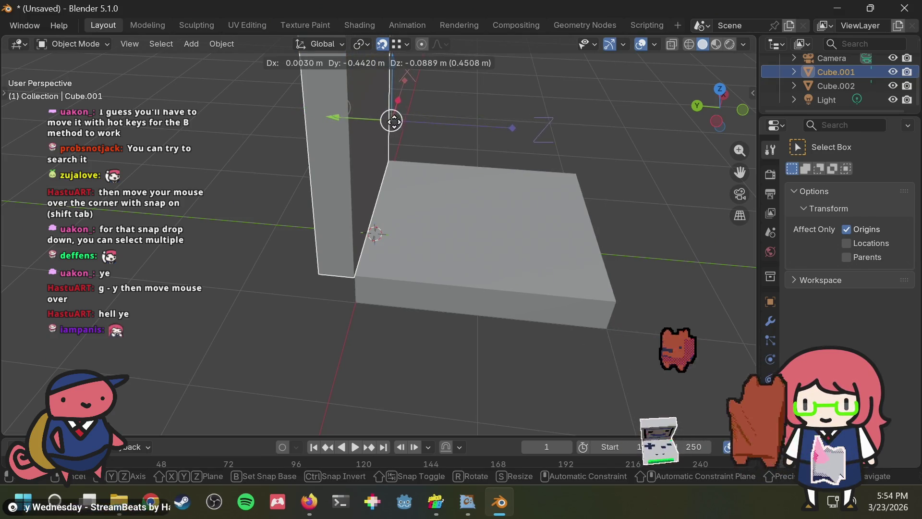
key("z")
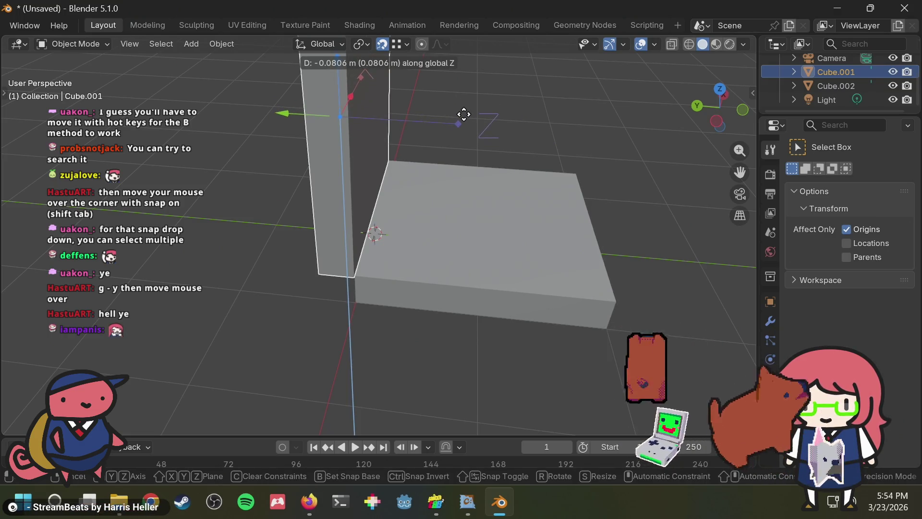
key("x")
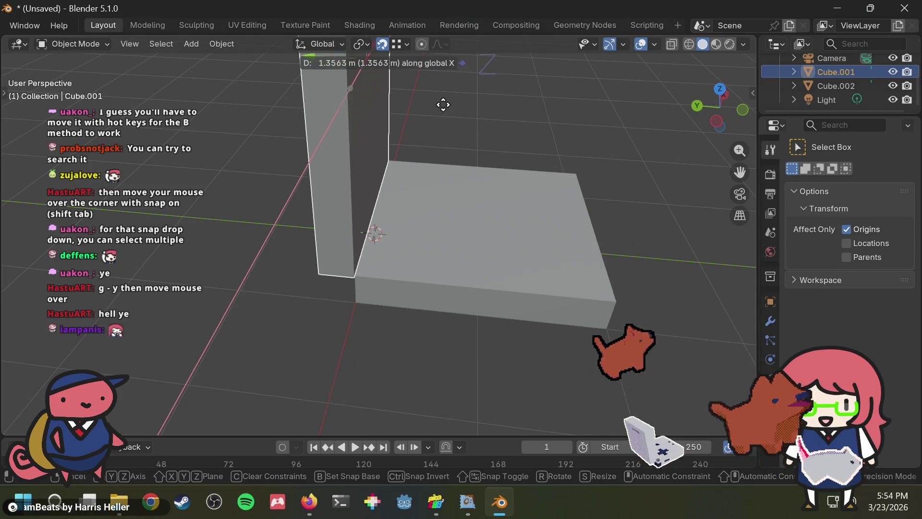
key("y")
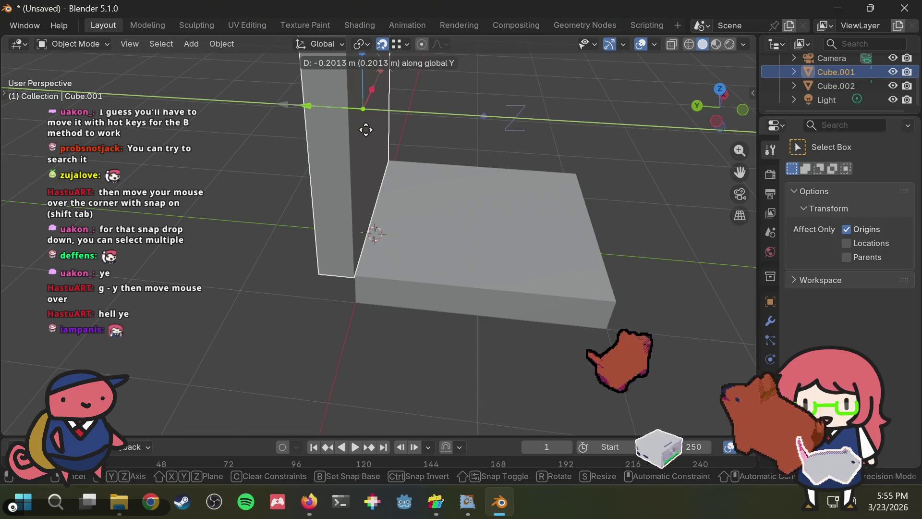
left_click(360, 130)
scroll(459, 122, "down", 4)
middle_click_drag(459, 122, 413, 108)
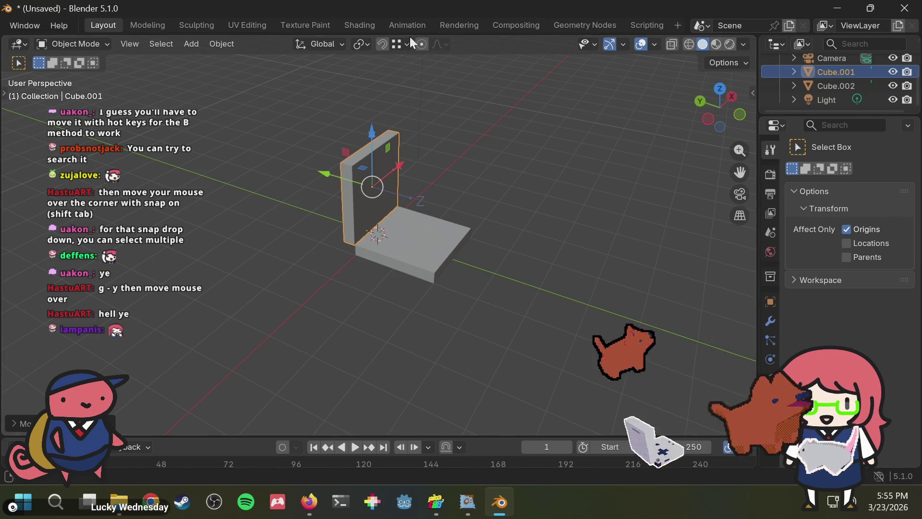
Step: Change the snap target from Vertex to Increment, then to Grid
left_click(398, 44)
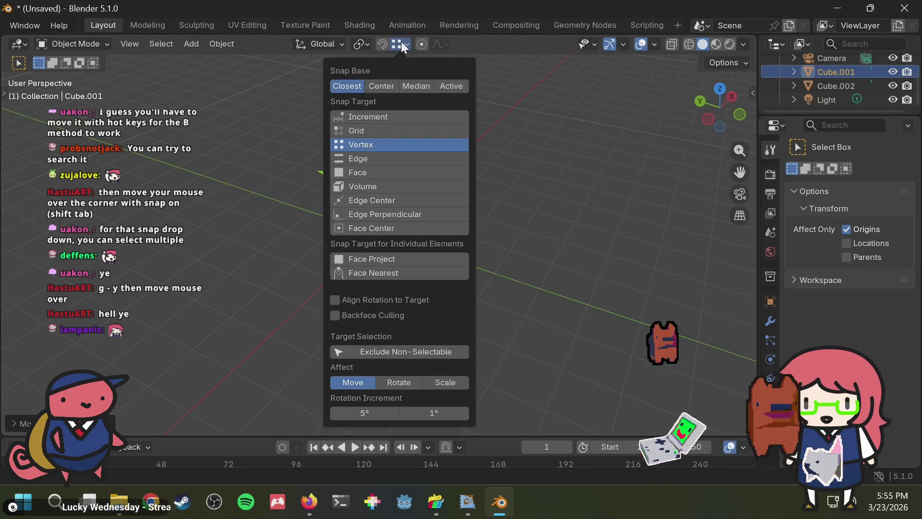
left_click(375, 117)
scroll(387, 157, "up", 3)
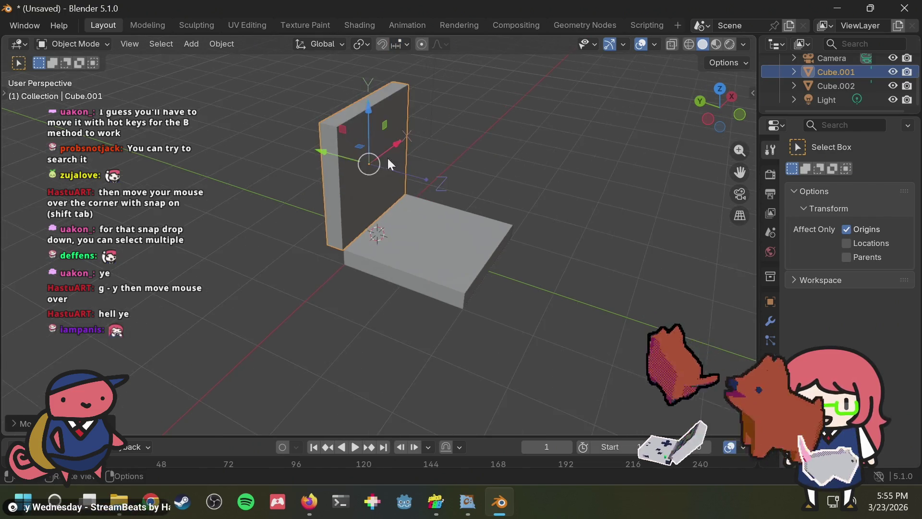
left_click(403, 44)
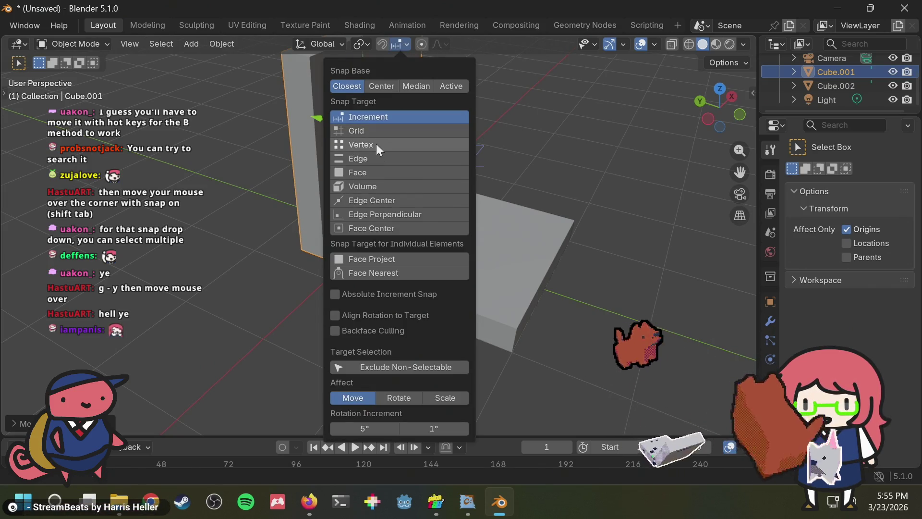
left_click(373, 130, "shift")
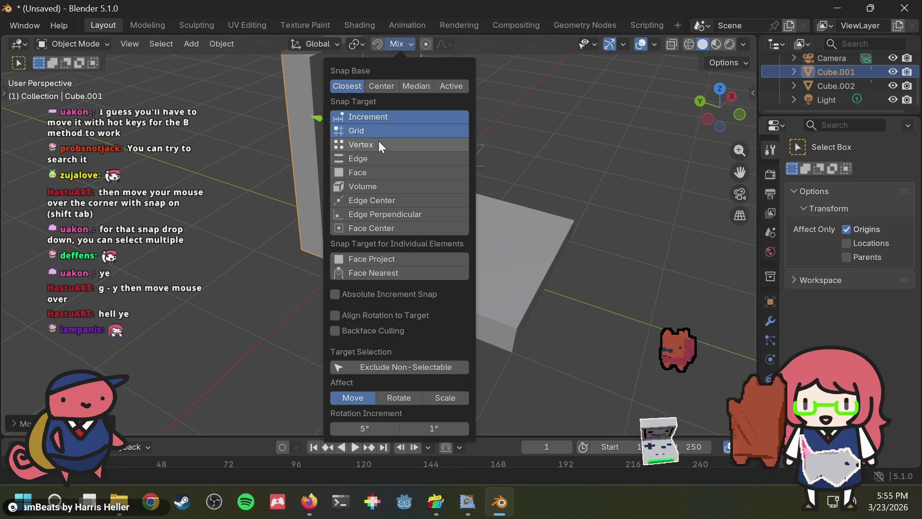
left_click(377, 126, "shift")
mouse_move(530, 125)
middle_mouse_down()
mouse_move(592, 99)
mouse_move(533, 92)
middle_mouse_up()
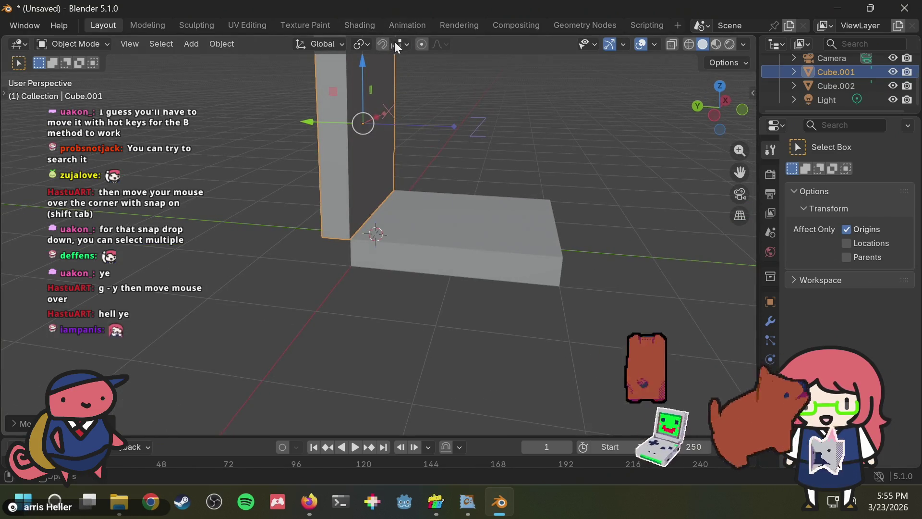
left_click(396, 43)
left_click(371, 129)
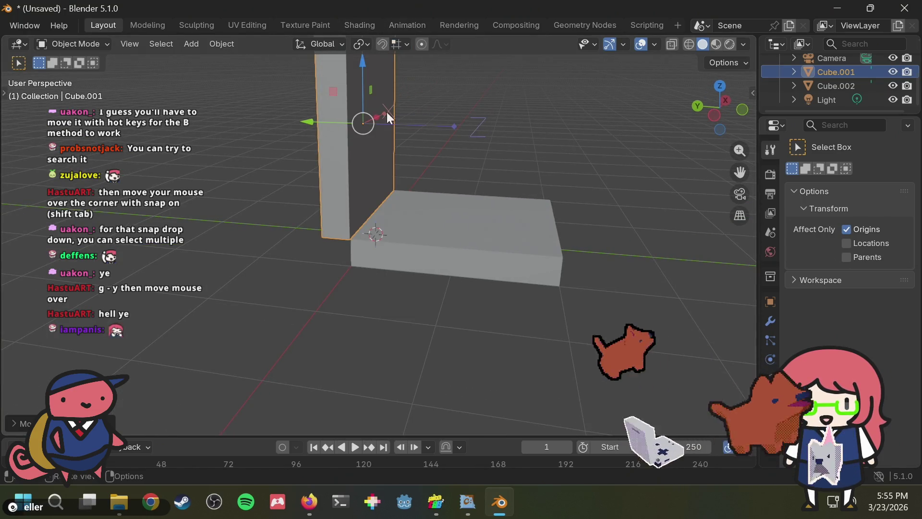
Step: Move the wall's origin along Y
key("g")
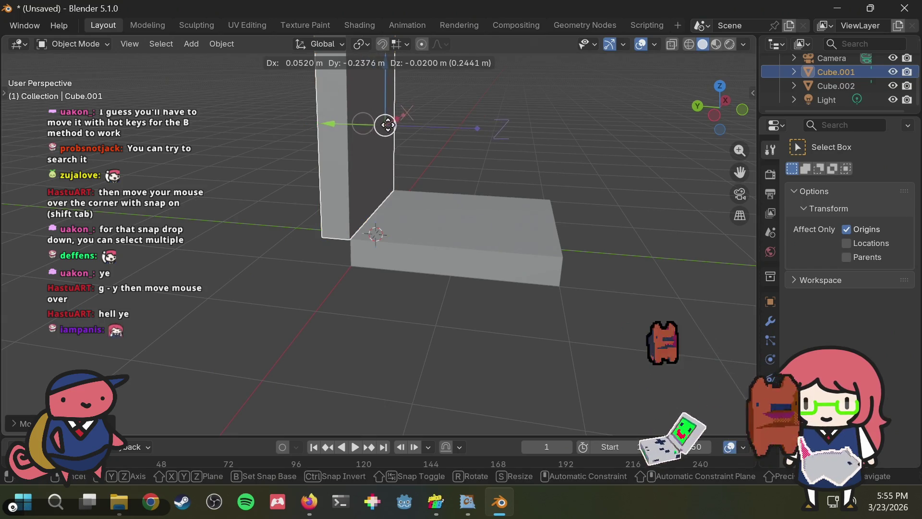
key("Escape")
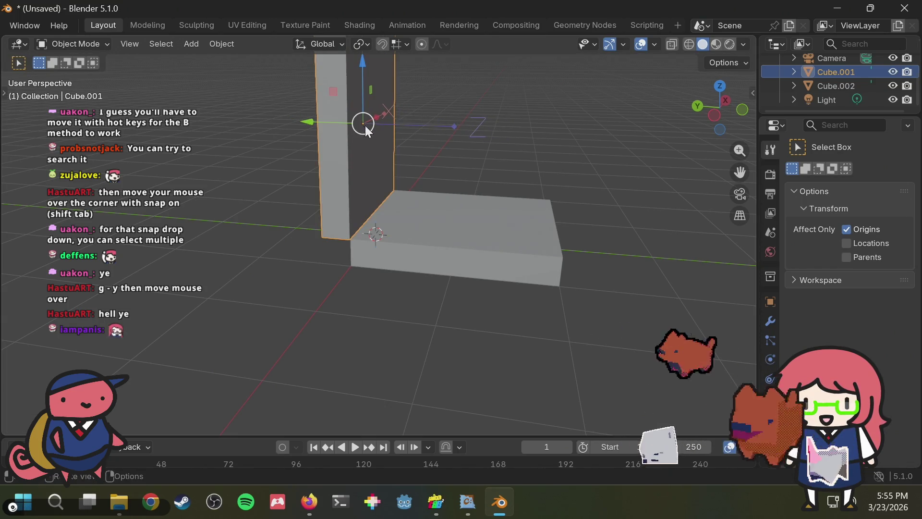
key("g")
key("y")
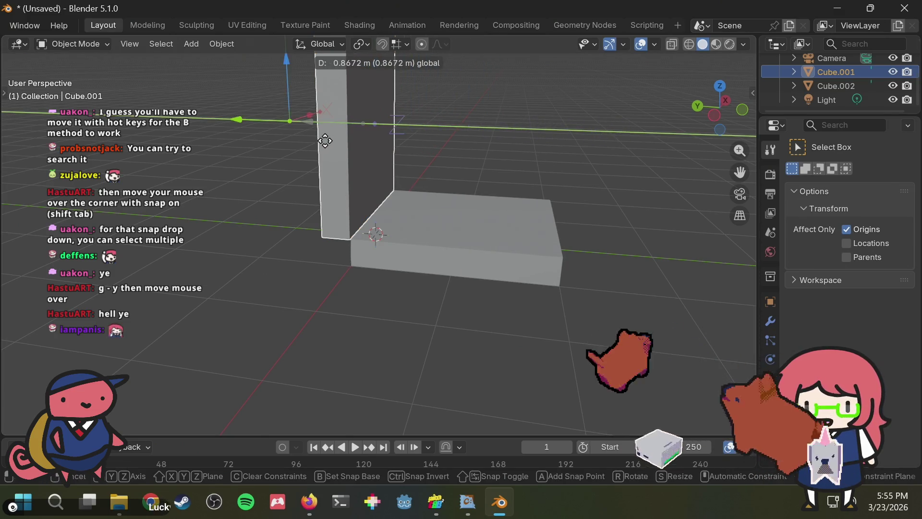
left_click(359, 143)
Step: Lower the origin along Z to the wall's bottom corner beside the slab
middle_click_drag(472, 127, 502, 111)
scroll(480, 116, "down", 3)
left_click_drag(376, 124, 374, 232)
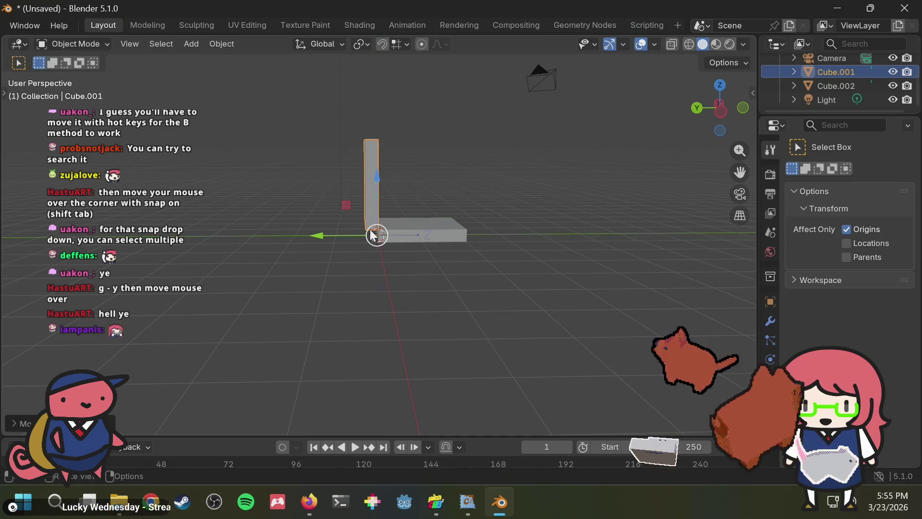
scroll(376, 211, "up", 8)
mouse_move(409, 160)
middle_mouse_down()
mouse_move(422, 143)
mouse_move(431, 158)
mouse_move(363, 86)
middle_mouse_up()
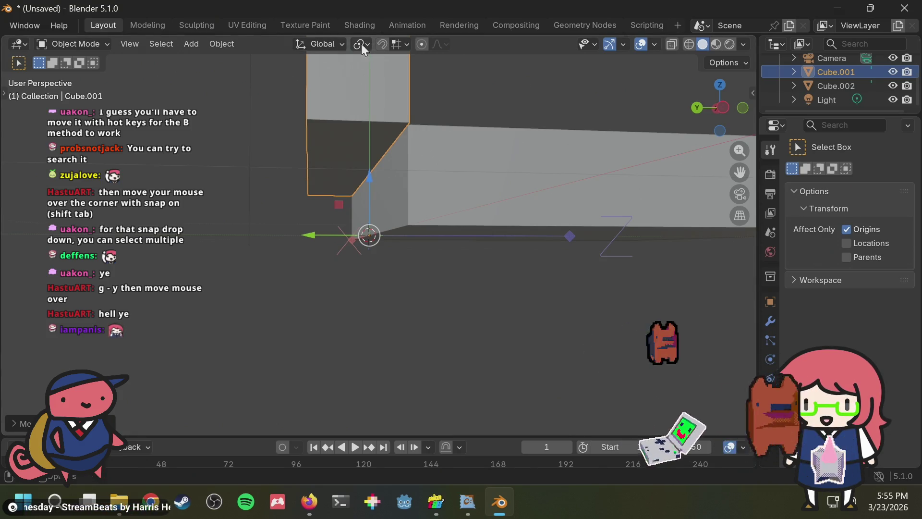
Step: Change the snapping target from grid to Edge
left_click(401, 43)
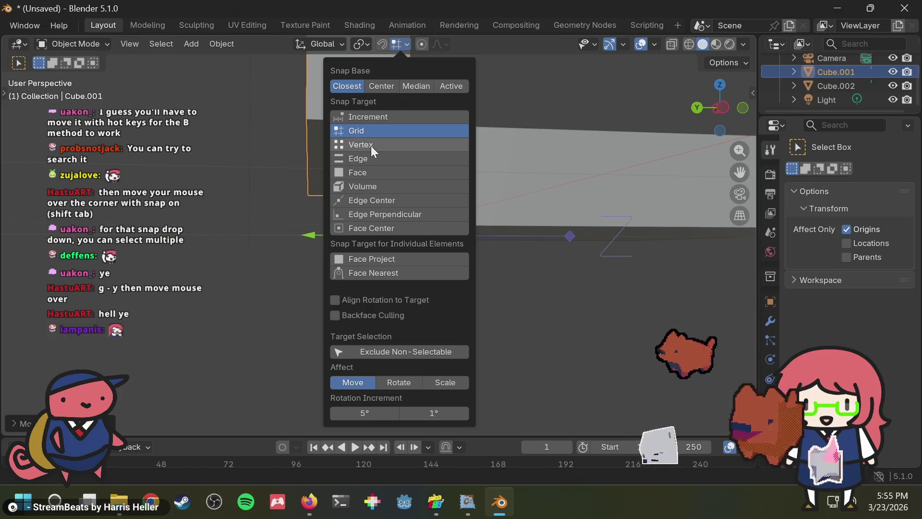
left_click(360, 161)
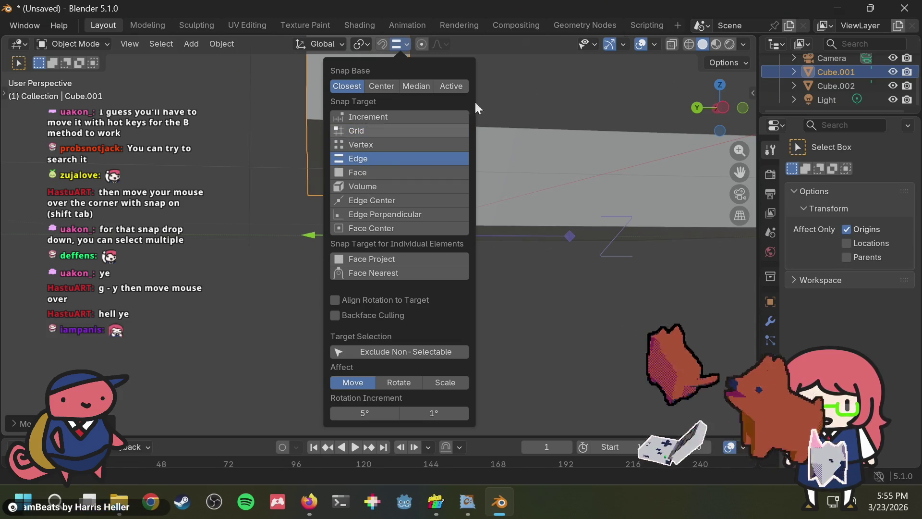
mouse_move(530, 77)
middle_mouse_down()
mouse_move(405, 169)
mouse_move(427, 158)
mouse_move(382, 163)
middle_mouse_up()
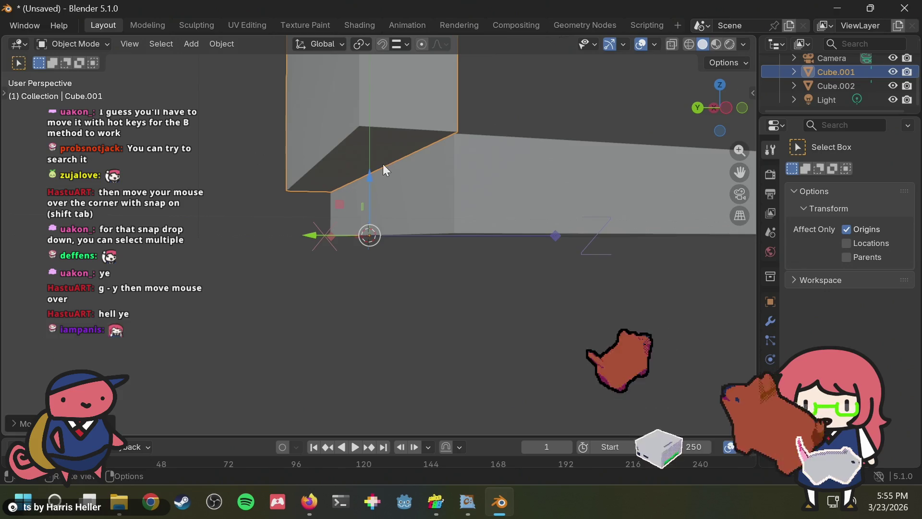
Step: With snapping on, raise the wall Cube.001's origin along Z onto its bottom edge
mouse_move(373, 175)
left_mouse_down()
mouse_move(372, 93)
mouse_move(379, 173)
mouse_move(366, 154)
mouse_move(431, 123)
left_mouse_up()
left_click(382, 44)
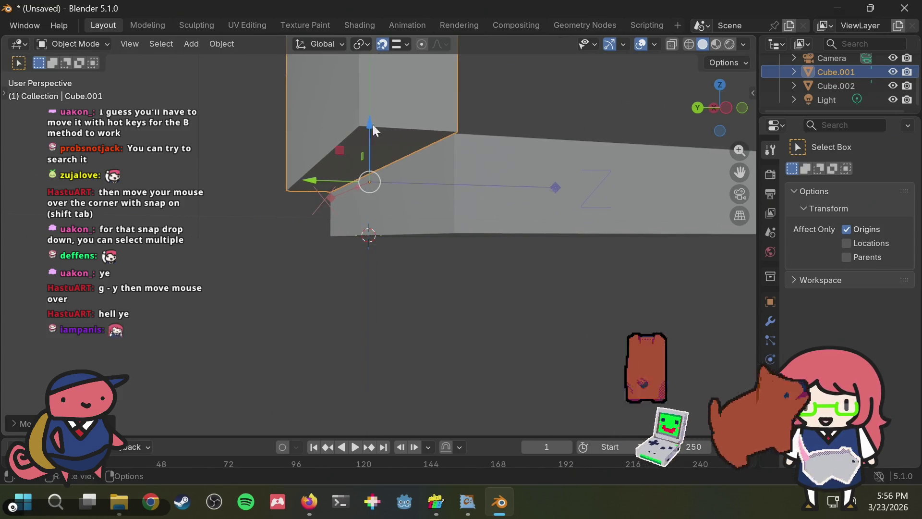
mouse_move(370, 128)
left_mouse_down()
mouse_move(381, 171)
mouse_move(442, 125)
left_mouse_up()
mouse_move(442, 125)
middle_mouse_down()
mouse_move(403, 131)
mouse_move(434, 106)
mouse_move(530, 107)
mouse_move(400, 137)
mouse_move(368, 161)
middle_mouse_up()
scroll(366, 159, "down", 5)
Step: Deselect the wall, look around the L-shape, and select the slab box Cube.002
left_click(457, 161)
mouse_move(459, 163)
middle_mouse_down()
mouse_move(412, 166)
mouse_move(515, 156)
mouse_move(457, 160)
middle_mouse_up()
scroll(384, 187, "up", 5)
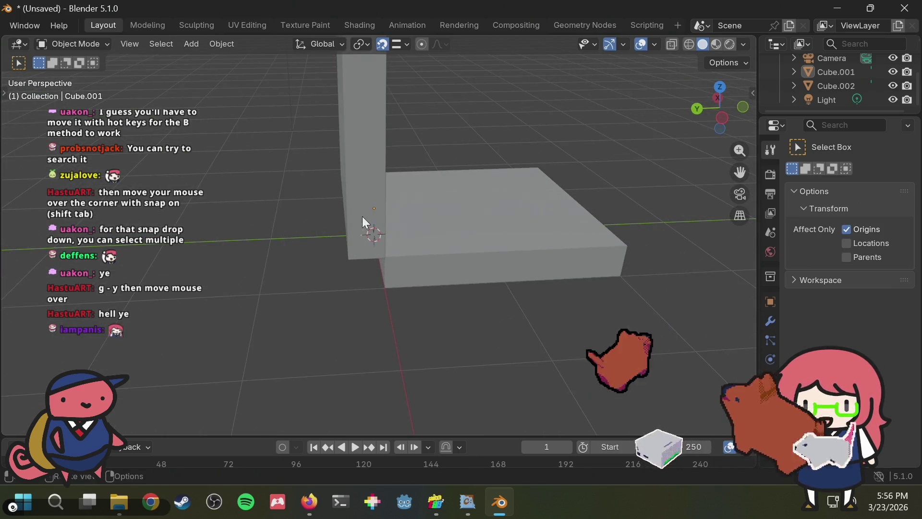
mouse_move(368, 195)
middle_mouse_down()
mouse_move(363, 204)
mouse_move(426, 166)
middle_mouse_up()
left_click(412, 206)
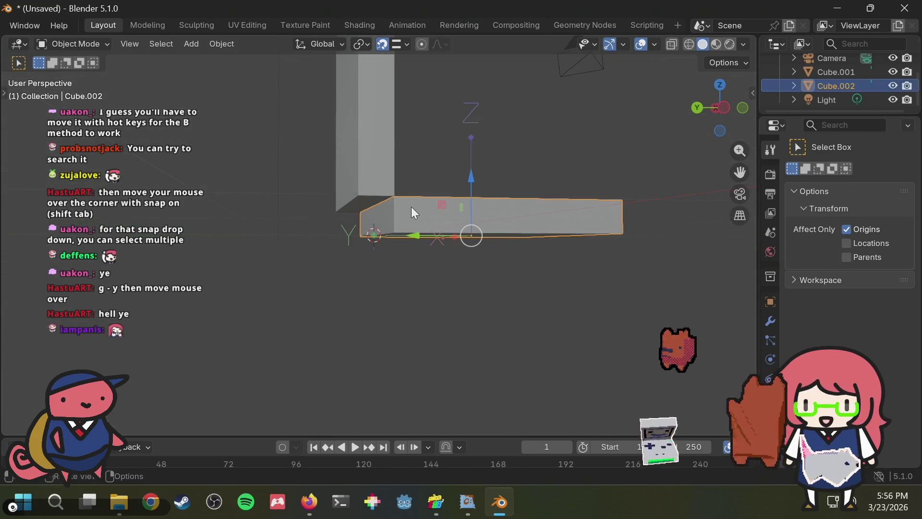
Step: Move the slab Cube.002's origin along Y toward the wall corner, then deselect it
mouse_move(423, 202)
middle_mouse_down()
mouse_move(439, 130)
mouse_move(442, 240)
middle_mouse_up()
key("g")
key("y")
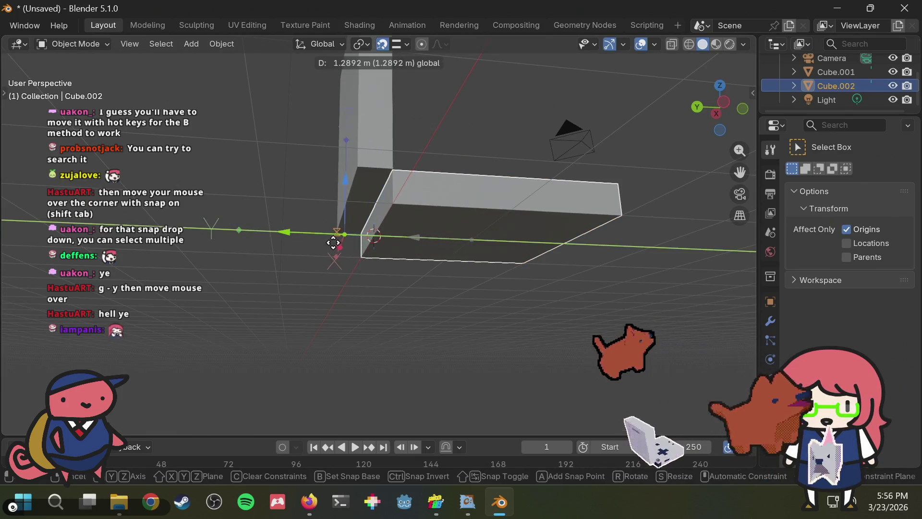
left_click(370, 239)
mouse_move(370, 239)
middle_mouse_down()
mouse_move(430, 168)
mouse_move(365, 239)
mouse_move(230, 294)
mouse_move(460, 214)
mouse_move(456, 286)
mouse_move(322, 278)
mouse_move(312, 258)
mouse_move(318, 247)
mouse_move(420, 251)
mouse_move(456, 209)
mouse_move(466, 135)
mouse_move(338, 187)
mouse_move(475, 125)
mouse_move(530, 116)
mouse_move(426, 165)
middle_mouse_up()
left_click(456, 286)
Step: View the boxes from a new angle, then switch to the web browser
scroll(423, 166, "up", 4)
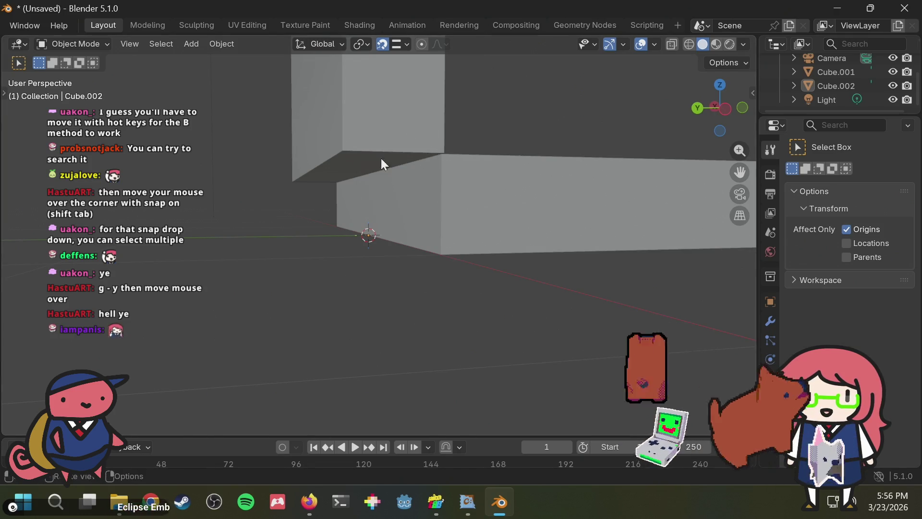
middle_click_drag(448, 154, 408, 162)
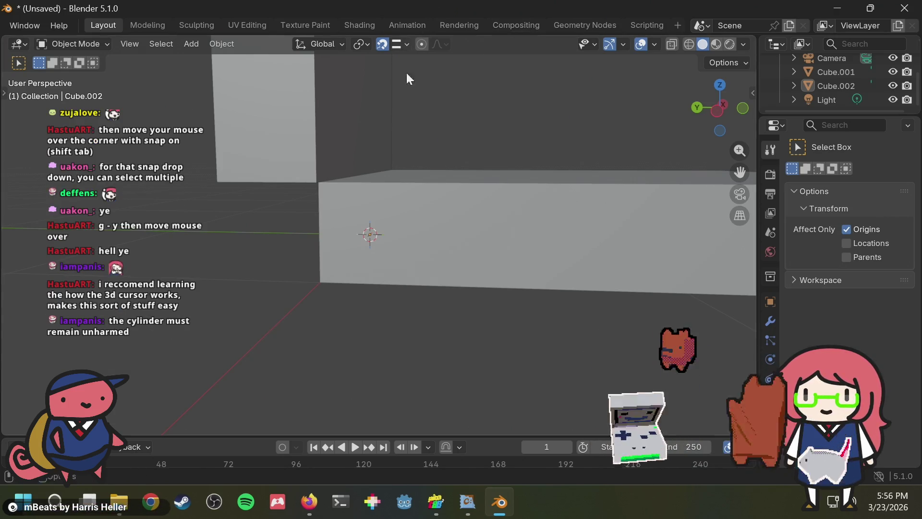
left_click(309, 501)
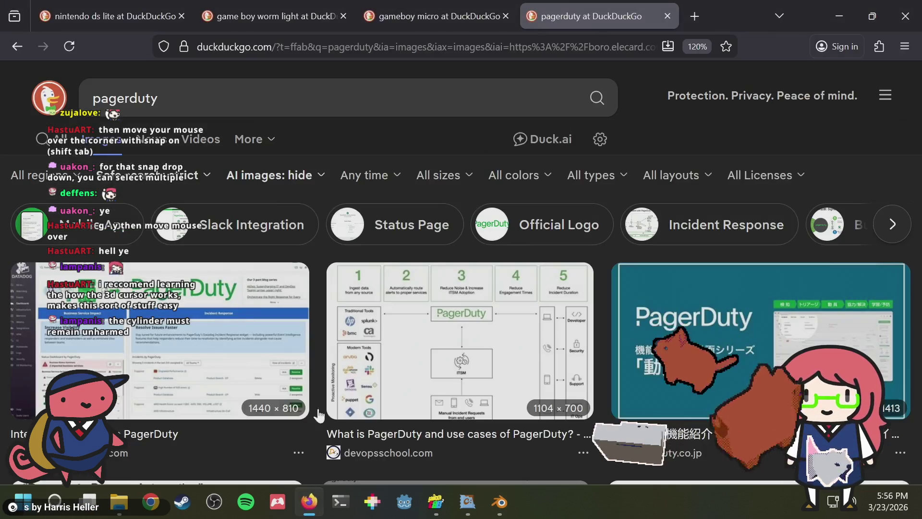
Step: Search 'blender 3d cursor' in a new tab and open the manual's 3D Cursor page
key("ctrl+t")
type("blender ")
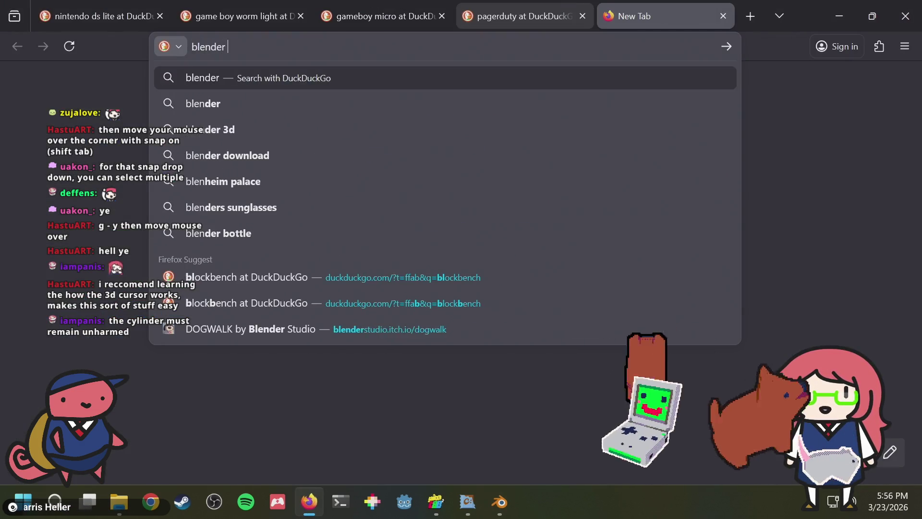
type("3d cursor")
key("Return")
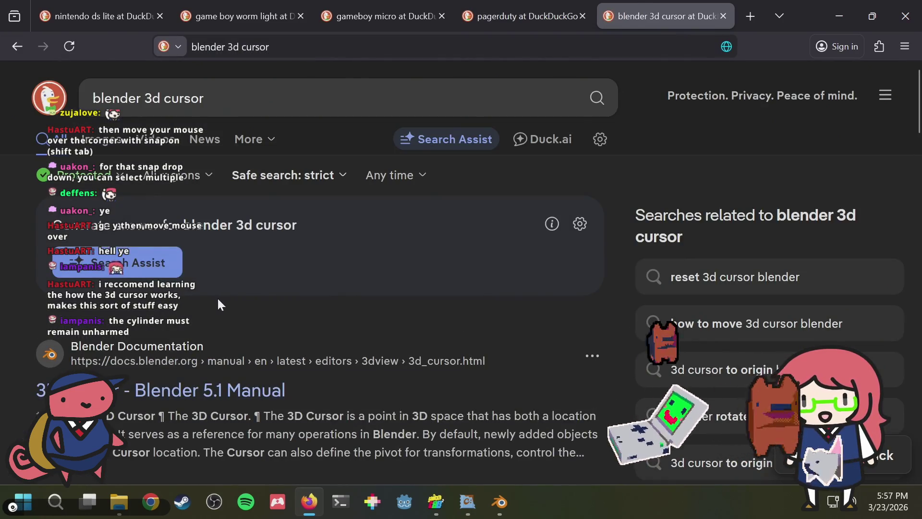
scroll(283, 304, "down", 2)
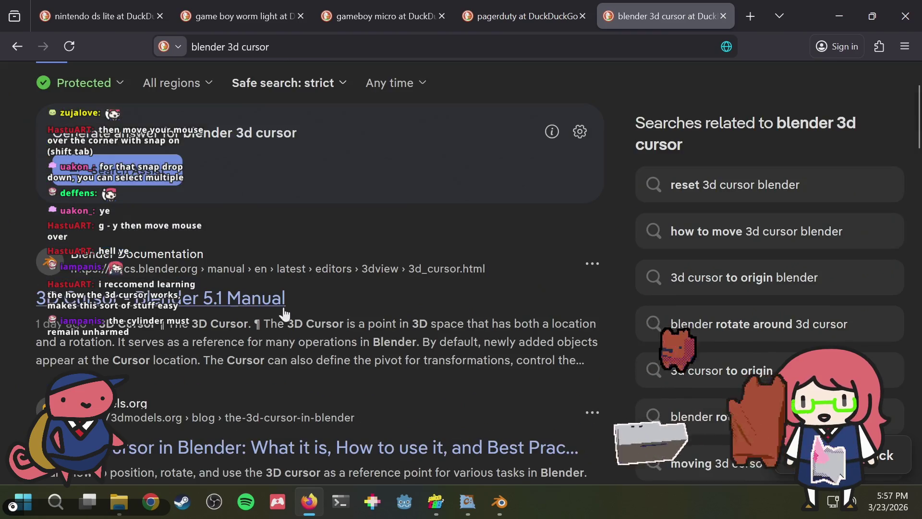
left_click(249, 295)
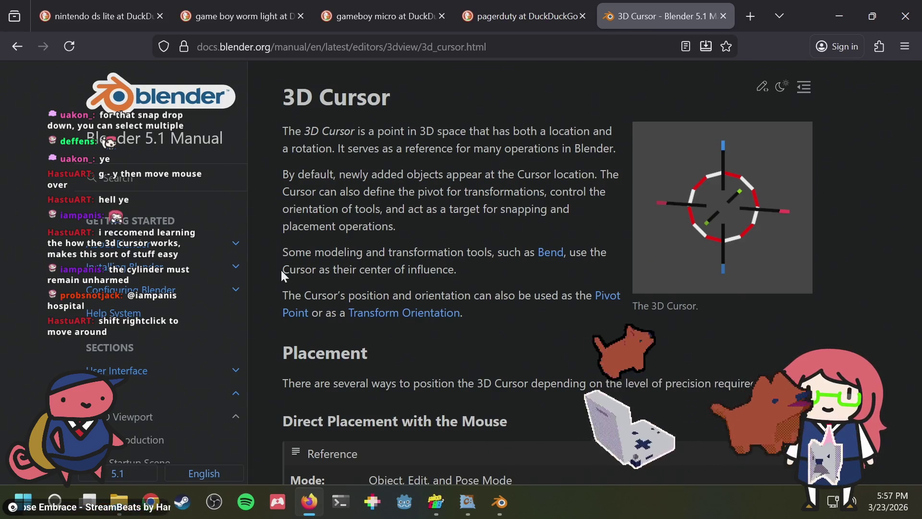
Step: In Blender, place the 3D cursor at two spots in the scene, then return to the manual
left_click(500, 502)
right_click(454, 117, "shift")
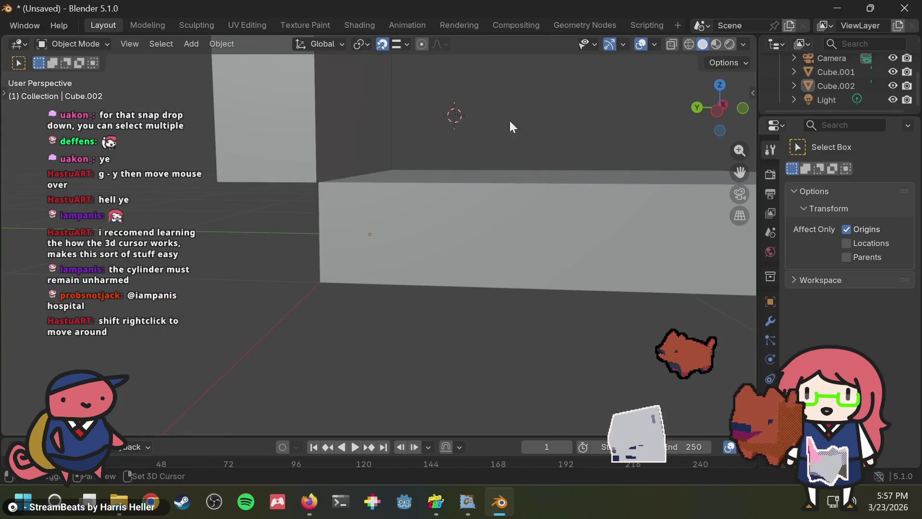
middle_click_drag(528, 105, 385, 220)
right_click(380, 175, "shift")
middle_click_drag(355, 154, 417, 129)
key("alt+Tab")
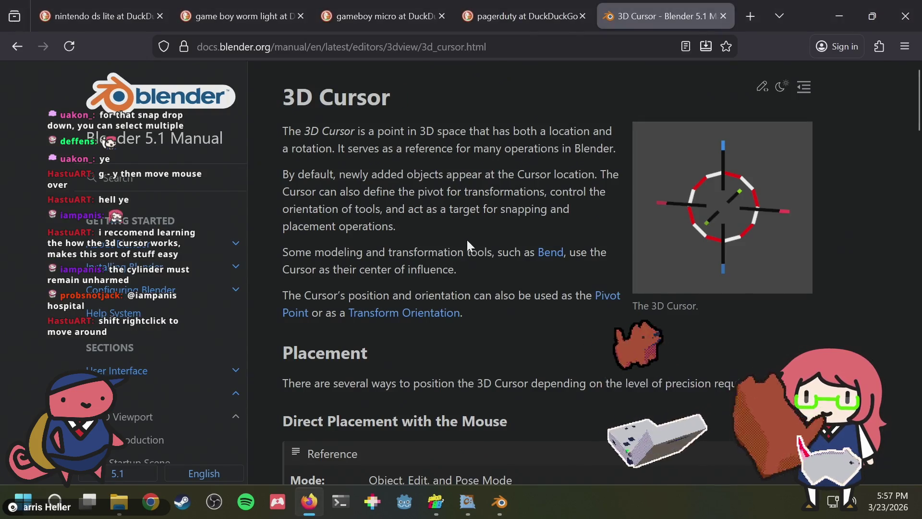
Step: Read the 3D Cursor page through snapping, usage, Viewport Navigation and Cursor-Based Operators
scroll(474, 248, "down", 1)
scroll(469, 269, "down", 3)
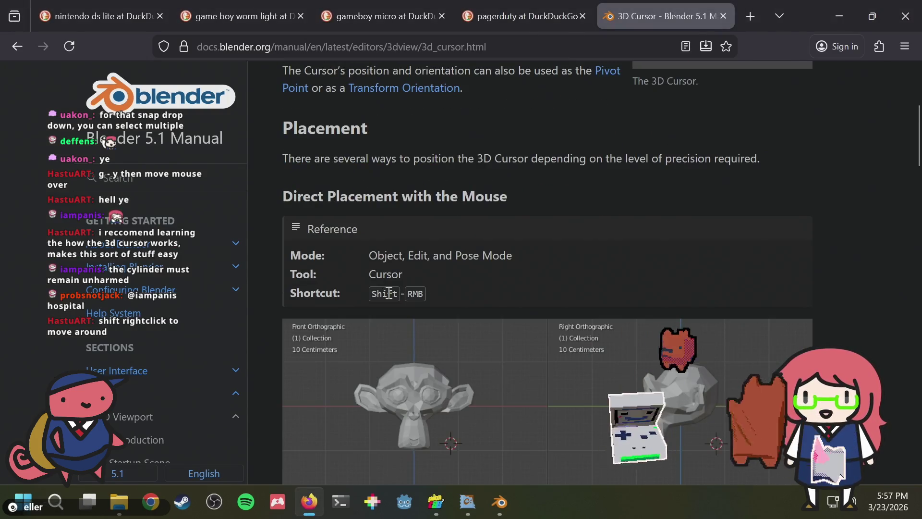
scroll(522, 273, "down", 3)
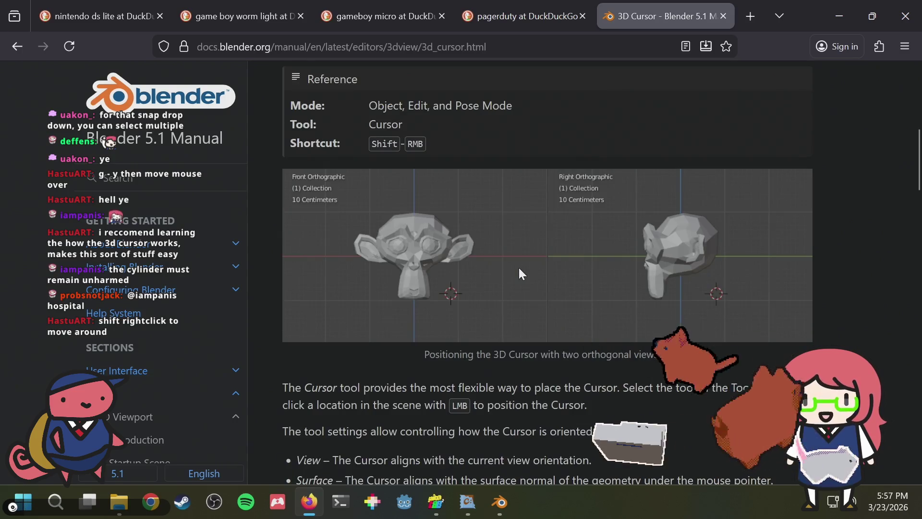
scroll(521, 272, "down", 1)
scroll(428, 307, "down", 3)
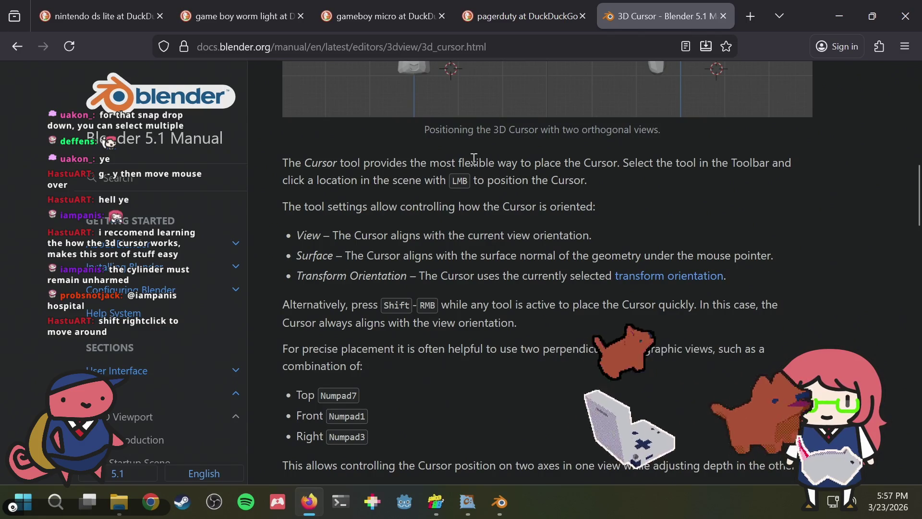
scroll(474, 159, "down", 2)
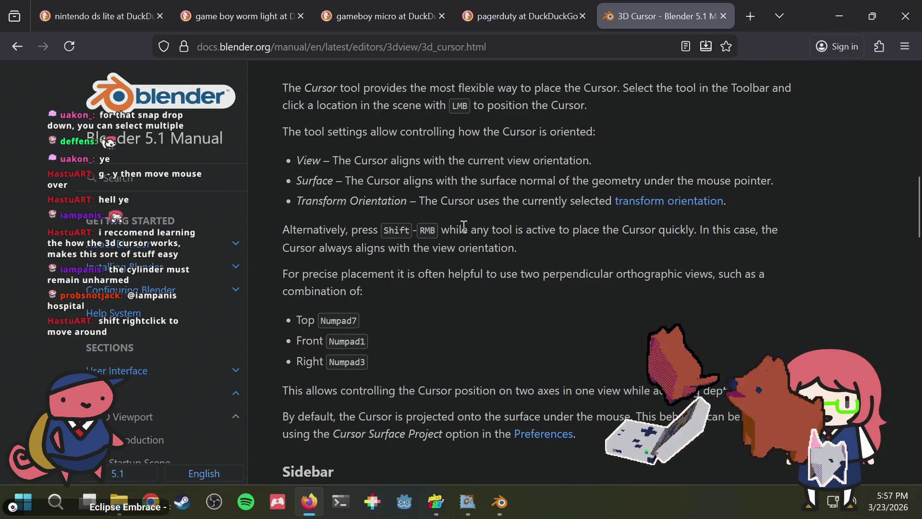
scroll(470, 226, "down", 2)
scroll(469, 223, "down", 4)
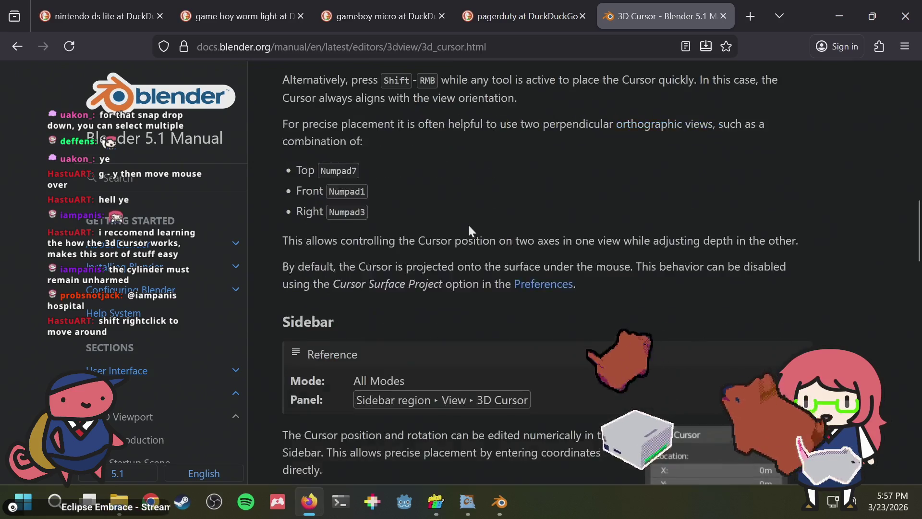
scroll(470, 227, "down", 5)
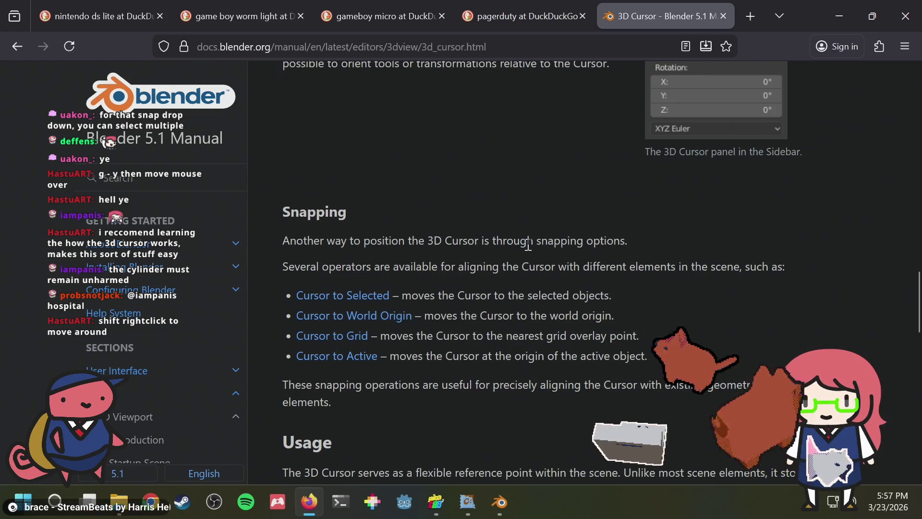
scroll(455, 257, "down", 2)
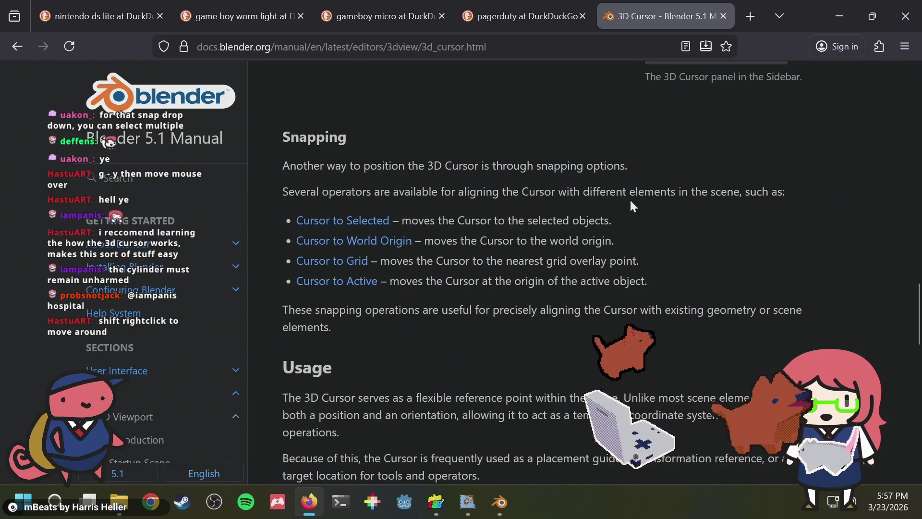
scroll(470, 229, "down", 2)
scroll(471, 229, "down", 2)
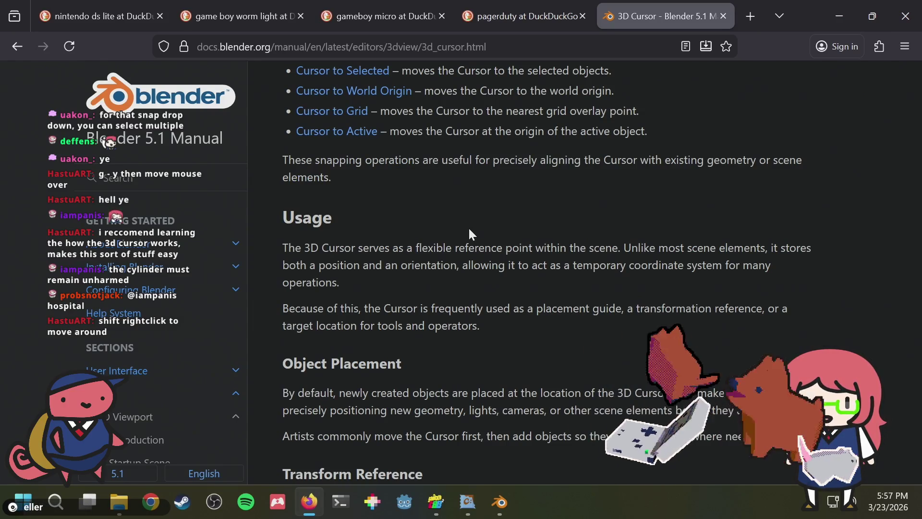
scroll(469, 230, "down", 2)
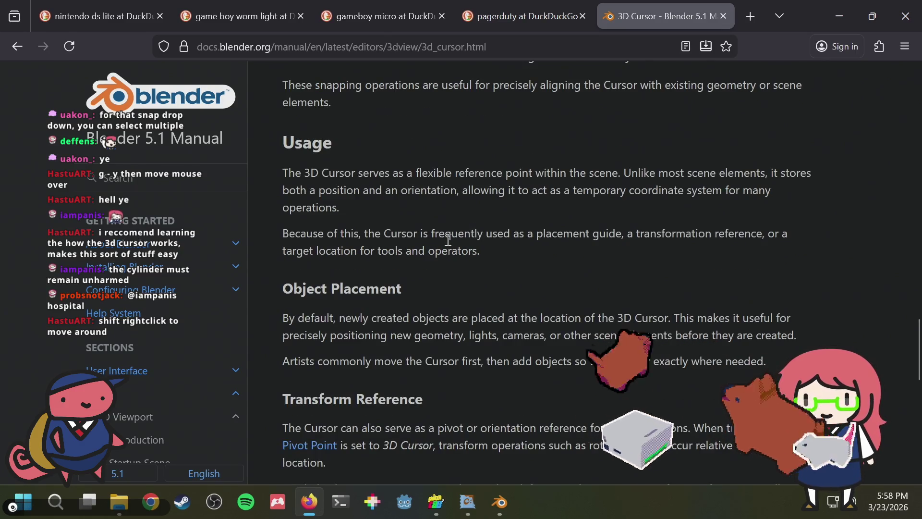
scroll(448, 238, "down", 6)
scroll(448, 240, "down", 2)
scroll(445, 234, "down", 4)
scroll(445, 234, "down", 2)
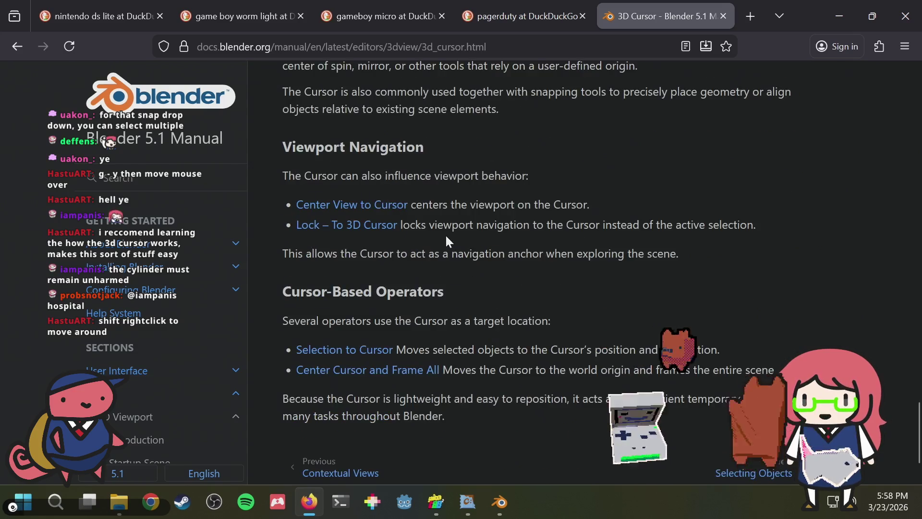
scroll(447, 240, "down", 2)
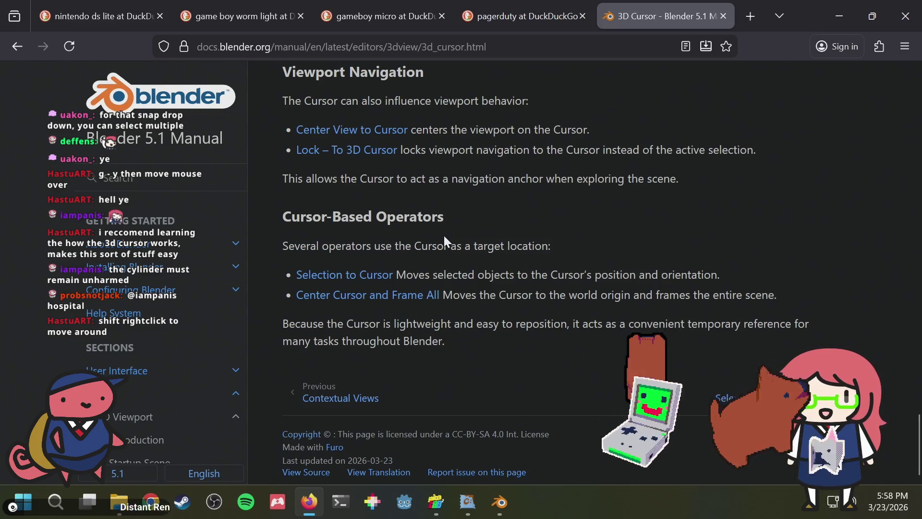
Step: Back in Blender, deselect everything and place the 3D cursor on the wall's grey side face
key("alt+Tab")
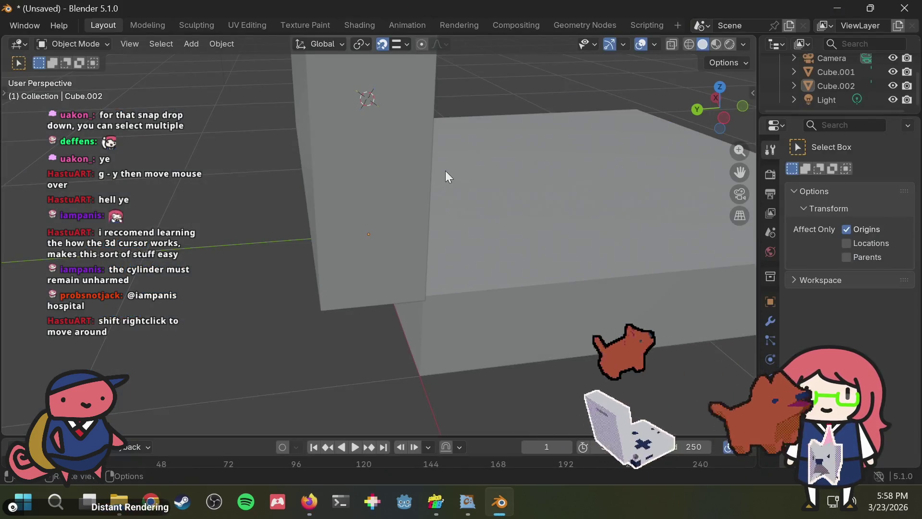
scroll(392, 140, "down", 5)
mouse_move(393, 139)
middle_mouse_down()
mouse_move(300, 203)
mouse_move(379, 223)
mouse_move(407, 212)
mouse_move(459, 138)
mouse_move(567, 110)
mouse_move(453, 131)
mouse_move(307, 186)
middle_mouse_up()
scroll(407, 211, "up", 5)
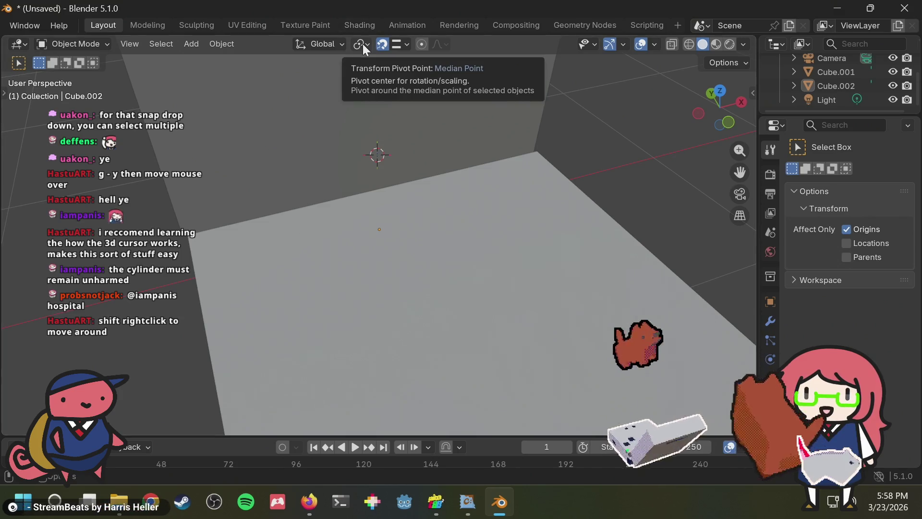
mouse_move(366, 157)
middle_mouse_down()
mouse_move(518, 118)
mouse_move(442, 137)
mouse_move(323, 226)
middle_mouse_up()
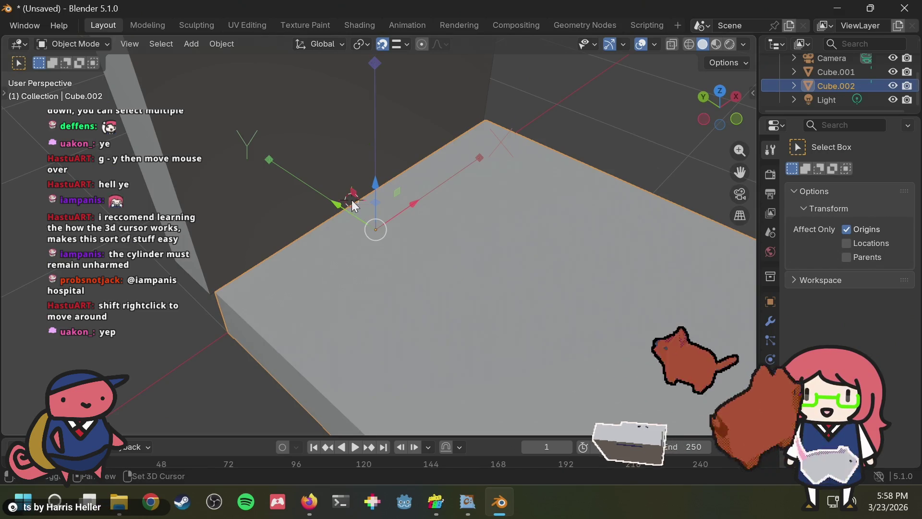
mouse_move(351, 200)
middle_mouse_down()
mouse_move(448, 117)
mouse_move(566, 94)
mouse_move(390, 169)
mouse_move(278, 178)
mouse_move(244, 223)
mouse_move(180, 263)
mouse_move(743, 303)
mouse_move(391, 215)
mouse_move(385, 173)
mouse_move(426, 97)
mouse_move(422, 133)
middle_mouse_up()
key("alt+a")
right_click(451, 151, "shift")
mouse_move(490, 129)
middle_mouse_down()
mouse_move(324, 174)
mouse_move(414, 159)
middle_mouse_up()
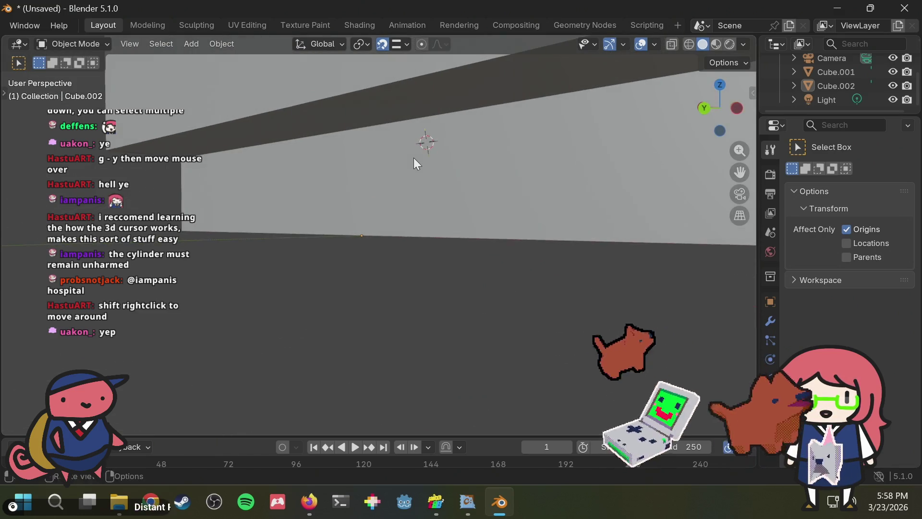
right_click(364, 128, "shift")
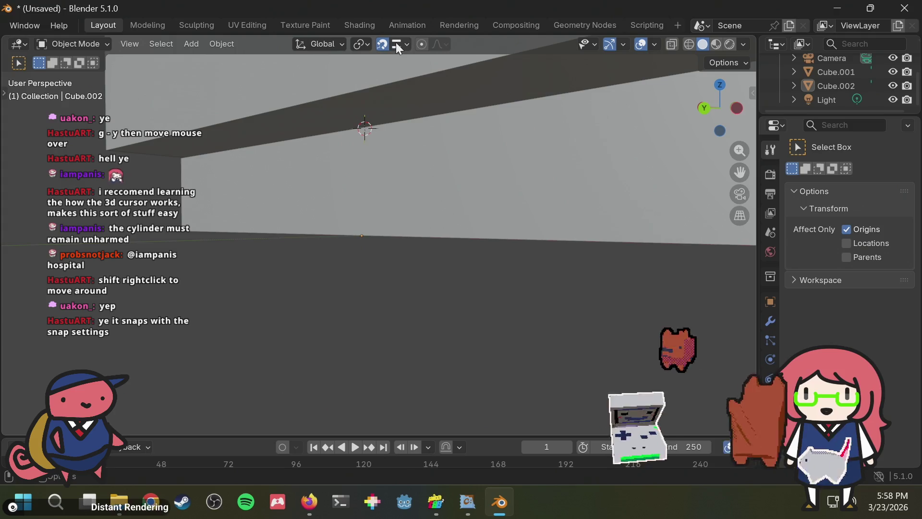
Step: Set the Snap Target to Edge after briefly trying Vertex
left_click(397, 45)
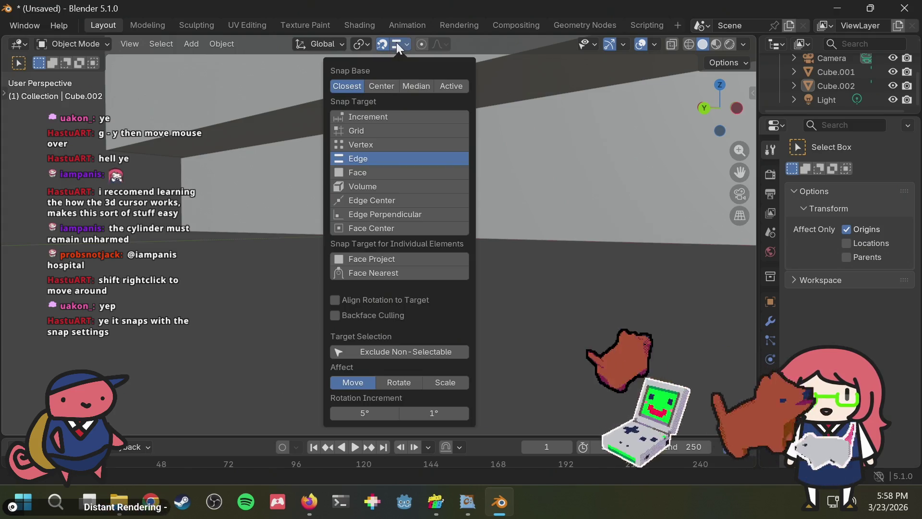
left_click(374, 147)
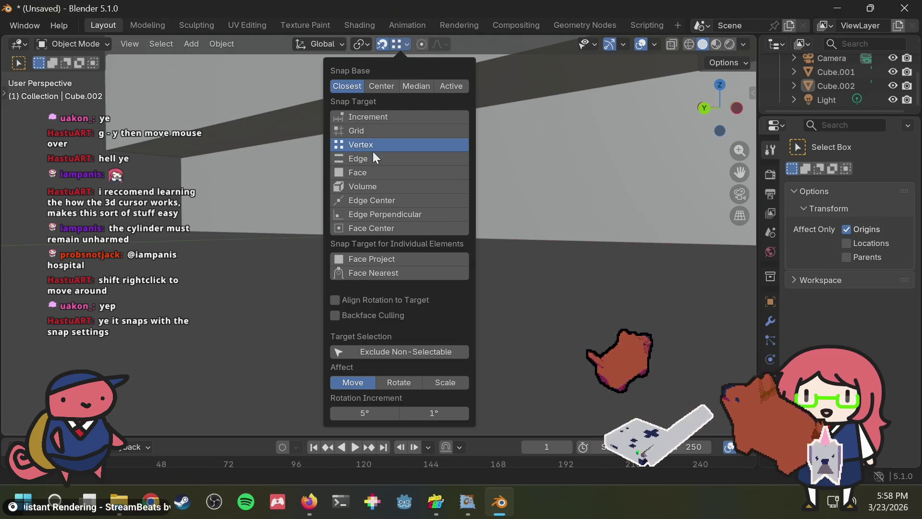
left_click(397, 159)
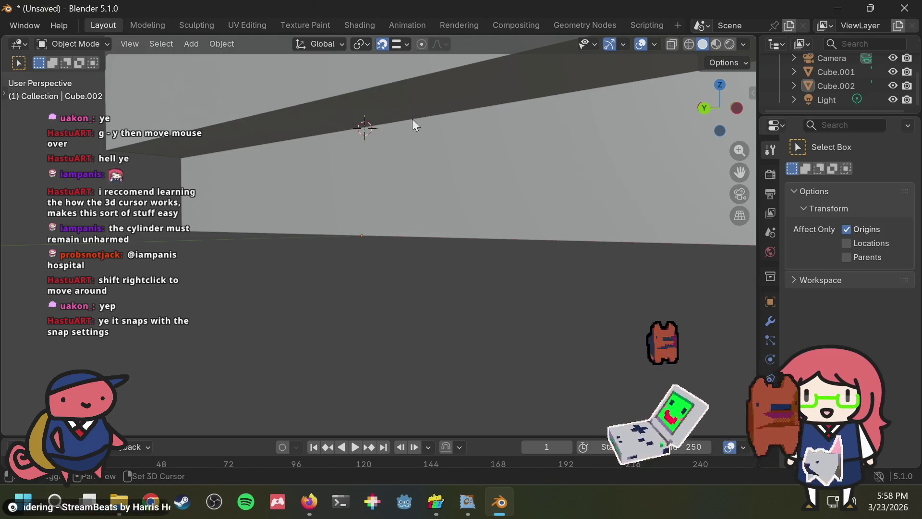
Step: Select the slab Cube.001 and slide the 3D cursor along its top edge
left_click(413, 119)
mouse_move(414, 118)
middle_mouse_down()
mouse_move(477, 131)
mouse_move(468, 121)
middle_mouse_up()
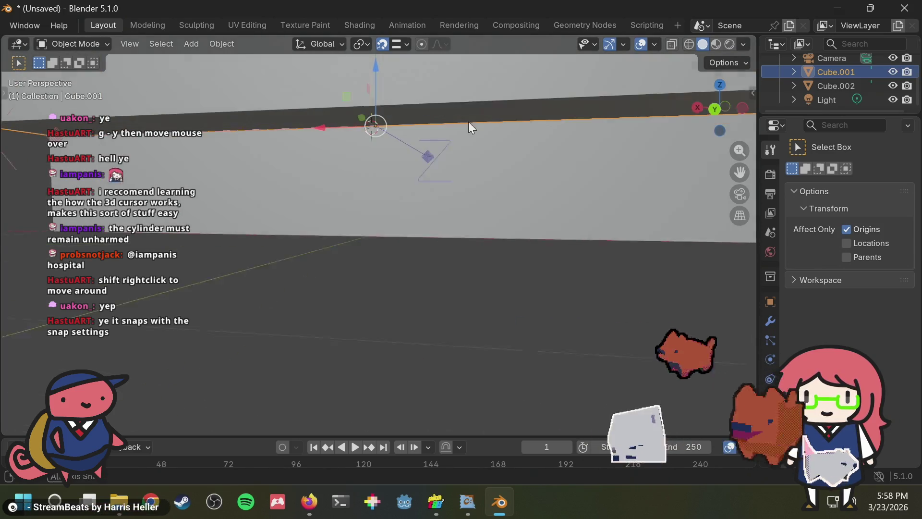
right_click(469, 113, "shift")
mouse_move(491, 126)
right_mouse_down("shift")
mouse_move(399, 128)
mouse_move(350, 142)
mouse_move(483, 126)
mouse_move(407, 135)
mouse_move(608, 136)
mouse_move(418, 136)
mouse_move(561, 125)
mouse_move(431, 134)
right_mouse_up("shift")
scroll(431, 134, "up", 2)
scroll(431, 133, "down", 2)
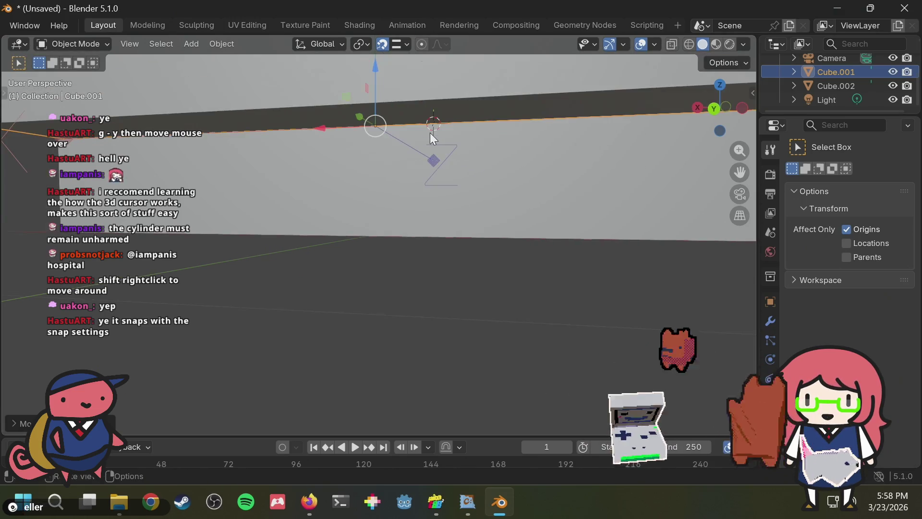
middle_click_drag(459, 135, 402, 149)
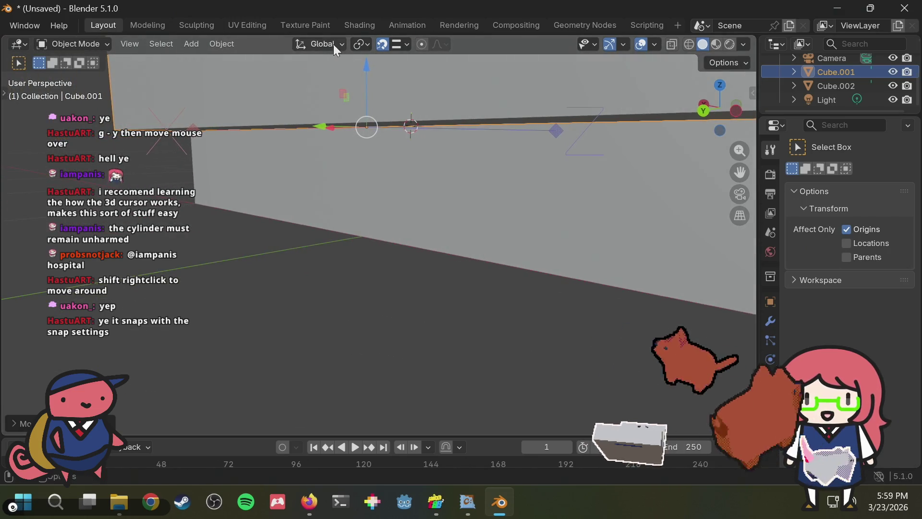
Step: Set snapping to target Grid and Edge together so it reads Mix
left_click(400, 44)
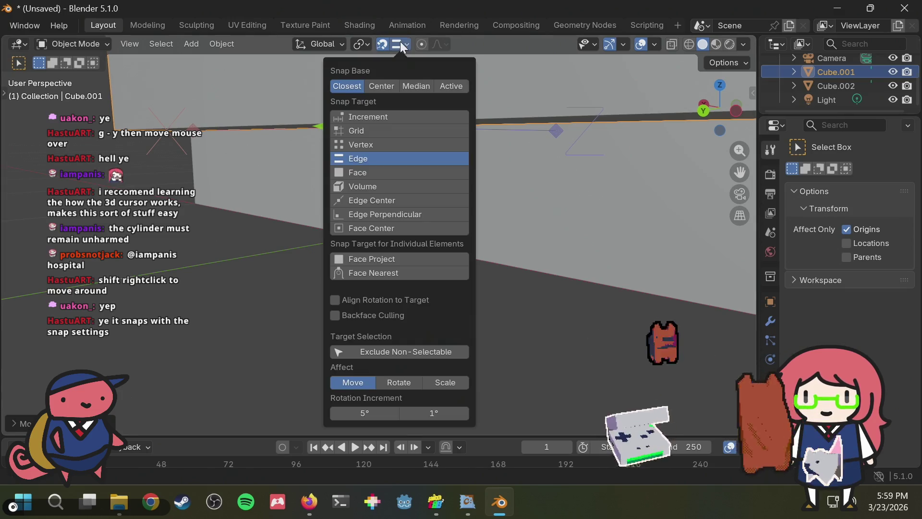
left_click(376, 128)
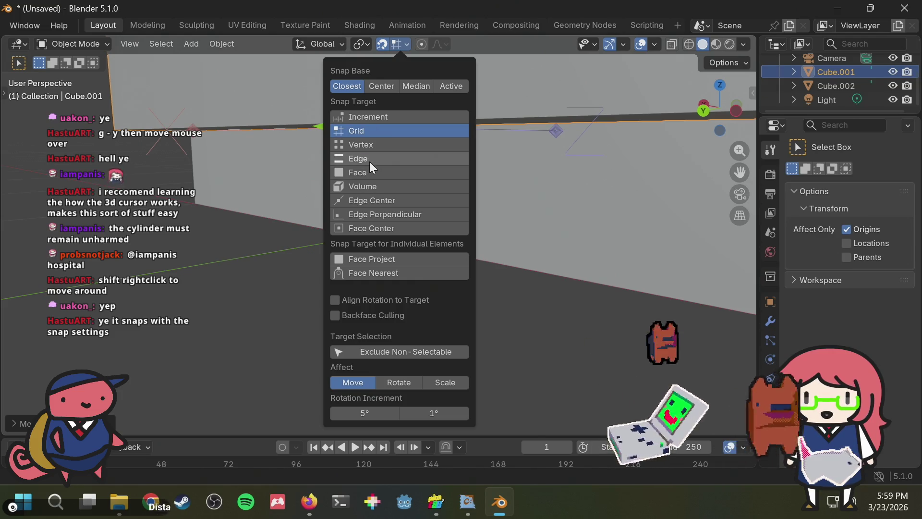
left_click(370, 162)
left_click(379, 132)
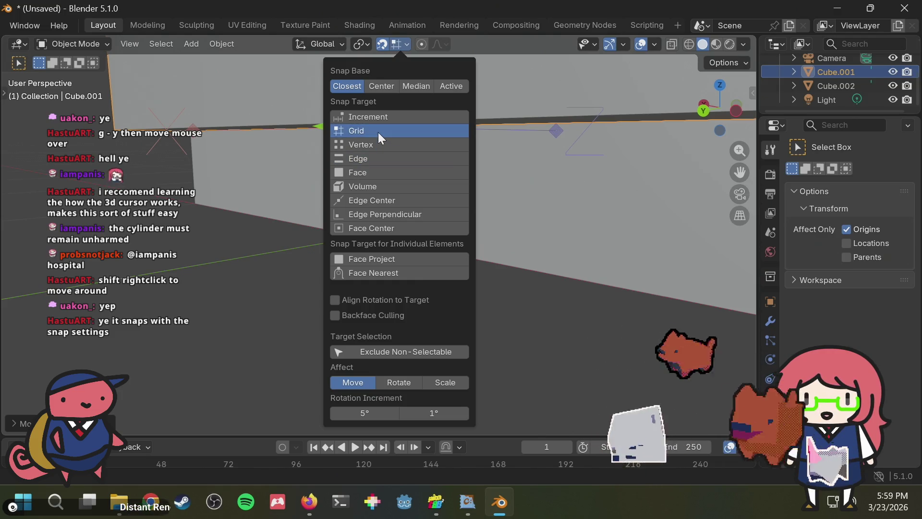
right_click(368, 155)
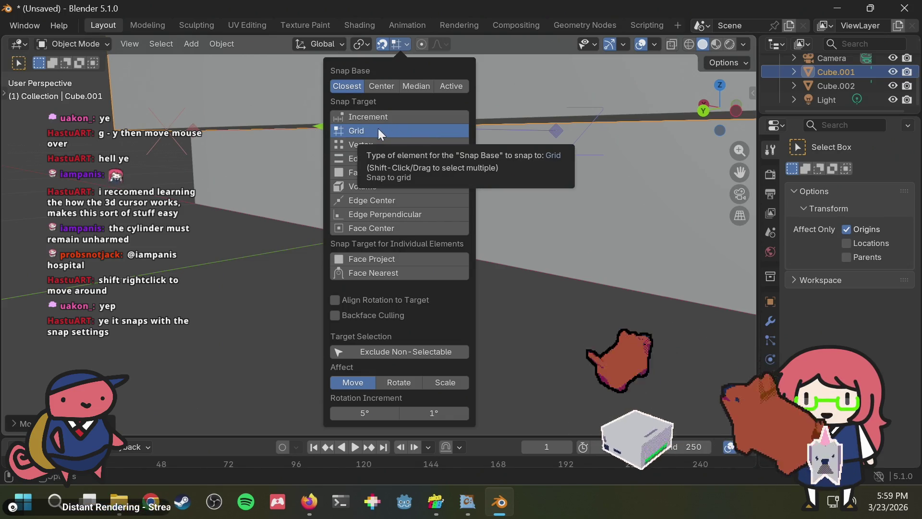
left_click(365, 155, "shift")
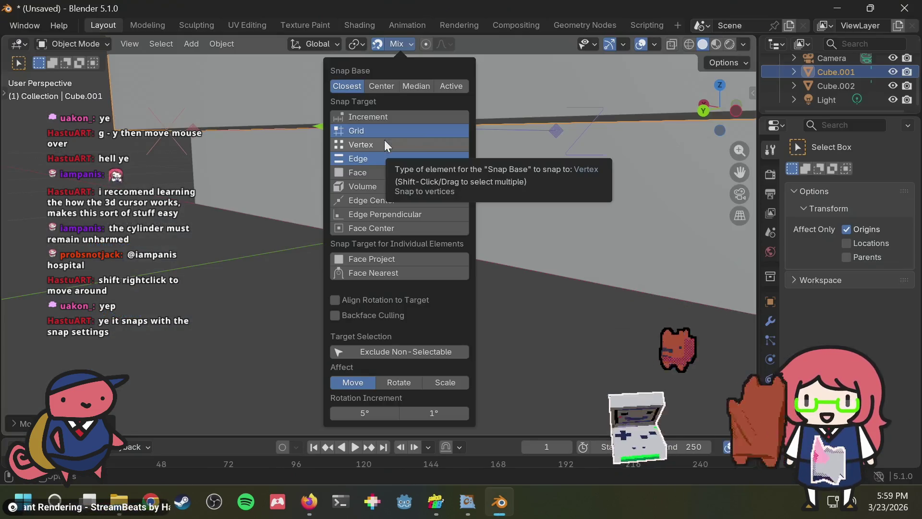
mouse_move(489, 121)
middle_mouse_down()
mouse_move(606, 100)
mouse_move(549, 131)
middle_mouse_up()
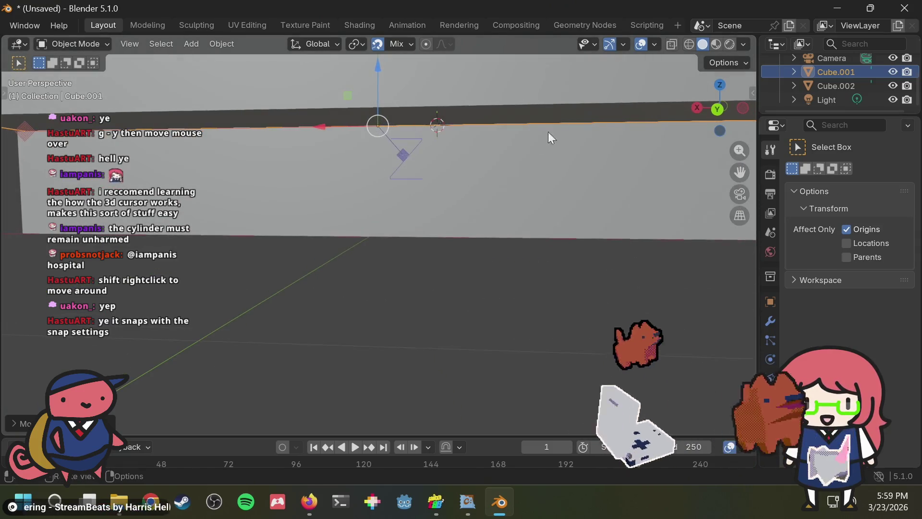
Step: Set the 3D cursor on the slab's top edge and start moving the slab's origin
right_click(364, 125, "shift")
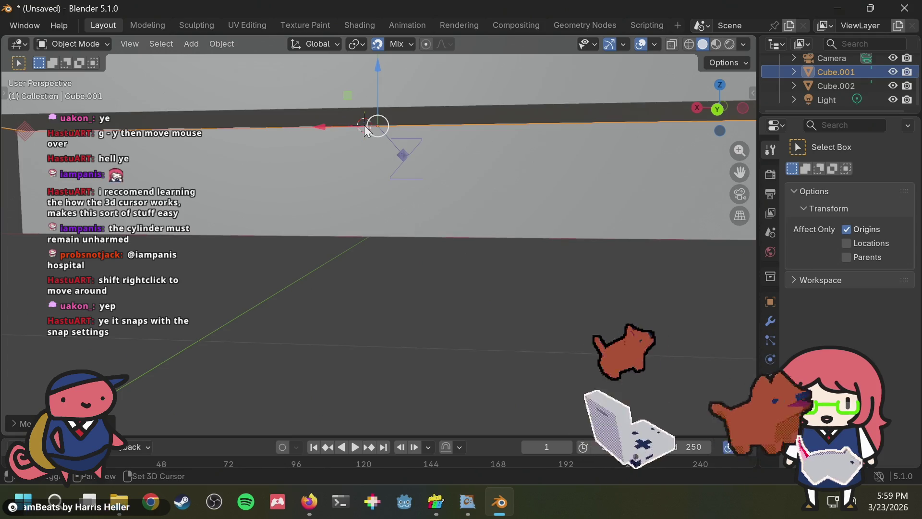
key("g")
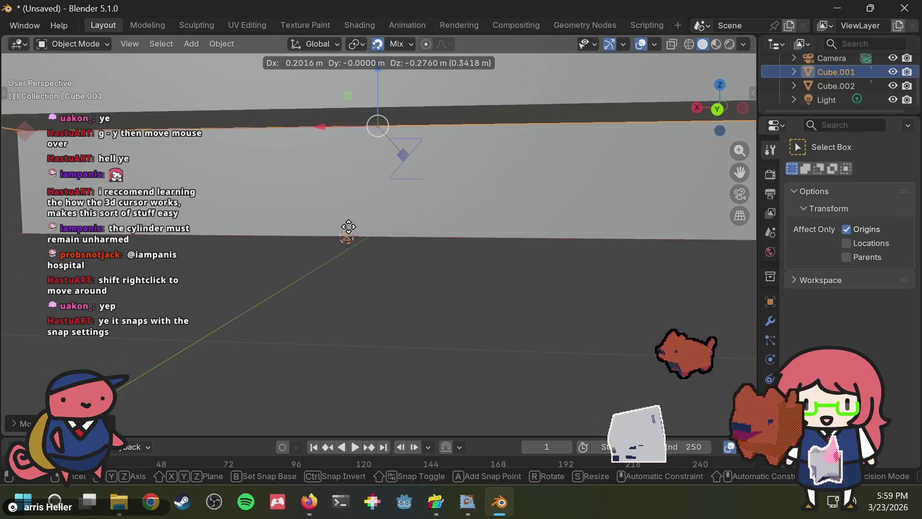
left_click(368, 205)
mouse_move(425, 237)
middle_mouse_down()
mouse_move(355, 226)
mouse_move(298, 273)
mouse_move(376, 249)
mouse_move(395, 178)
middle_mouse_up()
Step: Drop the slab's origin onto the 3D cursor, check it from above, and reopen snapping options
key("g")
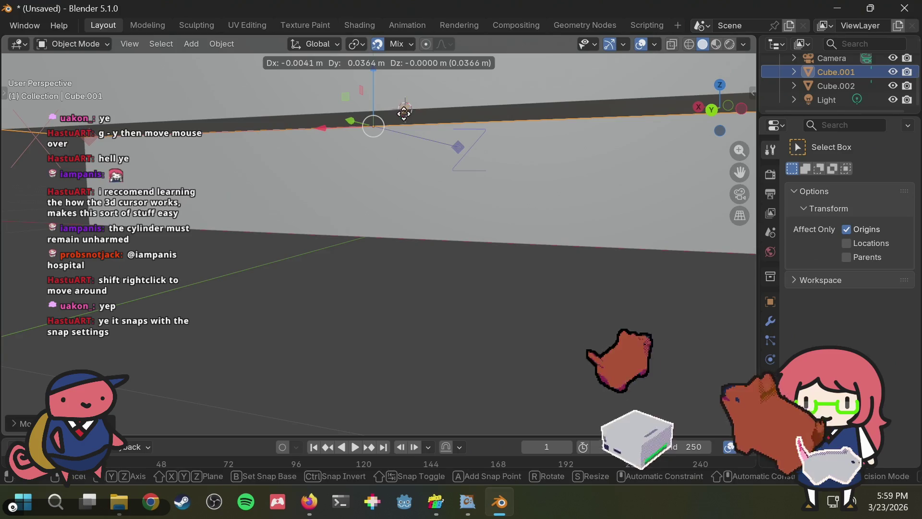
left_click(366, 137)
middle_click_drag(370, 138, 413, 141)
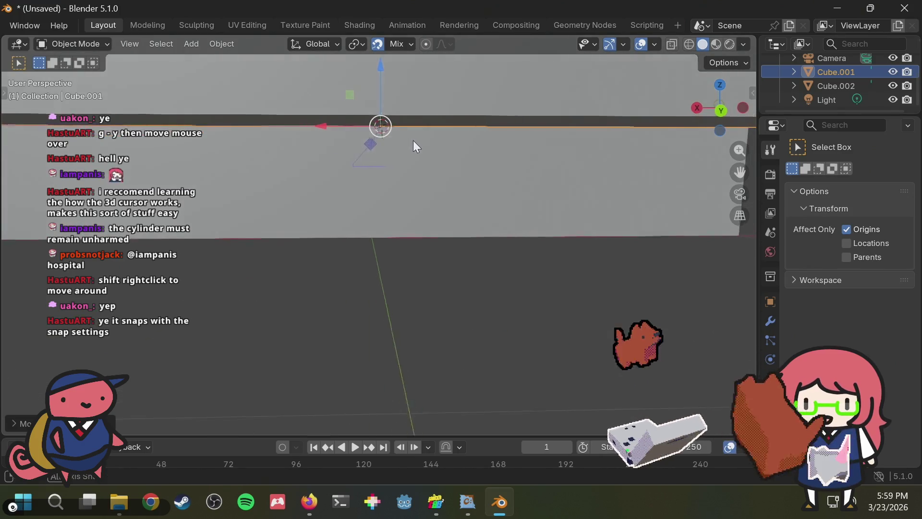
scroll(412, 140, "down", 4)
mouse_move(338, 194)
middle_mouse_down()
mouse_move(350, 167)
mouse_move(360, 177)
mouse_move(339, 175)
middle_mouse_up()
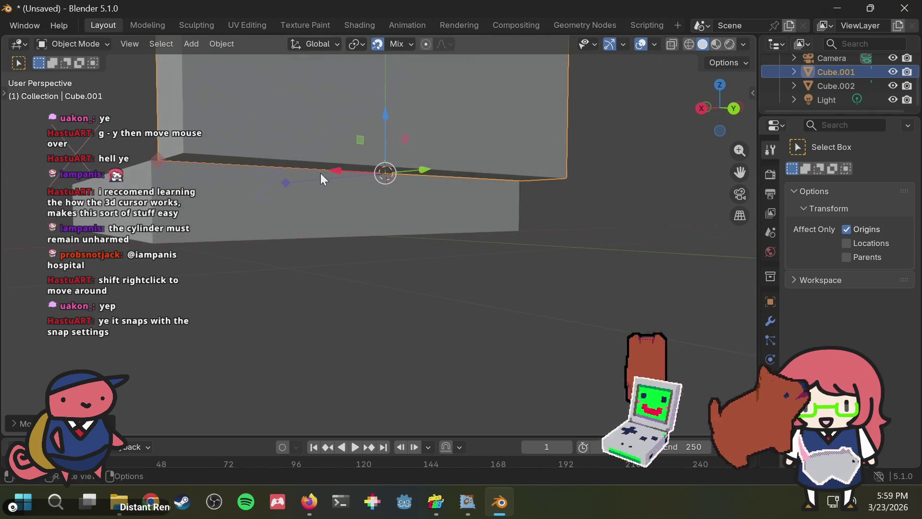
scroll(393, 168, "up", 6)
mouse_move(393, 168)
middle_mouse_down()
mouse_move(462, 234)
mouse_move(410, 165)
middle_mouse_up()
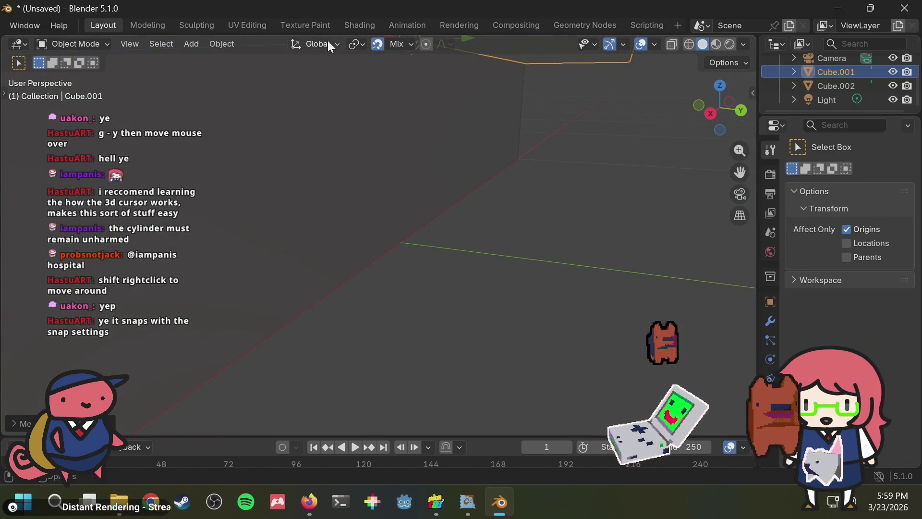
left_click(401, 43)
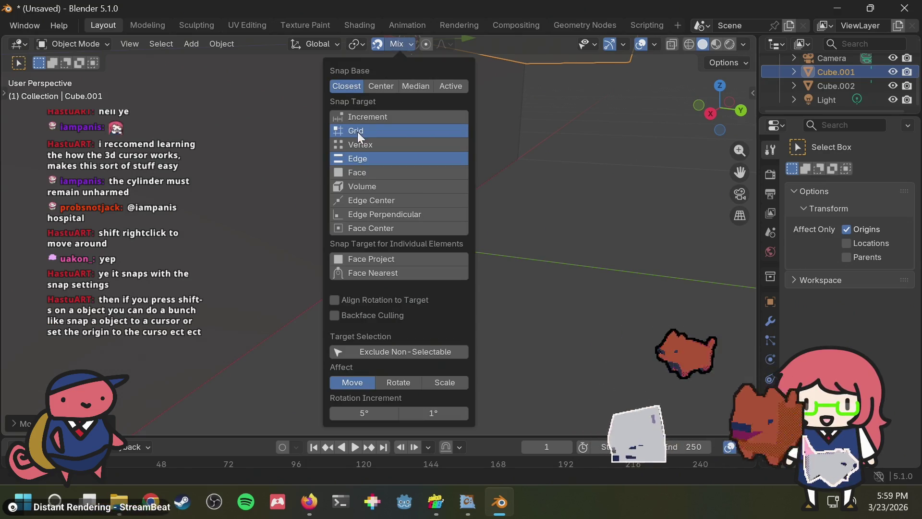
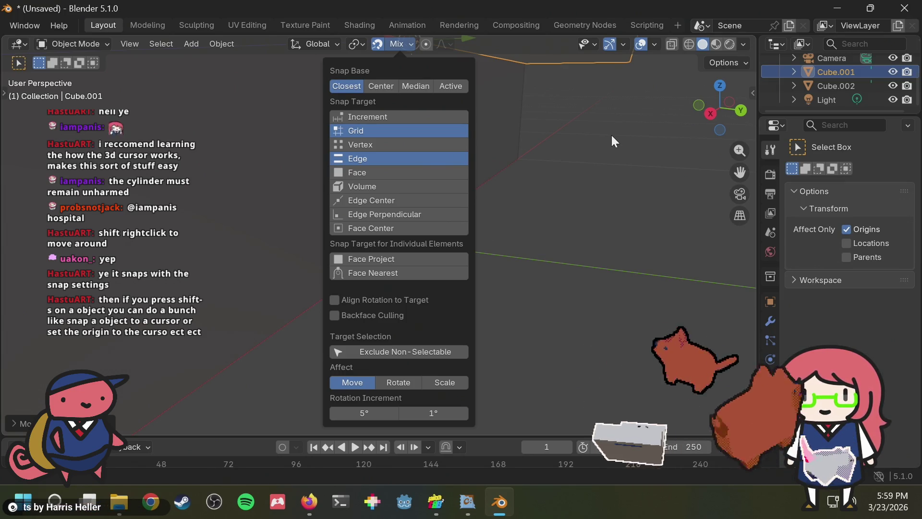
Step: Bring Cube.001 into view and show its Transform values: rotation X -270°, dimensions 2 × 2 × 0.289 m
mouse_move(589, 153)
middle_mouse_down()
mouse_move(520, 122)
mouse_move(488, 130)
middle_mouse_up()
scroll(485, 133, "down", 3)
mouse_move(394, 130)
middle_mouse_down()
mouse_move(460, 131)
mouse_move(439, 157)
mouse_move(390, 150)
middle_mouse_up()
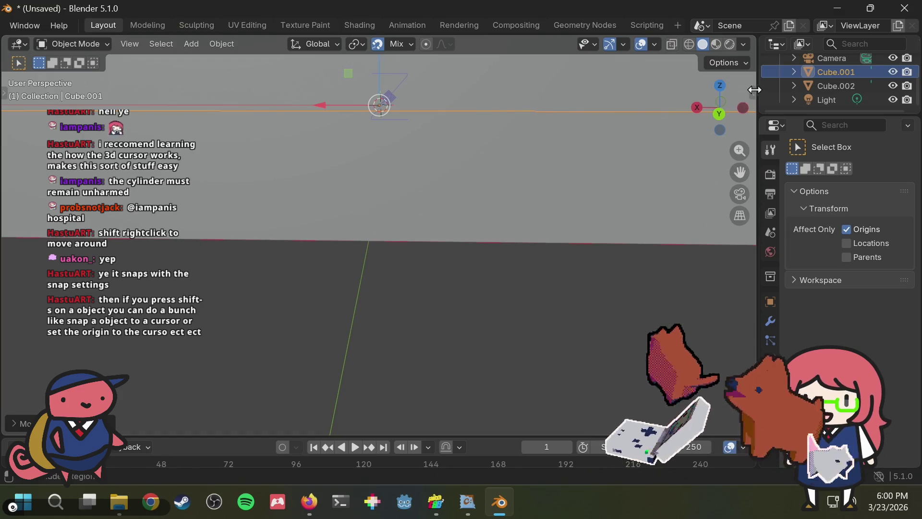
left_click(731, 66)
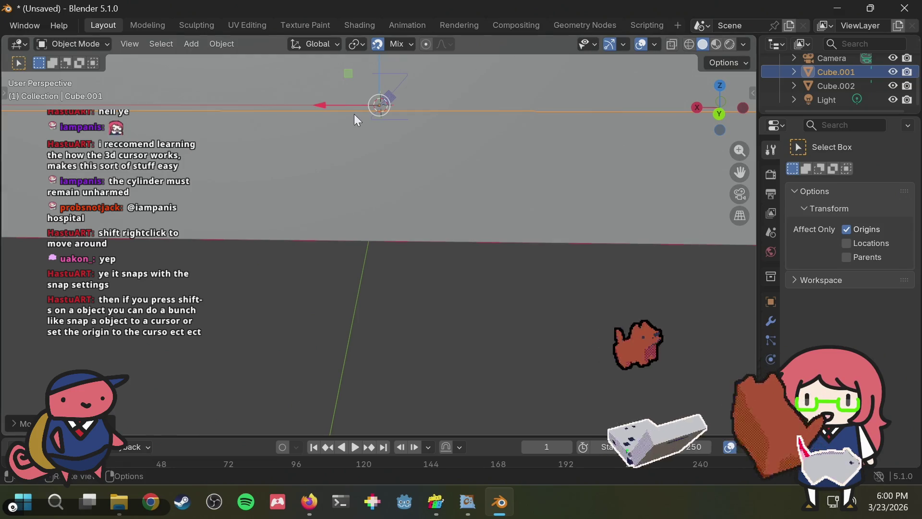
key("n")
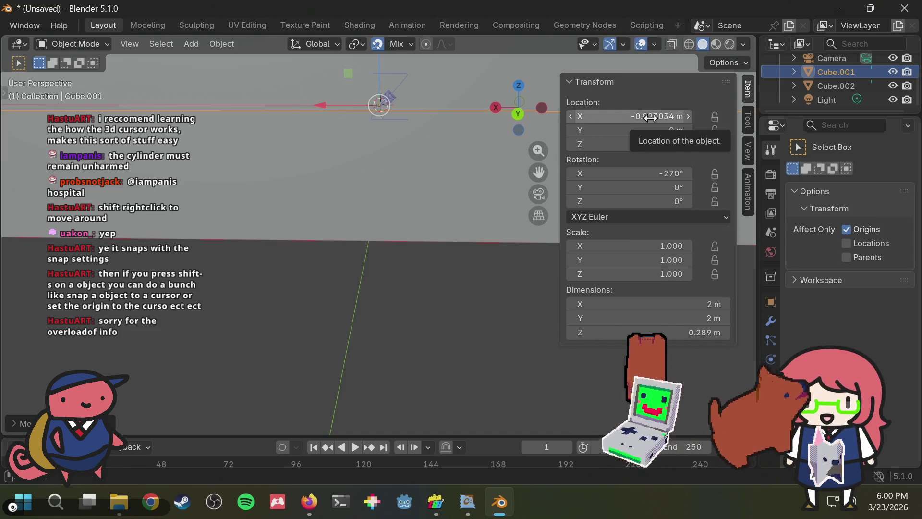
Step: Reselect Cube.001 and test-nudge it along Y, returning it to Y 0
mouse_move(389, 271)
left_mouse_down()
mouse_move(450, 255)
mouse_move(425, 278)
left_mouse_up()
mouse_move(425, 279)
middle_mouse_down()
mouse_move(501, 241)
mouse_move(520, 249)
mouse_move(517, 231)
middle_mouse_up()
left_click(427, 89)
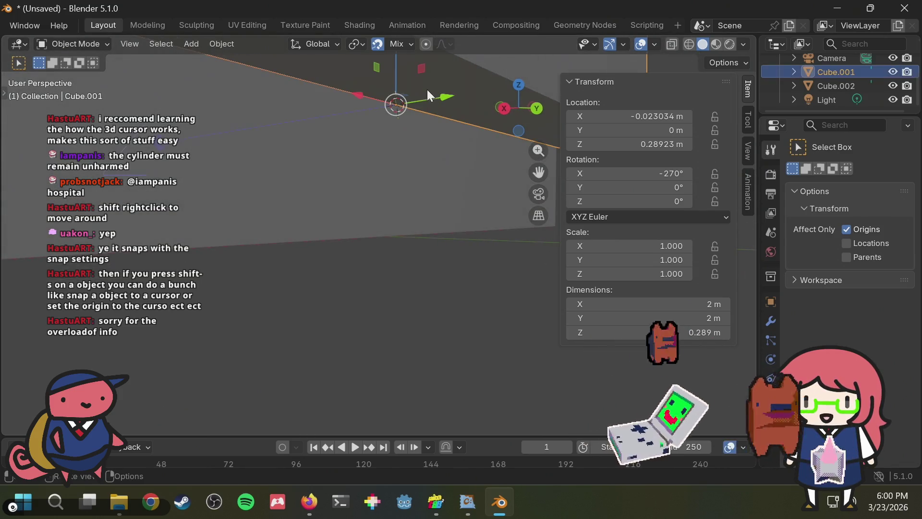
left_click(367, 203)
left_click(432, 97)
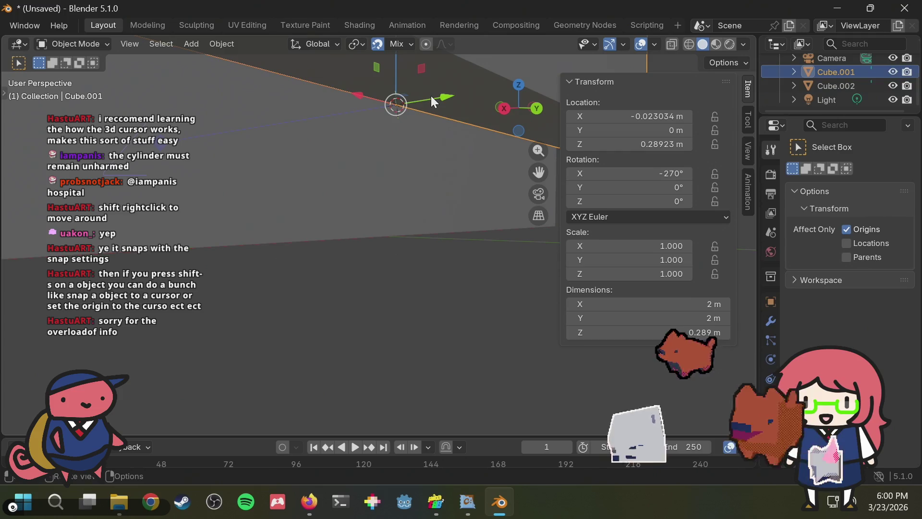
middle_click_drag(430, 247, 380, 259)
left_click(390, 258)
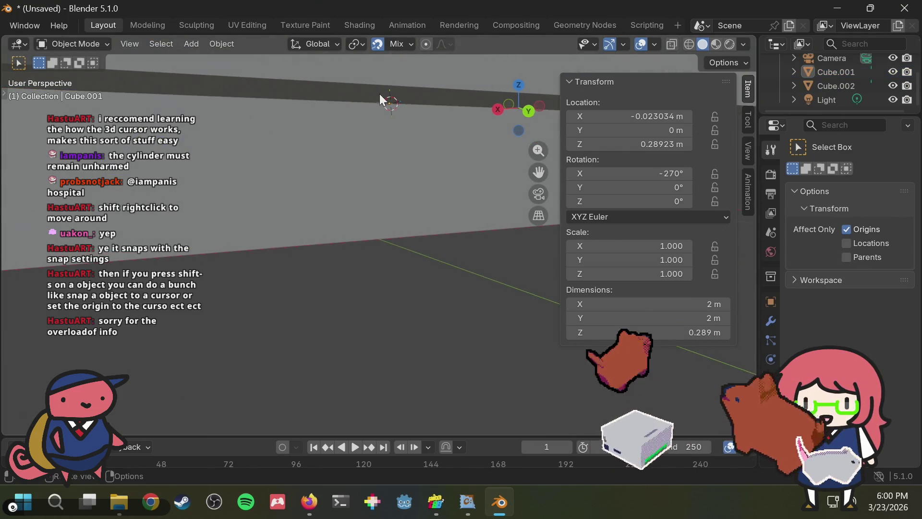
left_click(394, 102)
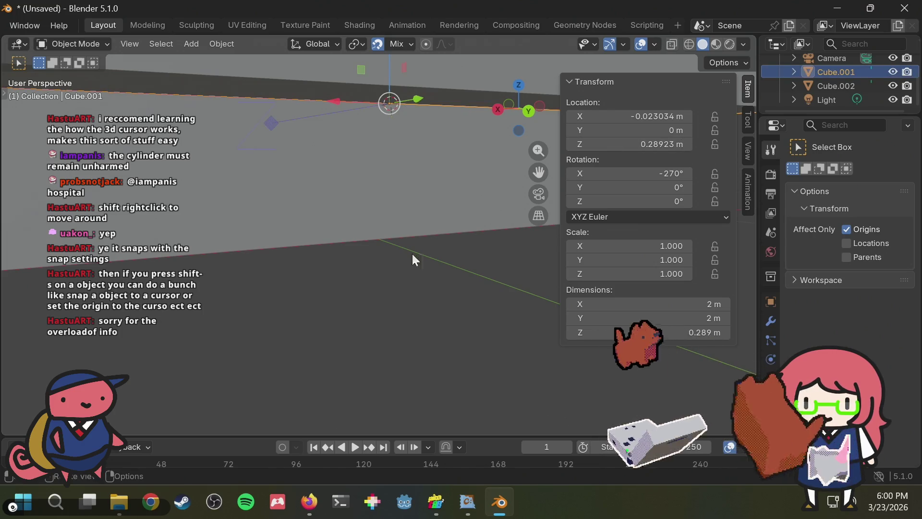
left_click(412, 258)
left_click(405, 100)
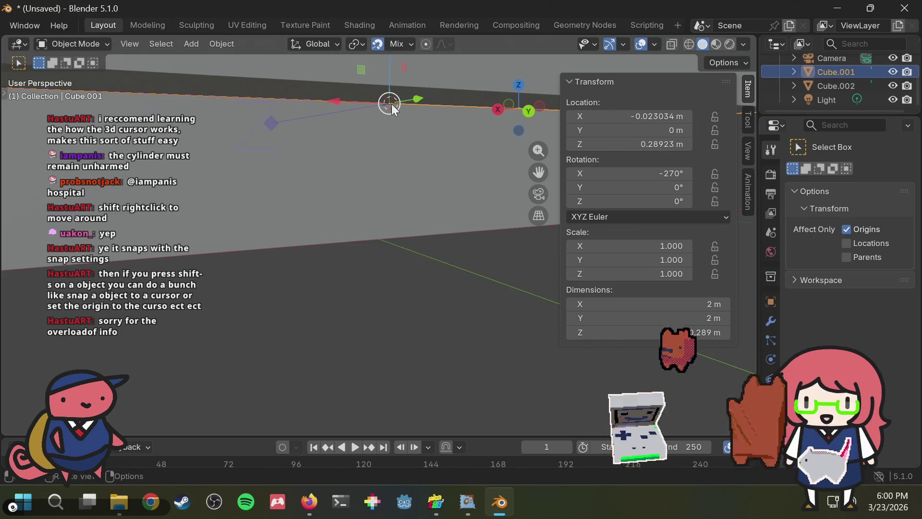
left_click_drag(409, 100, 482, 115)
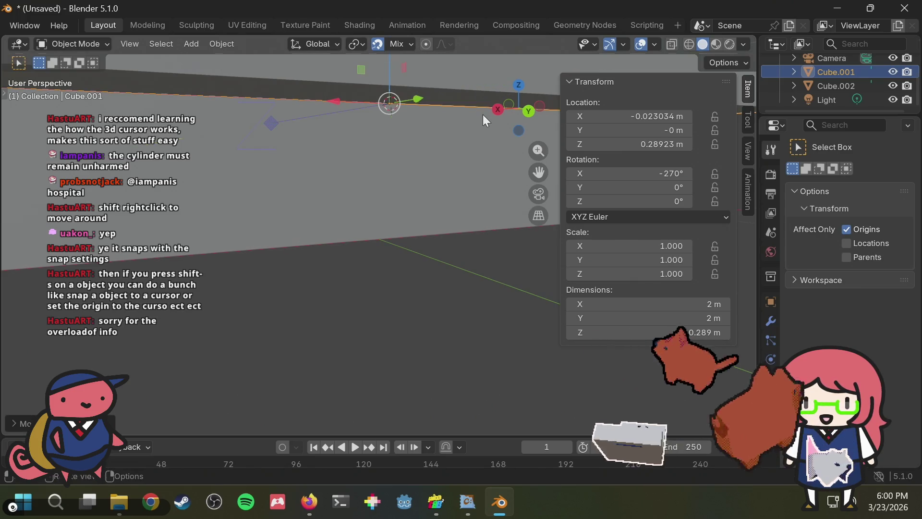
left_click_drag(419, 97, 469, 99)
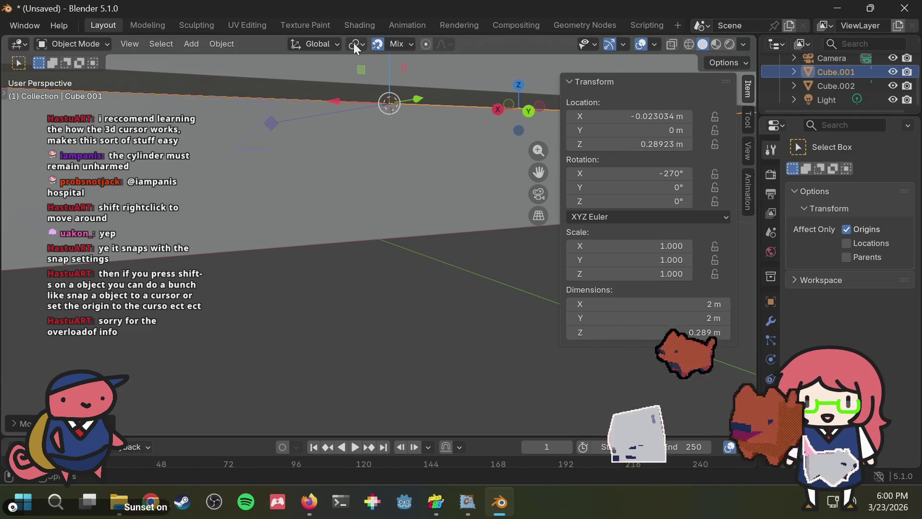
Step: Uncheck Affect Only Origins in Options, then test-move Cube.001 along Y and cancel
left_click(726, 61)
left_click(721, 105)
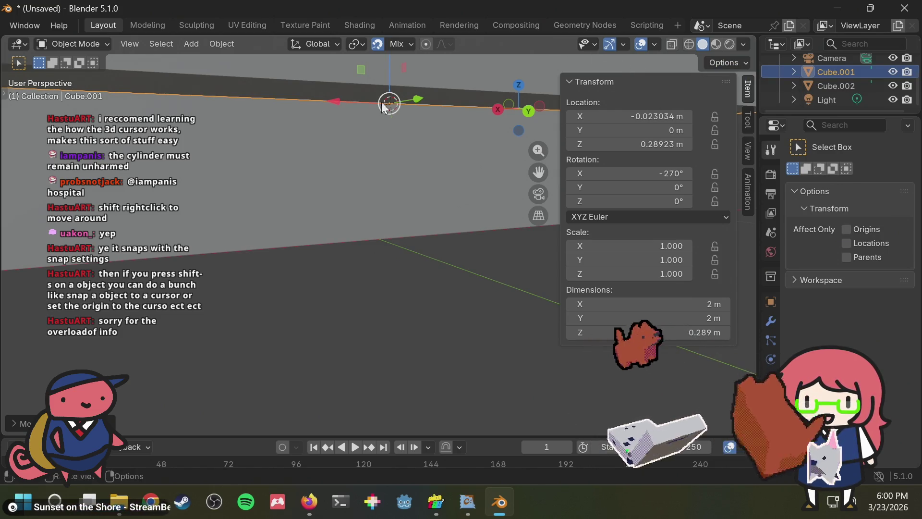
left_click(413, 97)
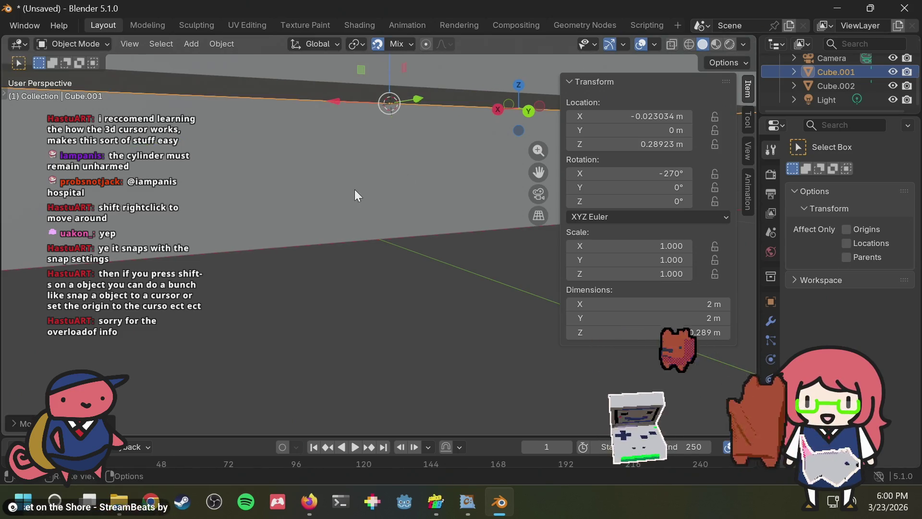
middle_click_drag(354, 189, 428, 183)
mouse_move(459, 104)
left_mouse_down()
mouse_move(495, 102)
mouse_move(454, 107)
mouse_move(319, 217)
left_mouse_up()
right_click(434, 182)
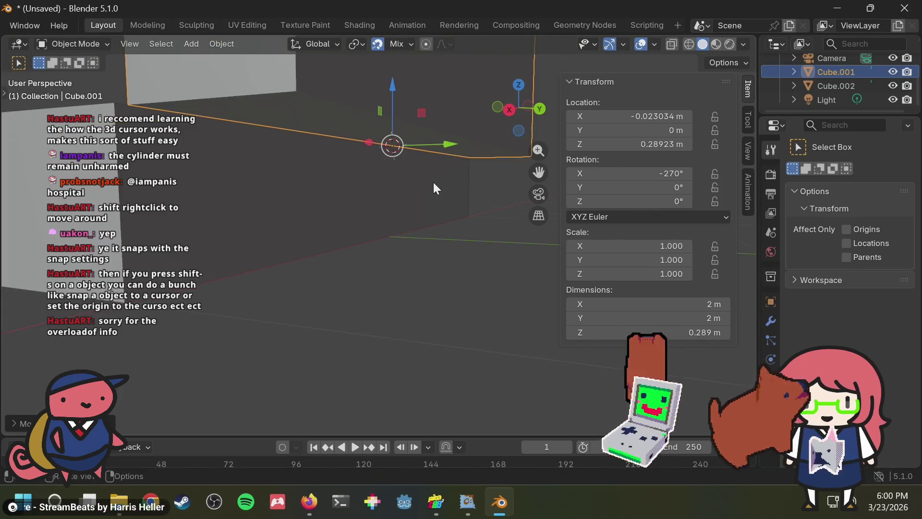
Step: Test-lift Cube.001 to 1 m on Z and back down, then switch snapping off
mouse_move(399, 149)
left_mouse_down()
mouse_move(428, 150)
mouse_move(434, 140)
left_mouse_up()
right_click(434, 140)
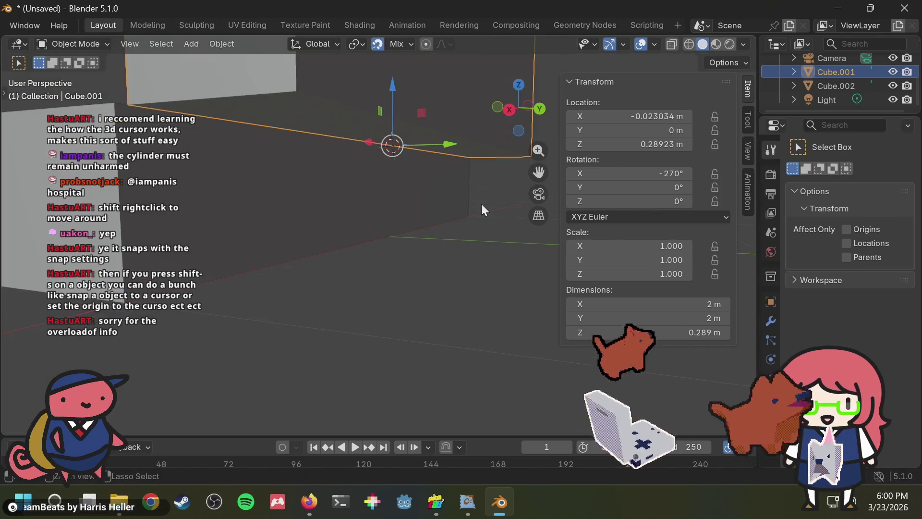
scroll(482, 204, "down", 3)
mouse_move(486, 203)
middle_mouse_down()
mouse_move(417, 250)
mouse_move(621, 230)
mouse_move(350, 225)
mouse_move(617, 246)
mouse_move(566, 224)
mouse_move(477, 223)
mouse_move(456, 150)
mouse_move(399, 210)
mouse_move(299, 218)
mouse_move(210, 185)
middle_mouse_up()
scroll(363, 157, "up", 2)
mouse_move(384, 143)
left_mouse_down()
mouse_move(398, 120)
mouse_move(404, 158)
mouse_move(408, 118)
left_mouse_up()
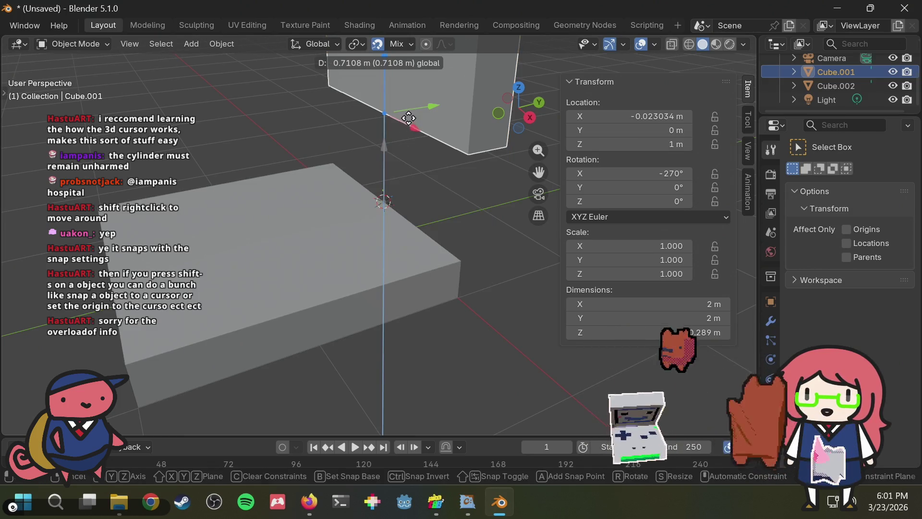
mouse_move(405, 175)
left_mouse_down()
mouse_move(406, 206)
mouse_move(393, 197)
left_mouse_up()
left_click(377, 45)
Step: Orbit around the wall and slab and select the upright wall block
mouse_move(376, 93)
middle_mouse_down()
mouse_move(322, 135)
mouse_move(286, 128)
mouse_move(537, 216)
middle_mouse_up()
scroll(537, 216, "down", 3)
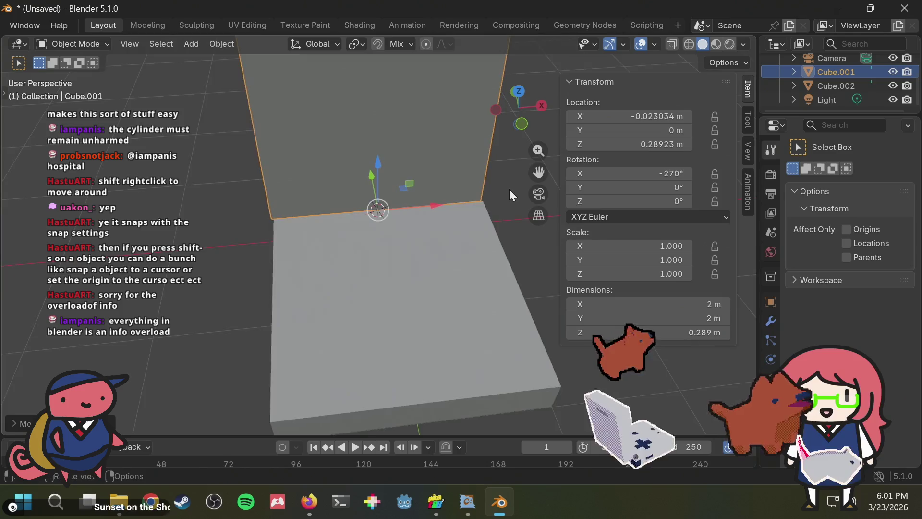
middle_click_drag(509, 189, 500, 189)
scroll(500, 189, "up", 2)
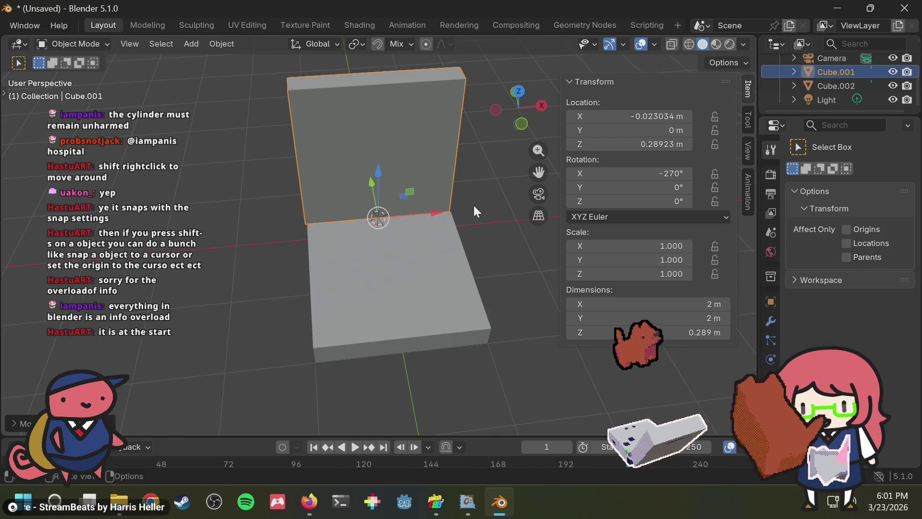
mouse_move(416, 142)
middle_mouse_down()
mouse_move(467, 127)
mouse_move(481, 109)
middle_mouse_up()
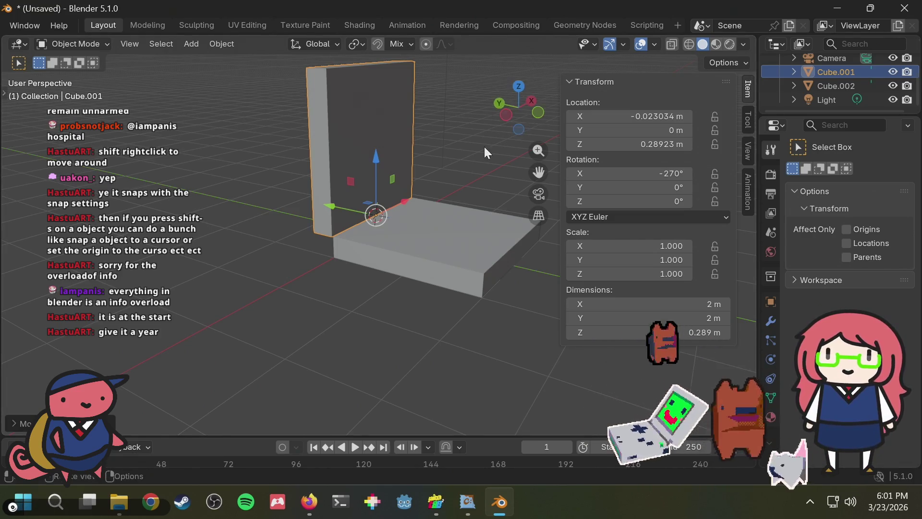
middle_click_drag(484, 145, 408, 163)
left_click(465, 158)
middle_click_drag(480, 163, 323, 135)
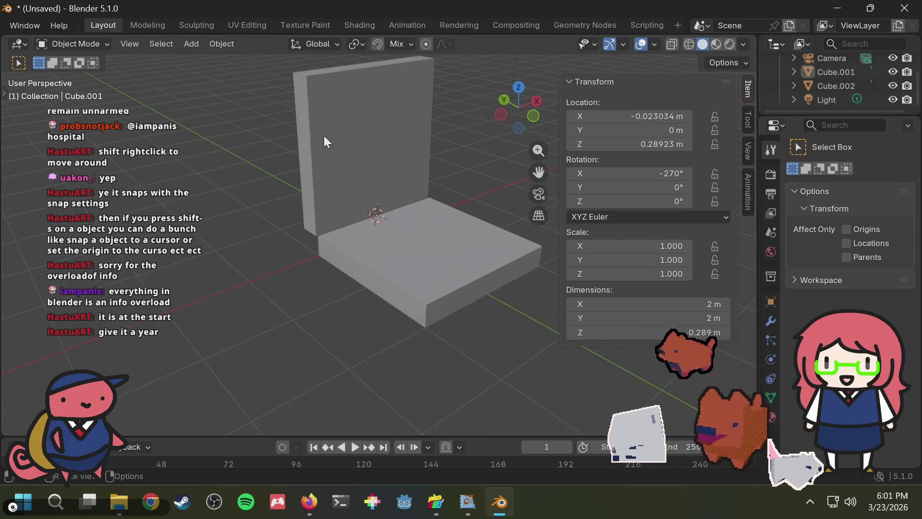
left_click(325, 138)
Step: Inspect the blocks from the front, above and side, then bring up the save dialog
mouse_move(446, 160)
middle_mouse_down()
mouse_move(411, 164)
mouse_move(505, 163)
middle_mouse_up()
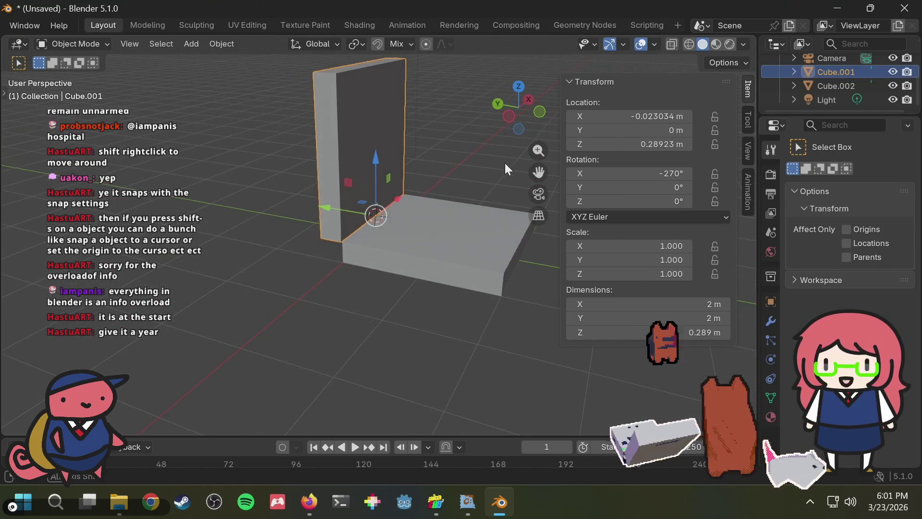
left_click(456, 137)
mouse_move(456, 138)
middle_mouse_down()
mouse_move(346, 192)
mouse_move(347, 212)
middle_mouse_up()
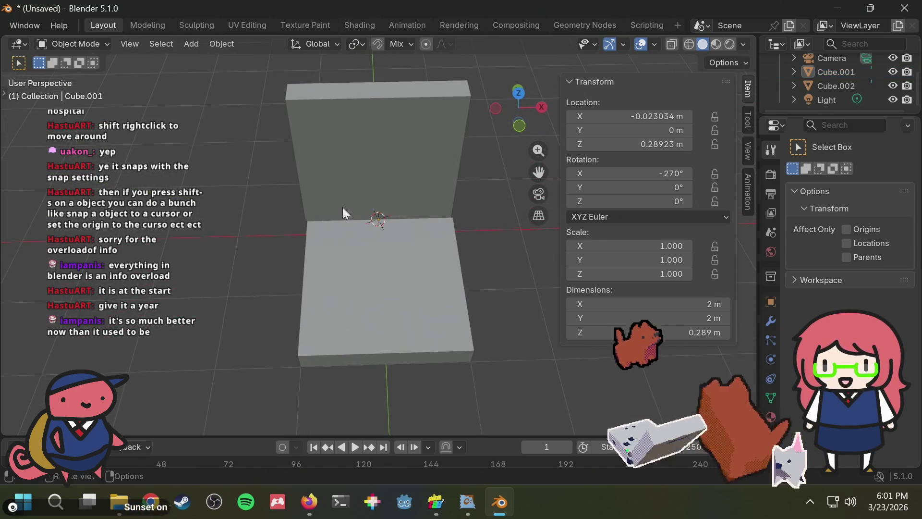
mouse_move(470, 217)
middle_mouse_down()
mouse_move(526, 158)
mouse_move(399, 315)
middle_mouse_up()
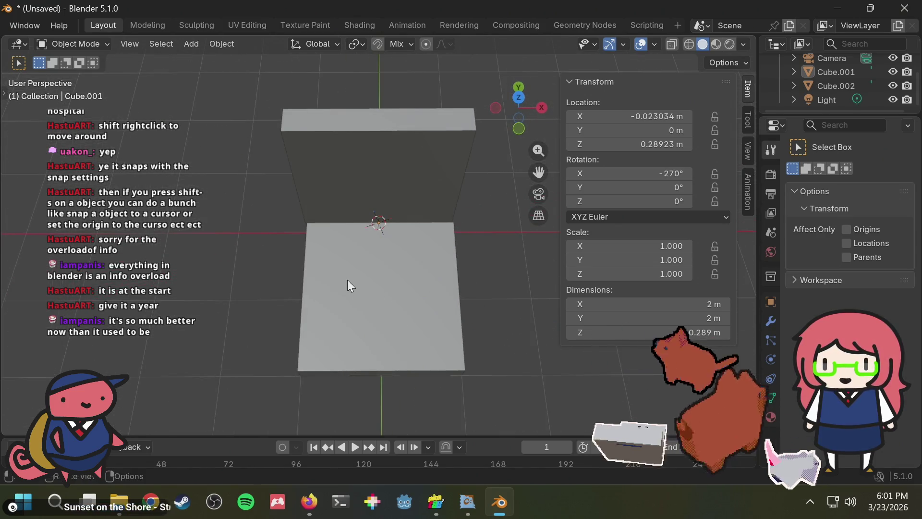
middle_click_drag(407, 269, 440, 265)
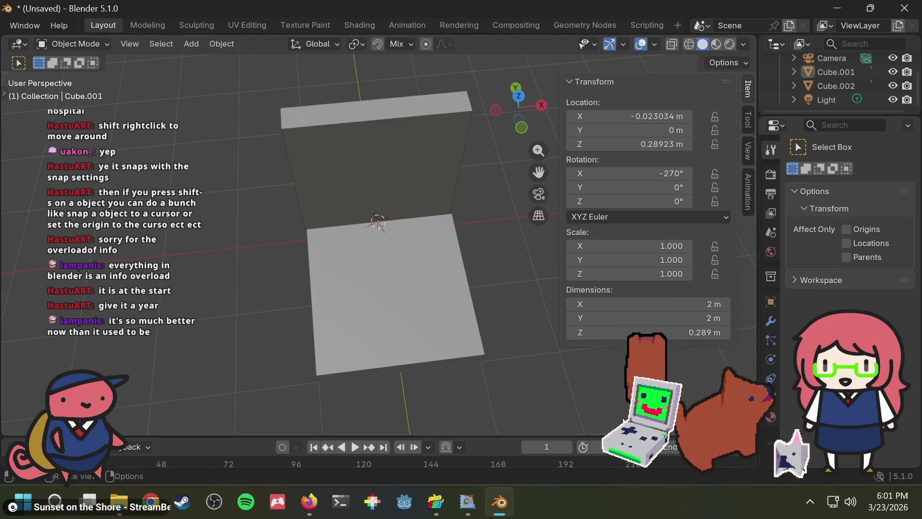
mouse_move(510, 251)
middle_mouse_down()
mouse_move(432, 218)
mouse_move(501, 137)
mouse_move(435, 237)
middle_mouse_up()
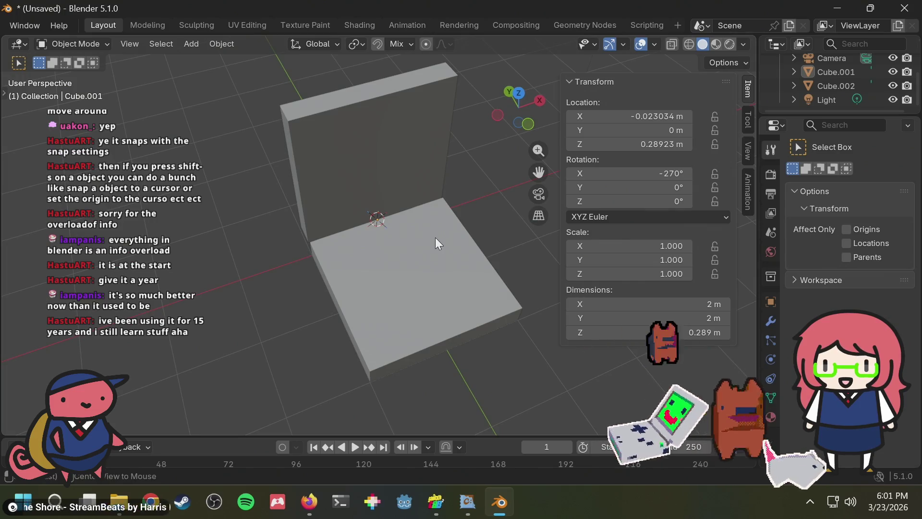
key("ctrl+s")
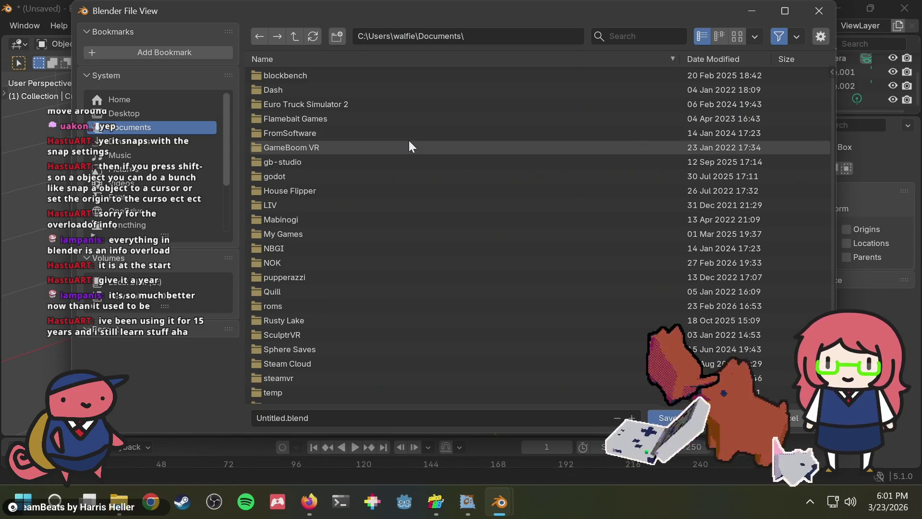
Step: In Syncthing\default, create a new folder named 'blender' and open it
scroll(410, 141, "down", 1)
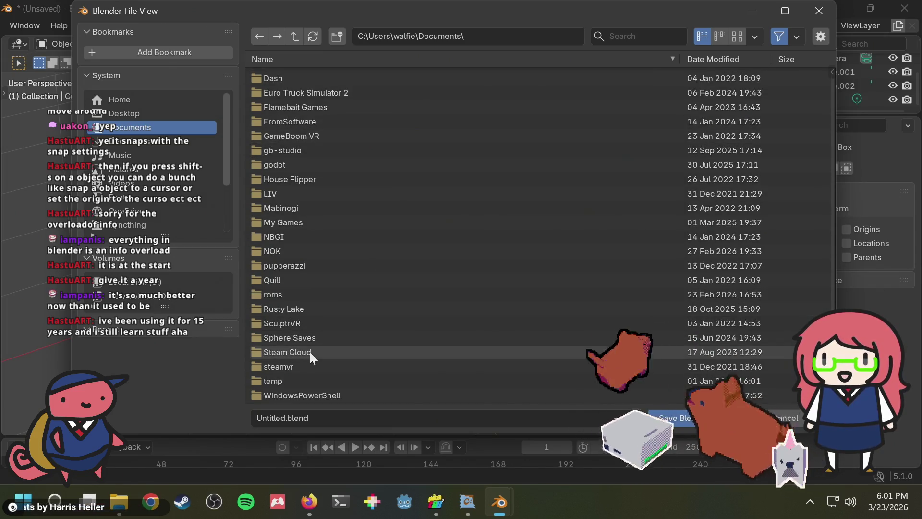
scroll(319, 230, "up", 1)
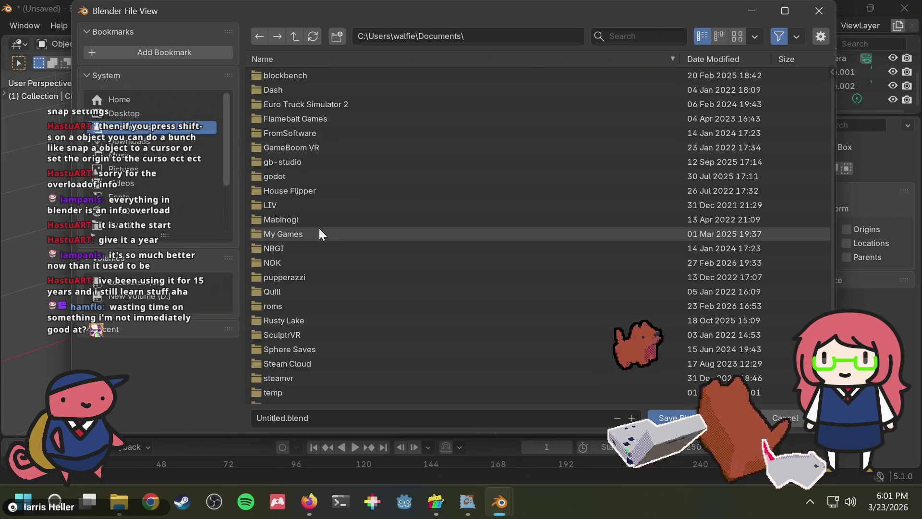
mouse_move(309, 501)
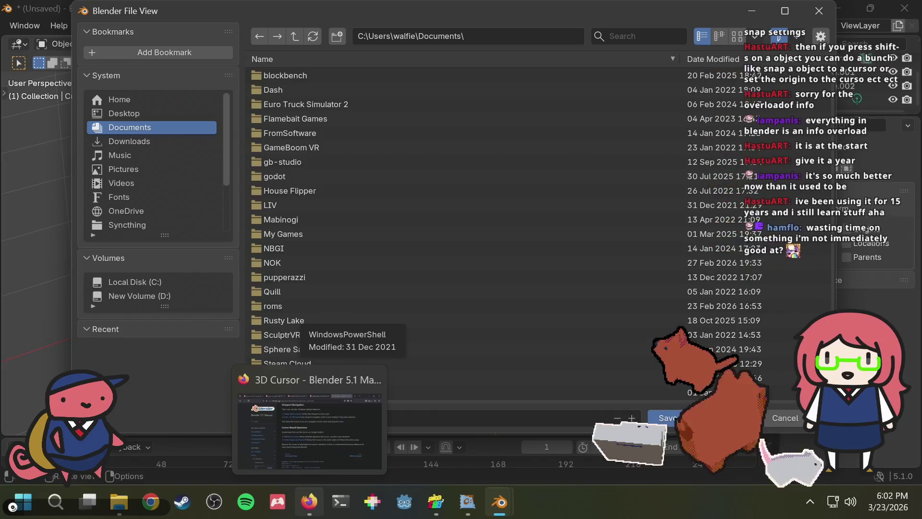
scroll(166, 186, "down", 5)
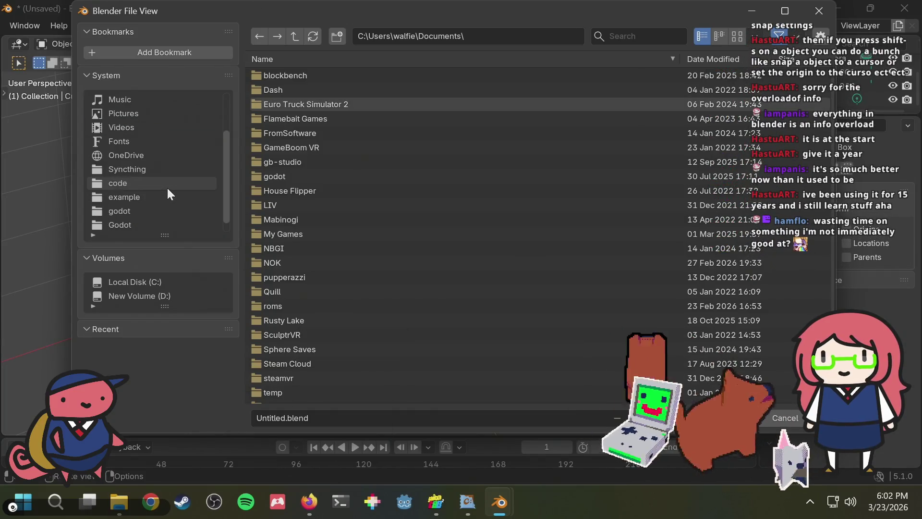
left_click(143, 155)
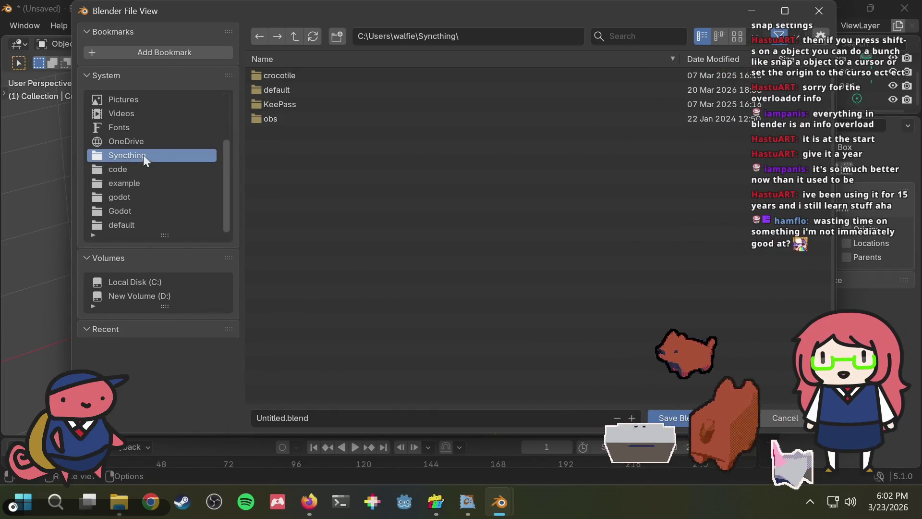
left_click(304, 90)
right_click(292, 209)
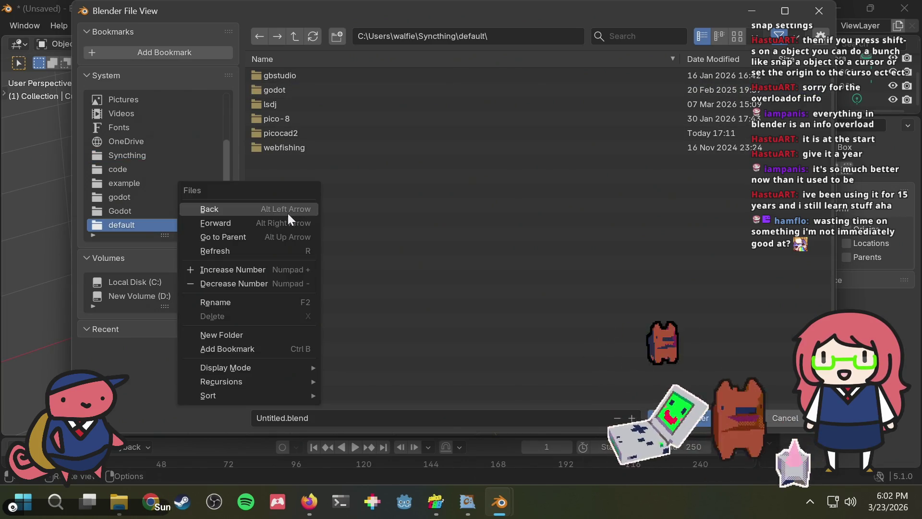
left_click(233, 335)
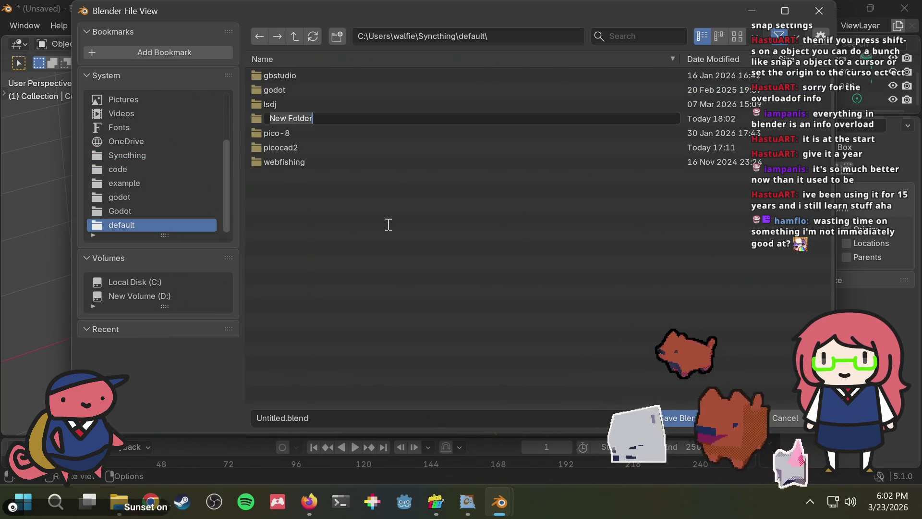
type("blender")
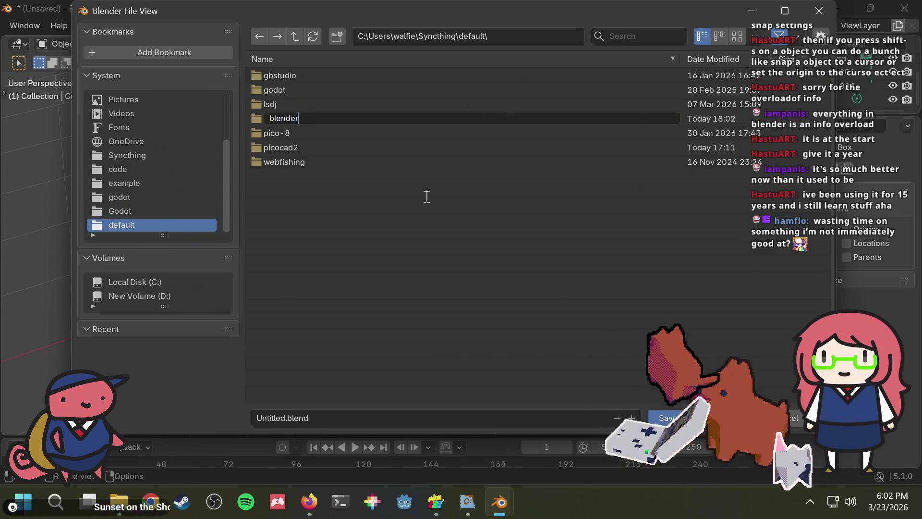
key("Return")
double_click(365, 76)
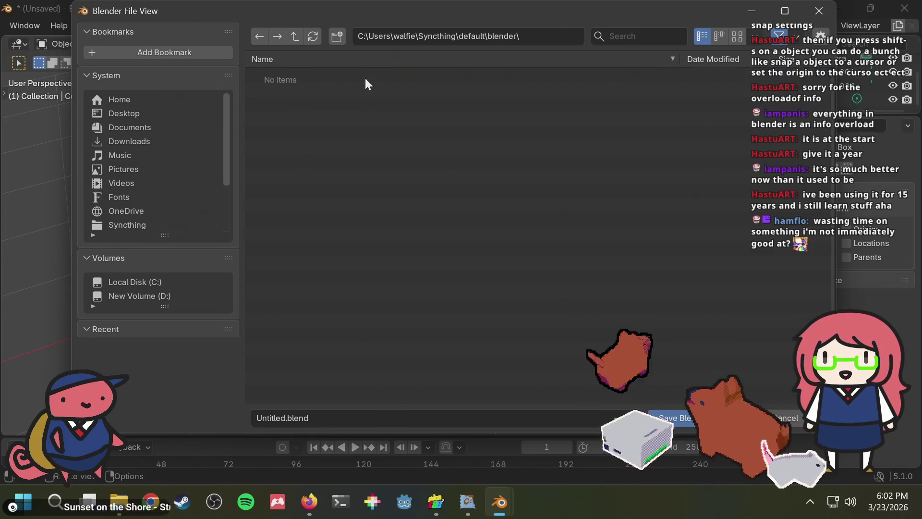
Step: Name the file gba-sp.blend and save it
left_click(272, 417)
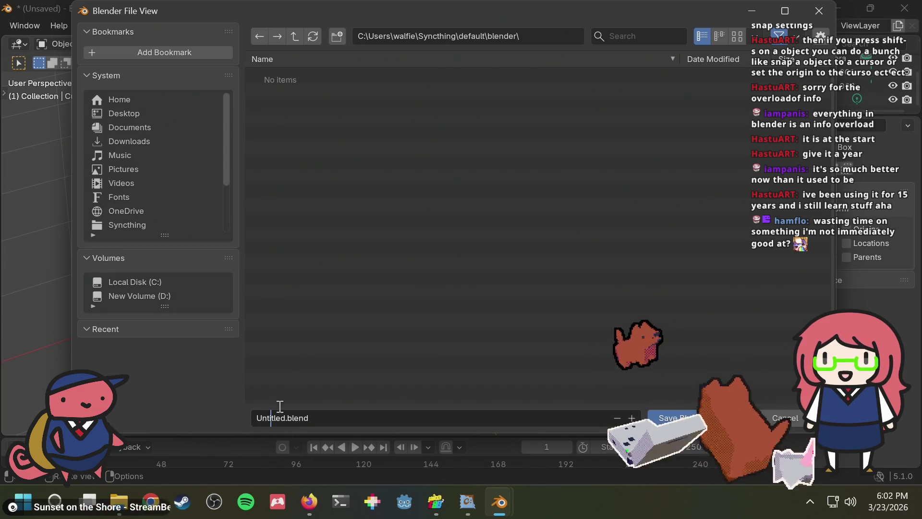
key("shift+Home")
type("gba - sp")
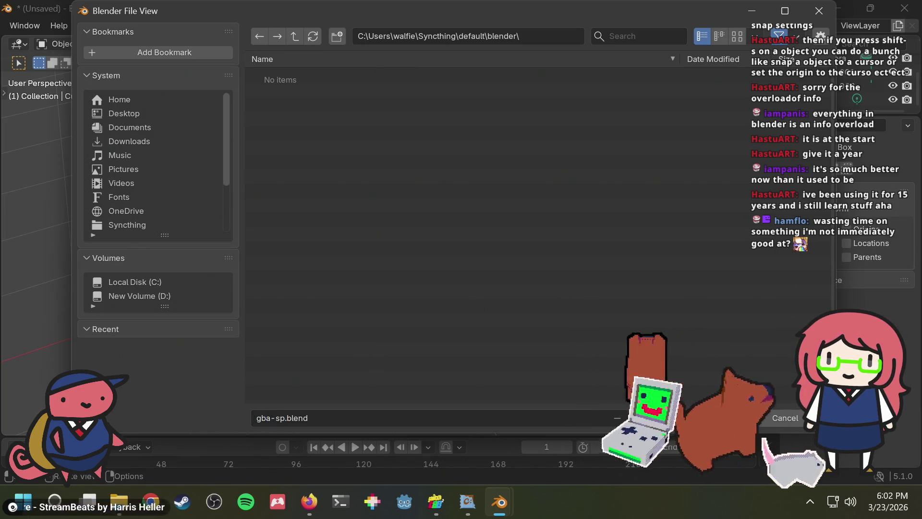
left_click(672, 417)
scroll(422, 163, "down", 3)
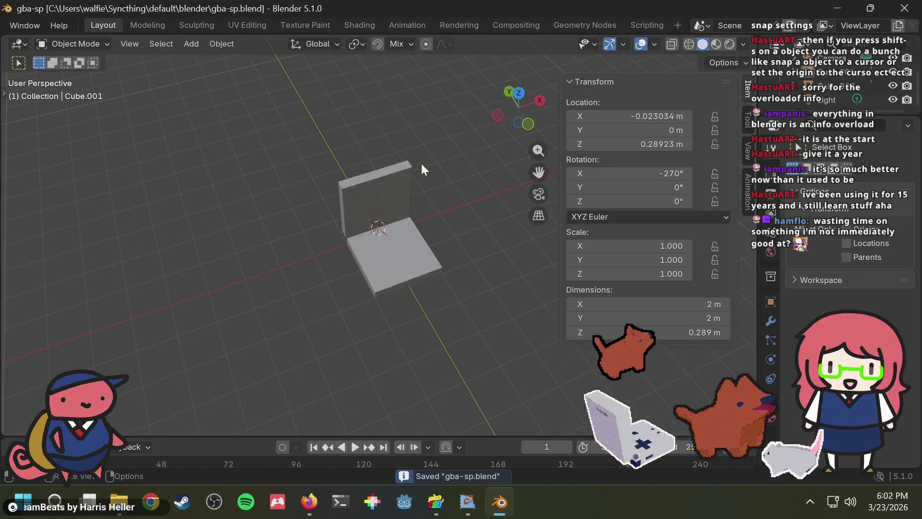
Step: Add a new Mesh cube from the Shift+A Add menu
mouse_move(499, 502)
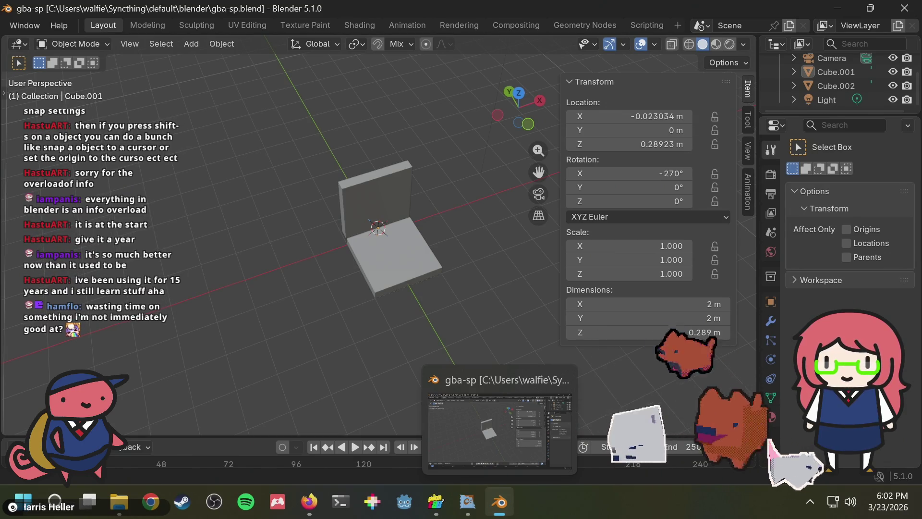
scroll(413, 255, "up", 5)
scroll(411, 249, "up", 3)
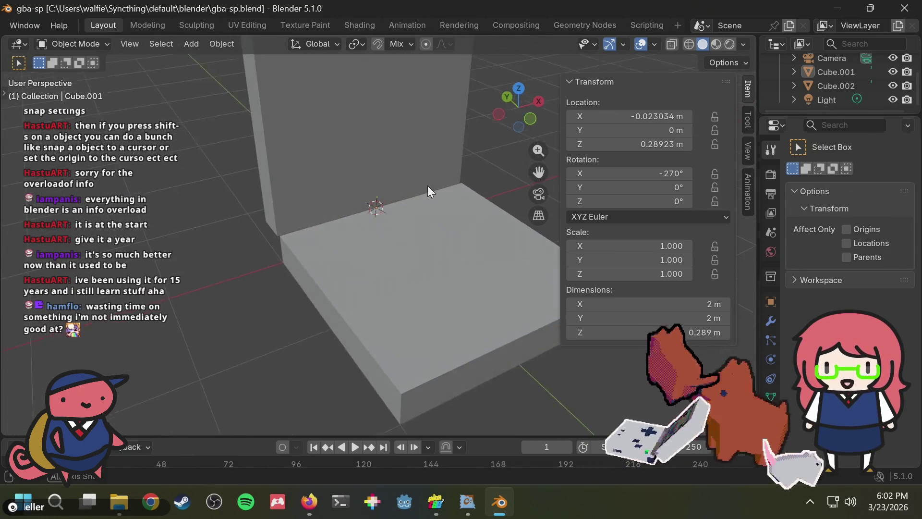
scroll(385, 229, "down", 5)
mouse_move(437, 190)
middle_mouse_down()
mouse_move(462, 171)
mouse_move(460, 247)
mouse_move(554, 302)
middle_mouse_up()
key("shift+a")
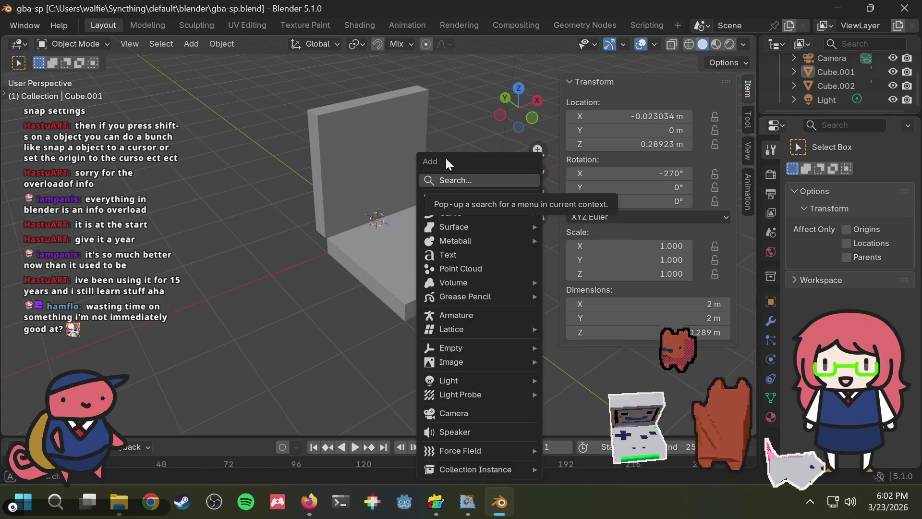
type("re")
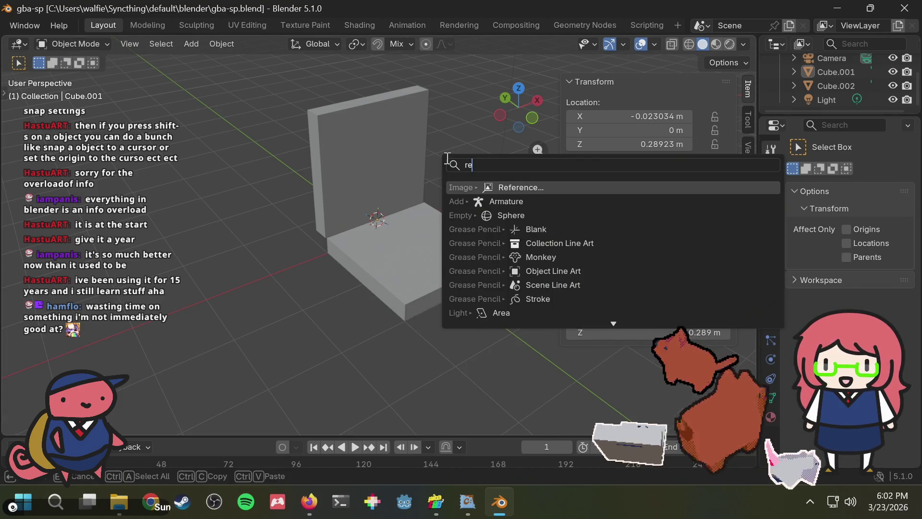
key("BackSpace")
key("BackSpace")
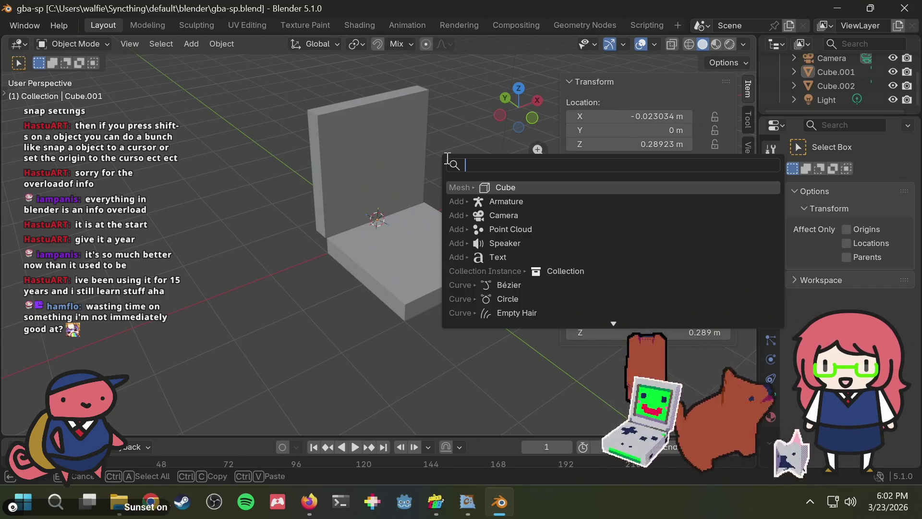
left_click(514, 188)
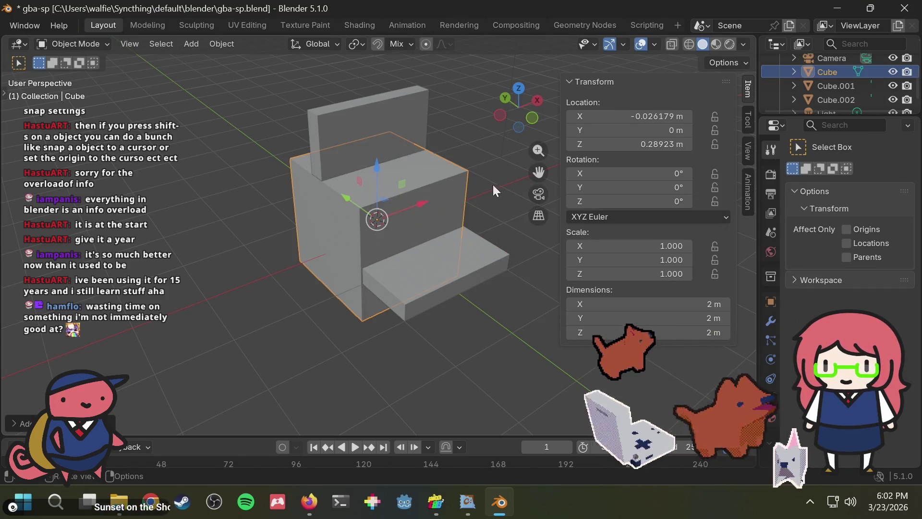
Step: Scale the new cube uniformly down to 0.26, about 0.519 m per side
scroll(481, 185, "up", 3)
scroll(432, 185, "down", 1)
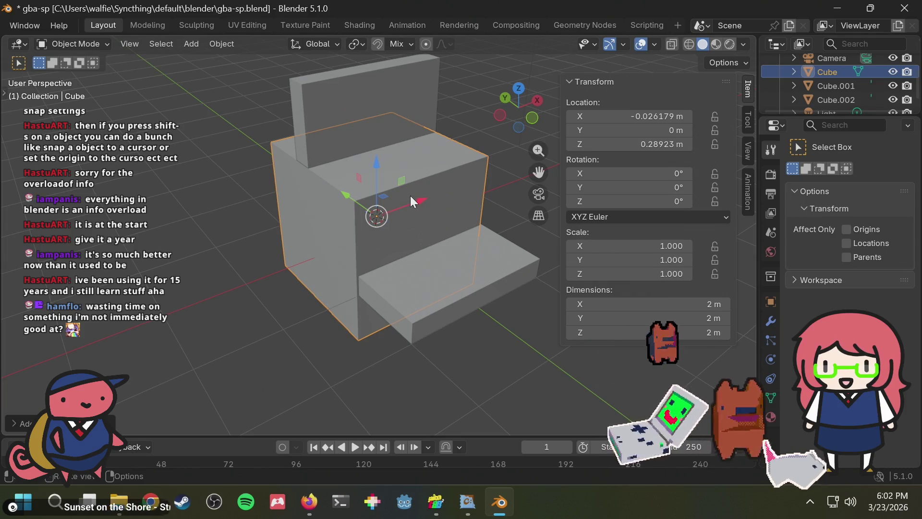
key("s")
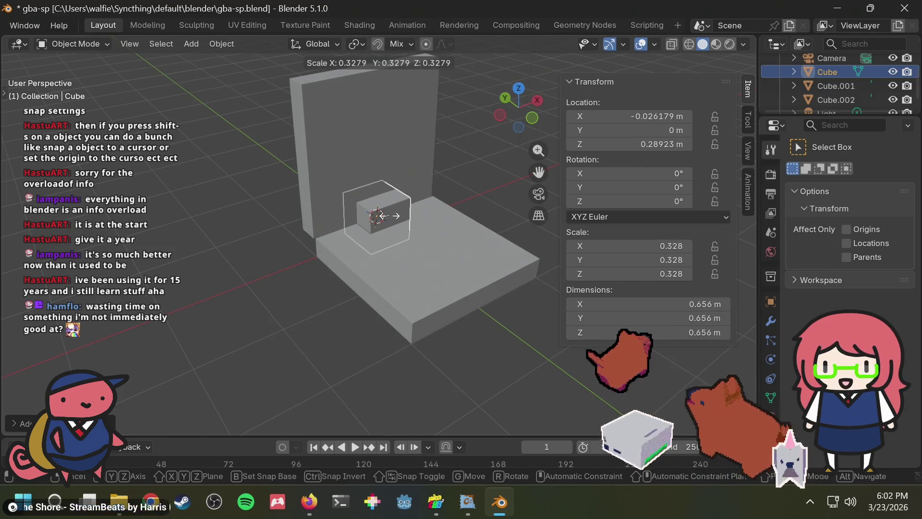
left_click(390, 222)
mouse_move(428, 192)
middle_mouse_down()
mouse_move(368, 220)
mouse_move(343, 259)
middle_mouse_up()
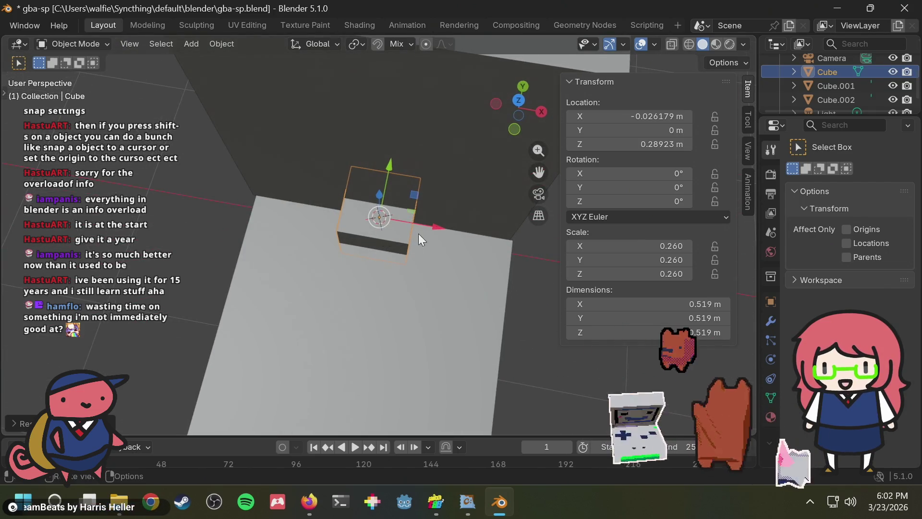
Step: Clear the new cube's scale back to 1.0 and orbit to a side view
key("alt+s")
mouse_move(419, 234)
middle_mouse_down()
mouse_move(549, 189)
mouse_move(509, 191)
middle_mouse_up()
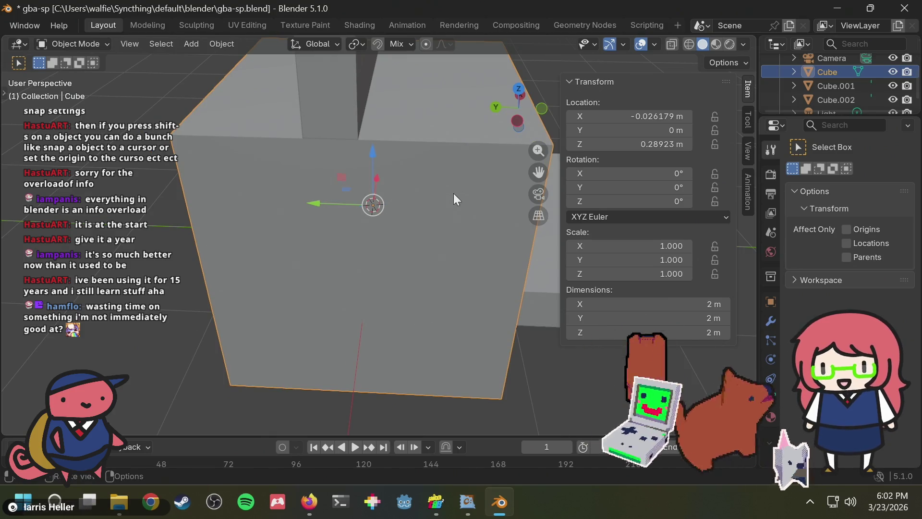
scroll(448, 191, "down", 6)
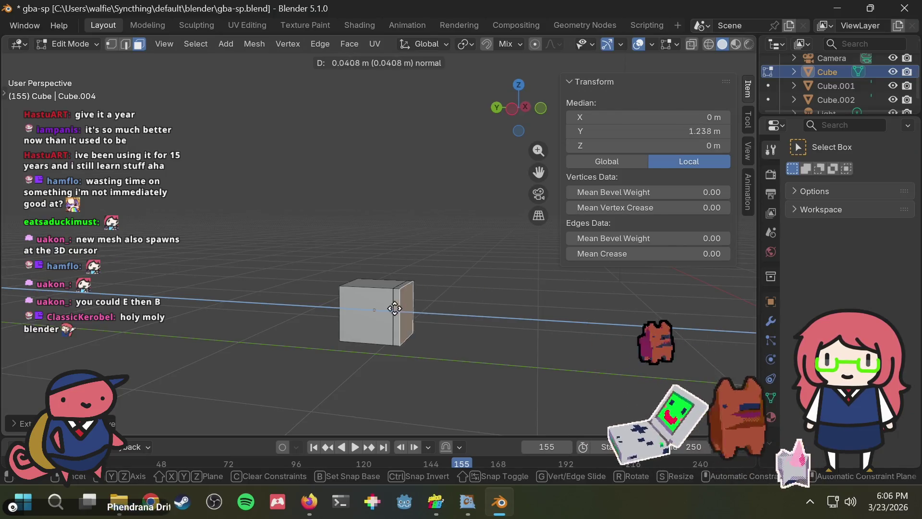
Step: Finish the face extrusion at zero depth and orbit to a lower view of the cube
key("ctrl")
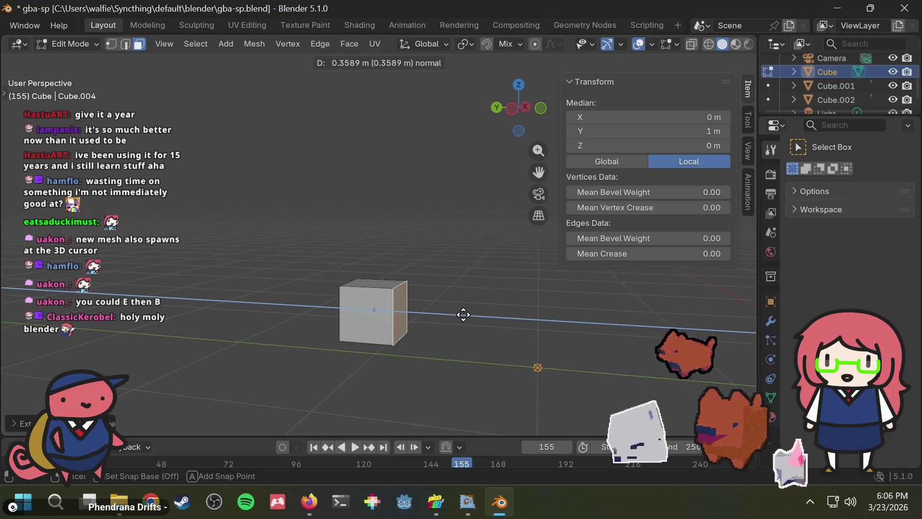
left_click(426, 312)
mouse_move(412, 309)
middle_mouse_down()
mouse_move(325, 306)
mouse_move(326, 337)
mouse_move(612, 329)
mouse_move(556, 352)
mouse_move(461, 344)
mouse_move(406, 319)
middle_mouse_up()
scroll(325, 306, "down", 5)
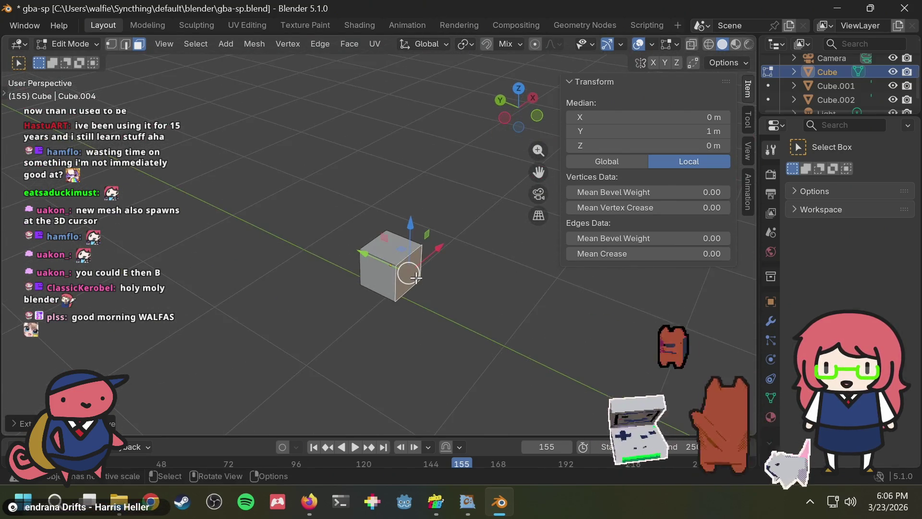
scroll(416, 277, "up", 5)
mouse_move(416, 278)
middle_mouse_down()
mouse_move(466, 234)
mouse_move(469, 290)
middle_mouse_up()
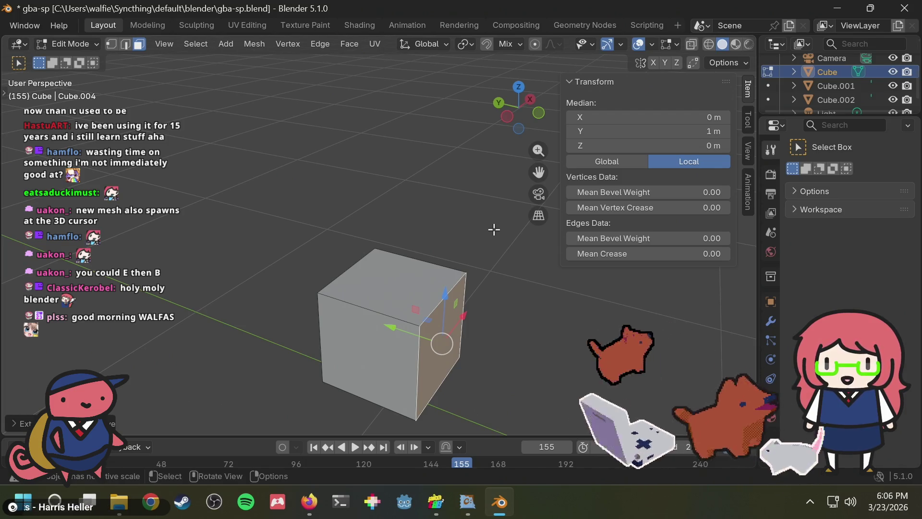
mouse_move(494, 241)
middle_mouse_down("shift")
mouse_move(461, 217)
mouse_move(403, 240)
middle_mouse_up("shift")
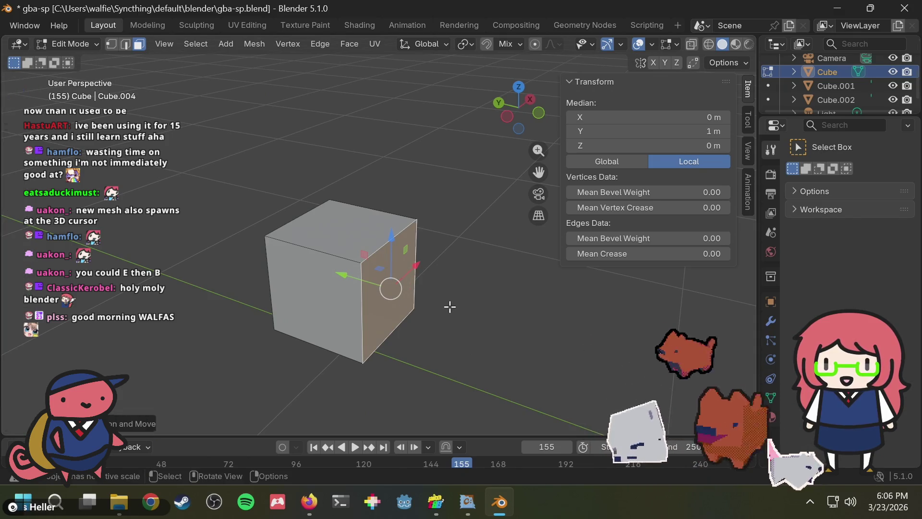
middle_click_drag(455, 283, 397, 291)
Step: Extrude the cube's right face, reset it to zero depth, then extrude it outward again
key("e")
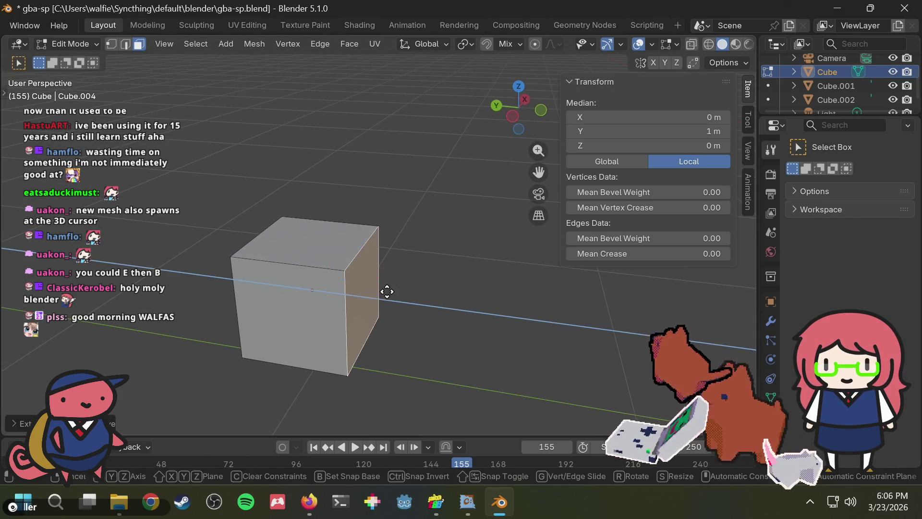
key("ctrl")
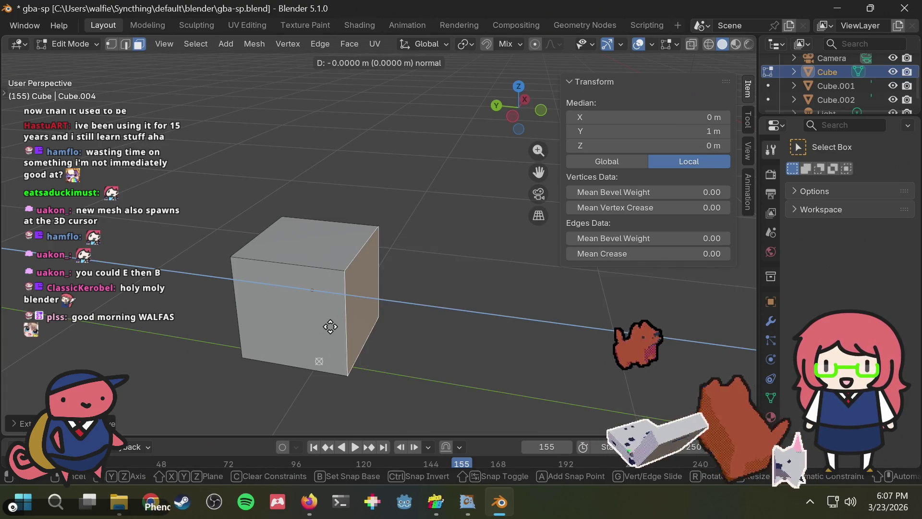
key("ctrl")
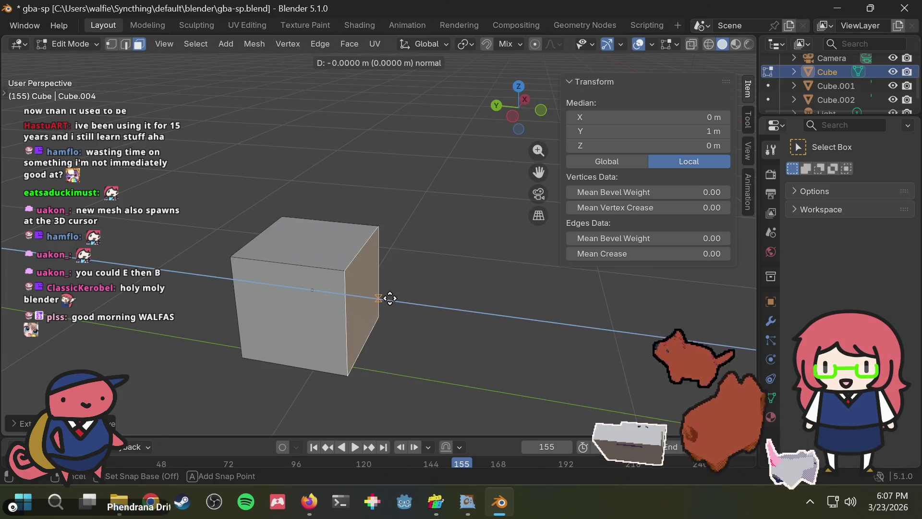
left_click(390, 299)
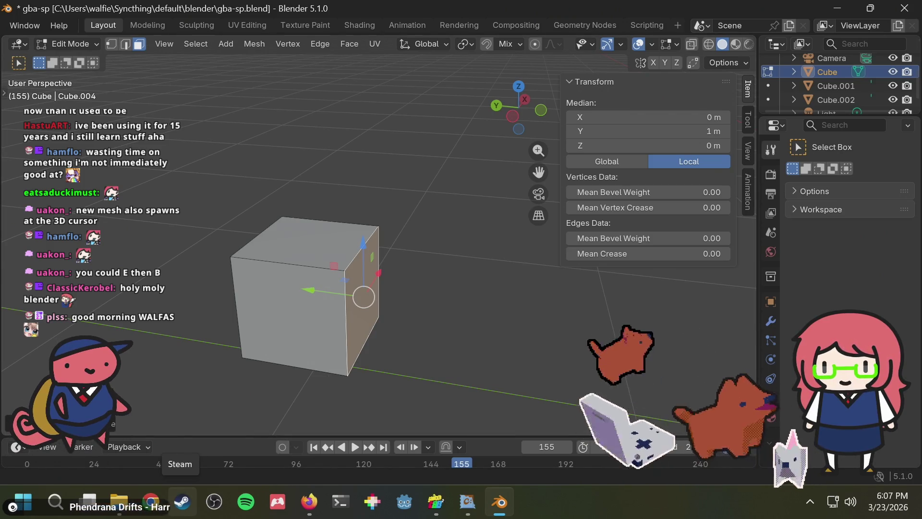
key("e")
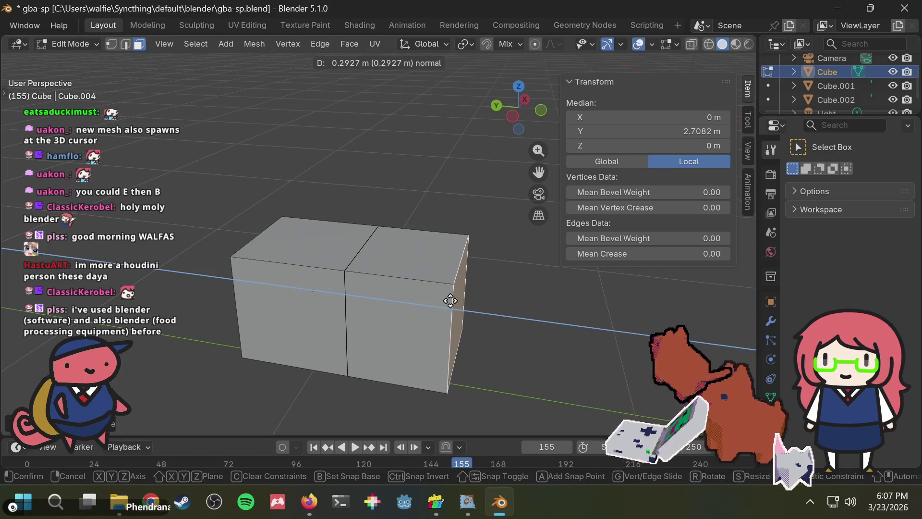
Step: Constrain the extruded end face to global Y, settling at Y 2.8708 m, then face the cubes front-on
key("y")
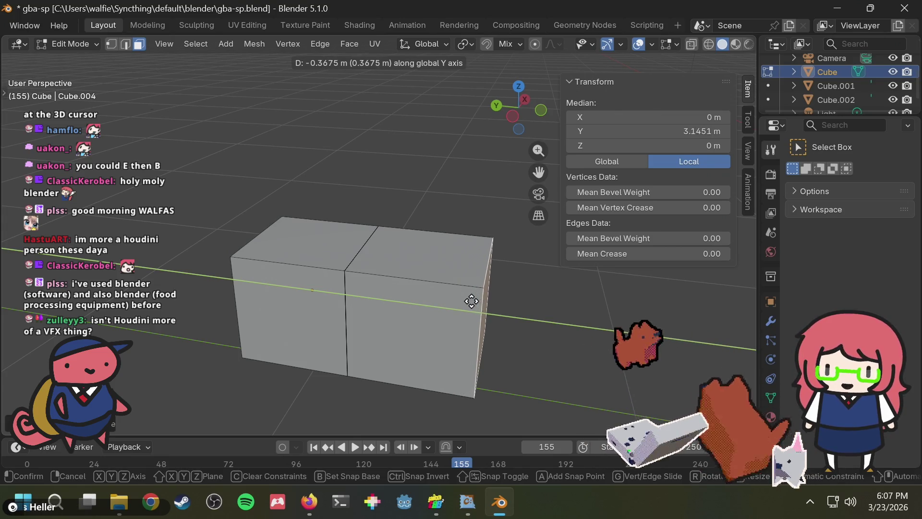
left_click(460, 300)
mouse_move(400, 293)
middle_mouse_down()
mouse_move(419, 198)
mouse_move(434, 179)
middle_mouse_up()
key("ctrl+z")
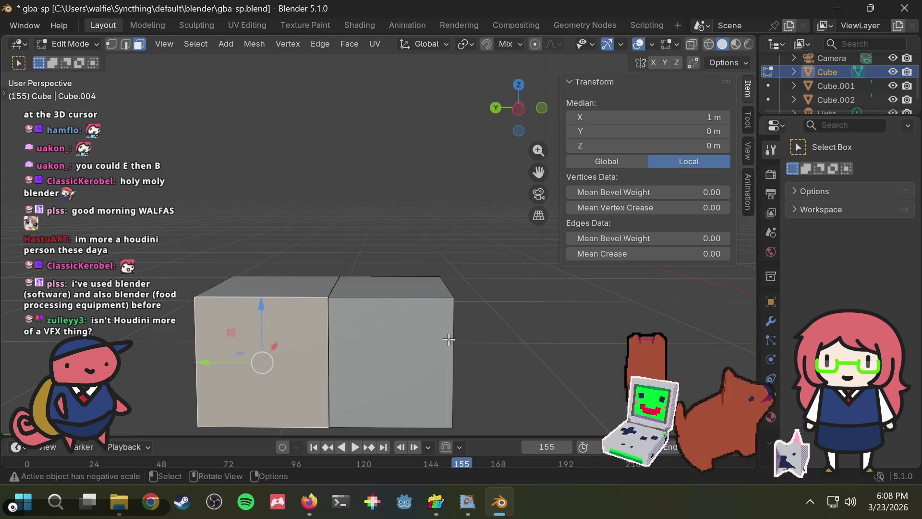
left_click(408, 358)
left_click(225, 370)
left_click(384, 358)
left_click(236, 349)
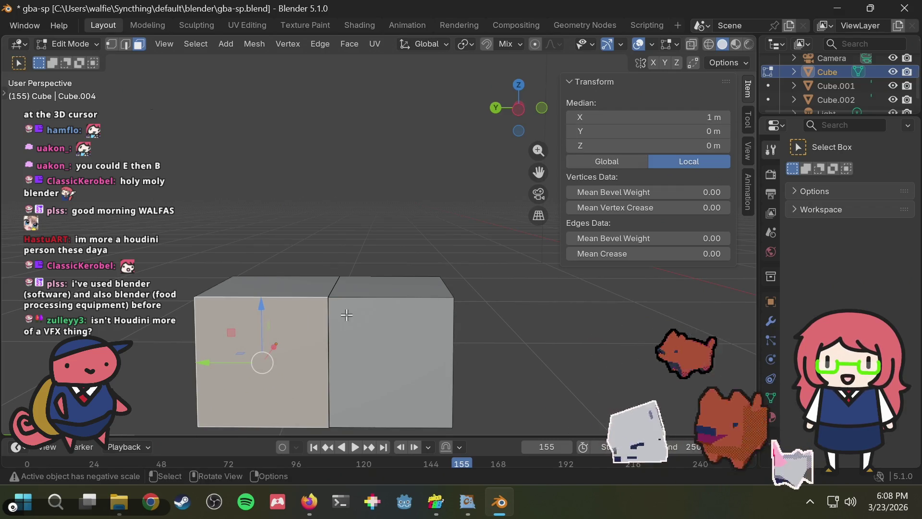
left_click(289, 294)
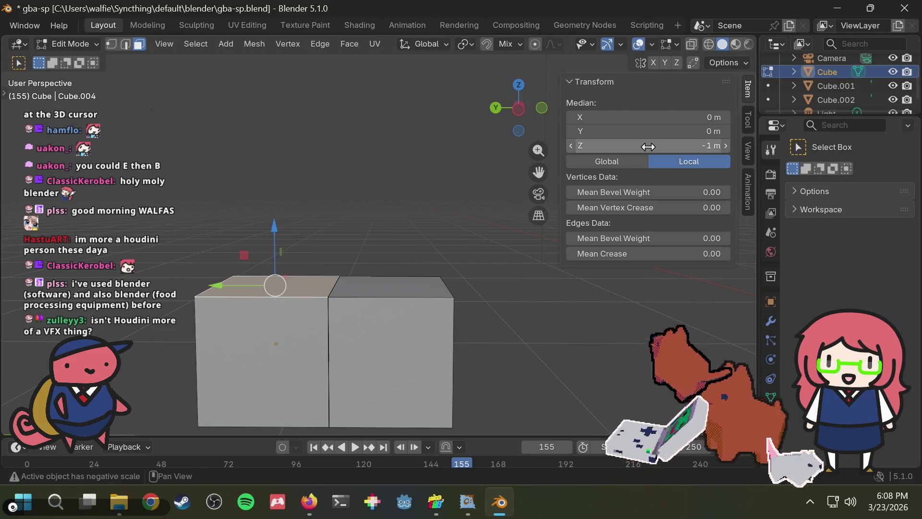
left_click(260, 352)
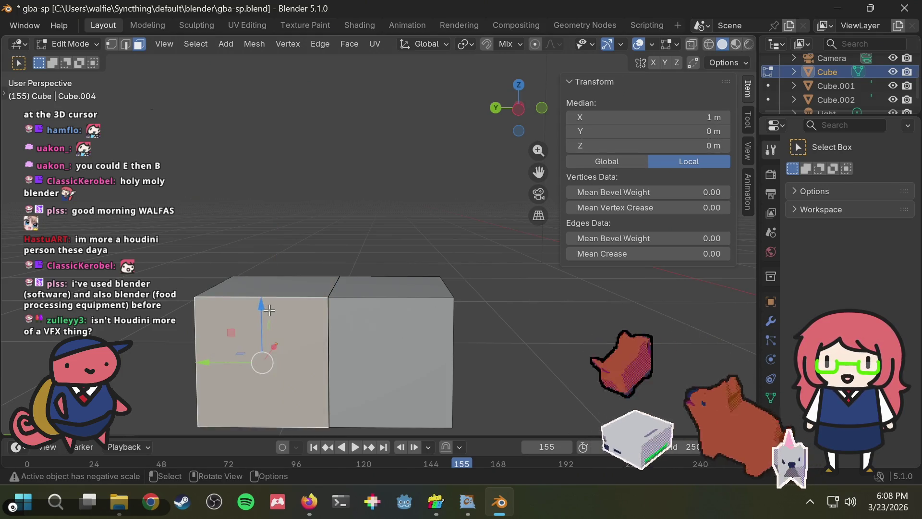
middle_click_drag(356, 204, 370, 323)
left_click(384, 323)
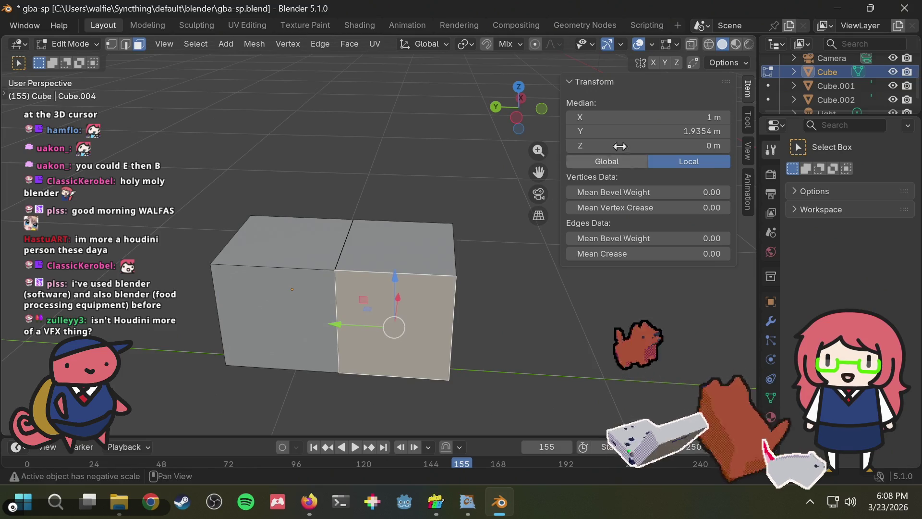
left_click(693, 129)
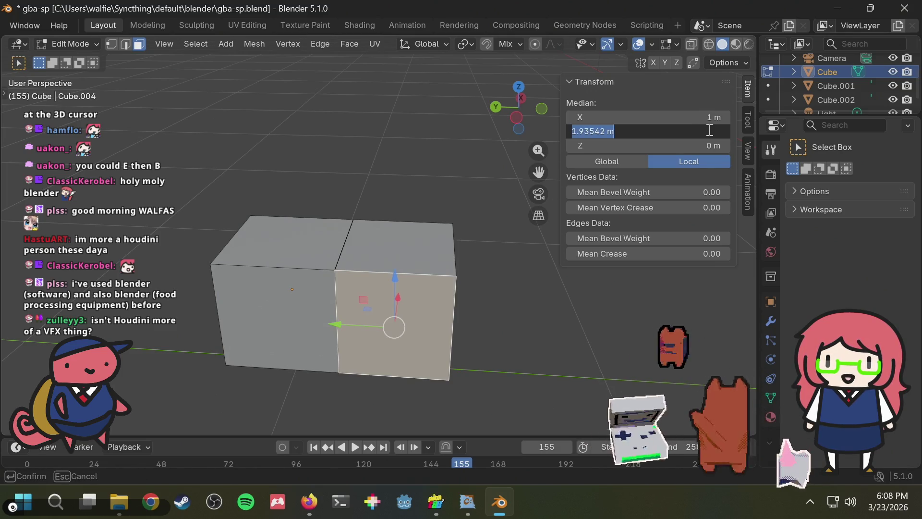
type("1")
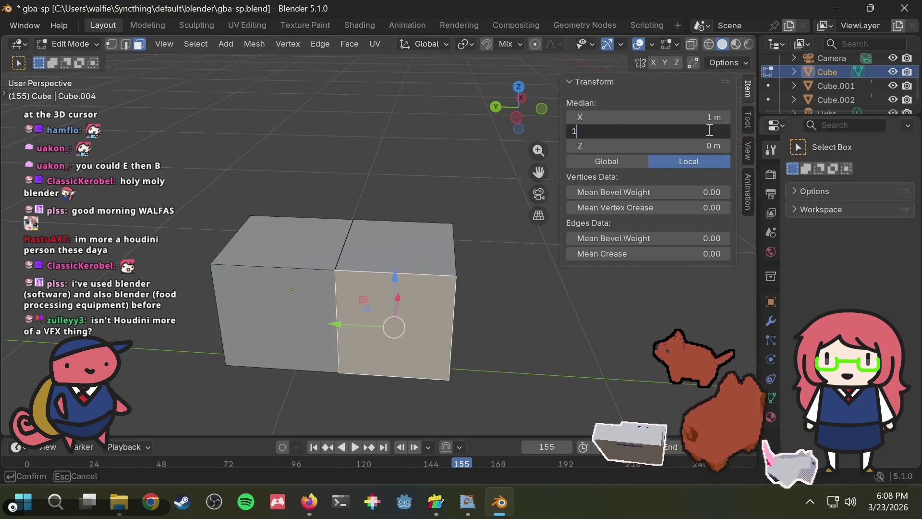
key("Return")
key("ctrl+z")
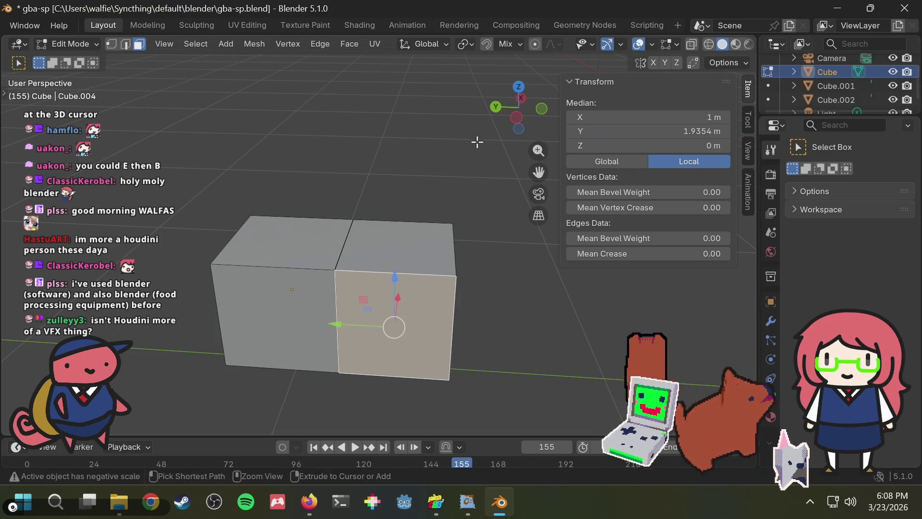
left_click(419, 192)
mouse_move(420, 192)
middle_mouse_down()
mouse_move(329, 199)
mouse_move(408, 249)
mouse_move(495, 220)
middle_mouse_up()
Step: Extrude the left cube's front face outward by one cube length
scroll(443, 230, "down", 5)
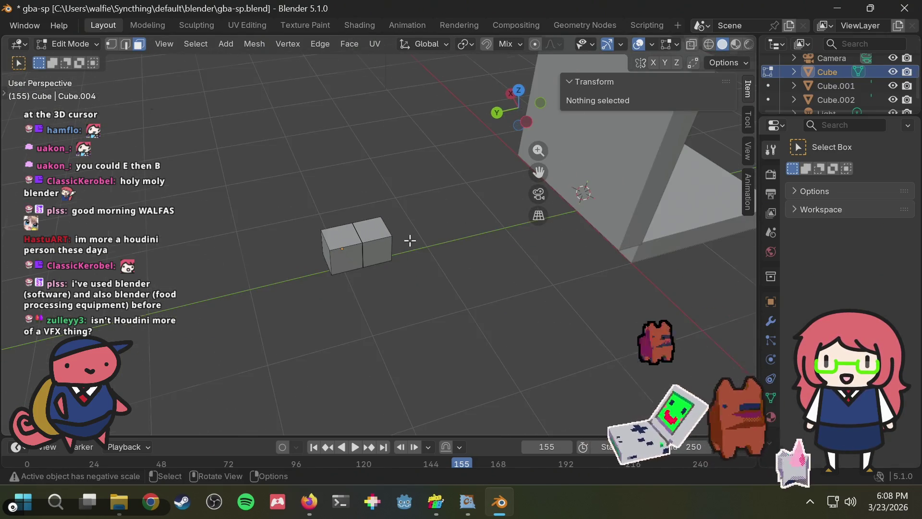
scroll(410, 240, "up", 2)
scroll(357, 254, "up", 3)
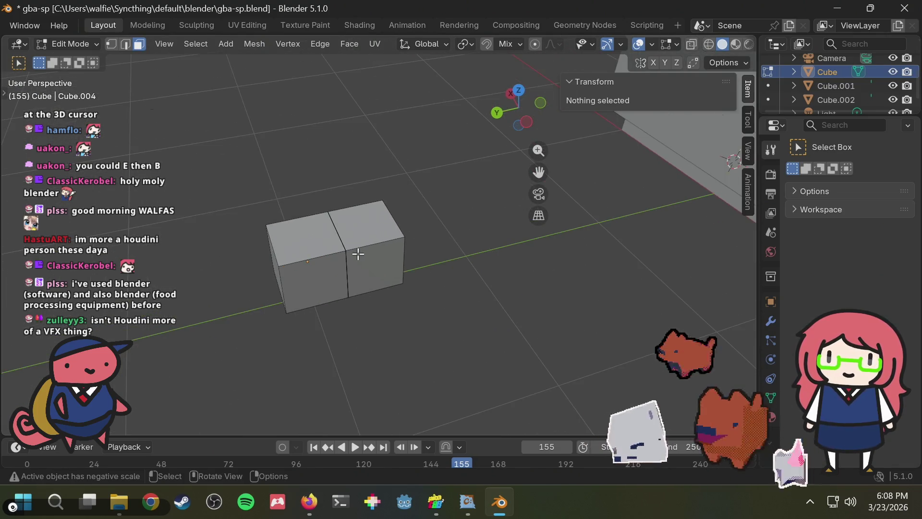
left_click(315, 285)
key("e")
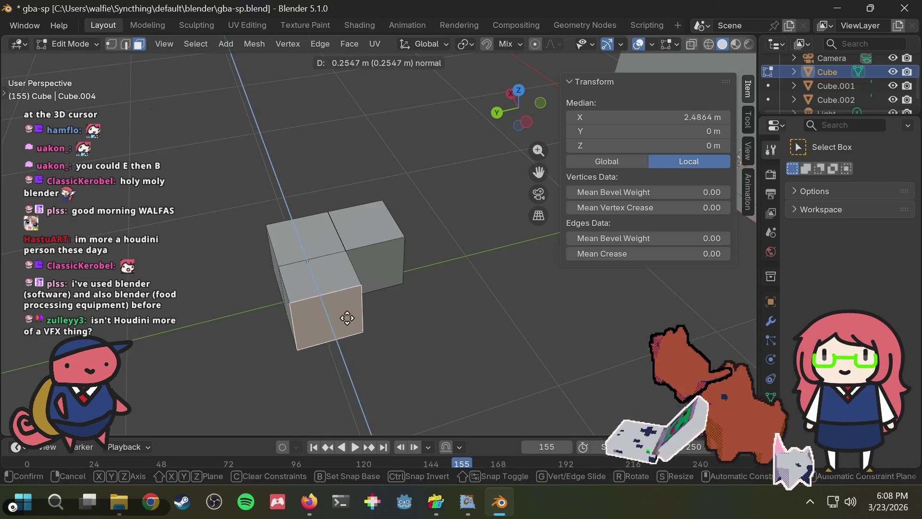
left_click(372, 304)
mouse_move(371, 304)
middle_mouse_down()
mouse_move(307, 269)
mouse_move(375, 201)
mouse_move(436, 187)
mouse_move(448, 255)
middle_mouse_up()
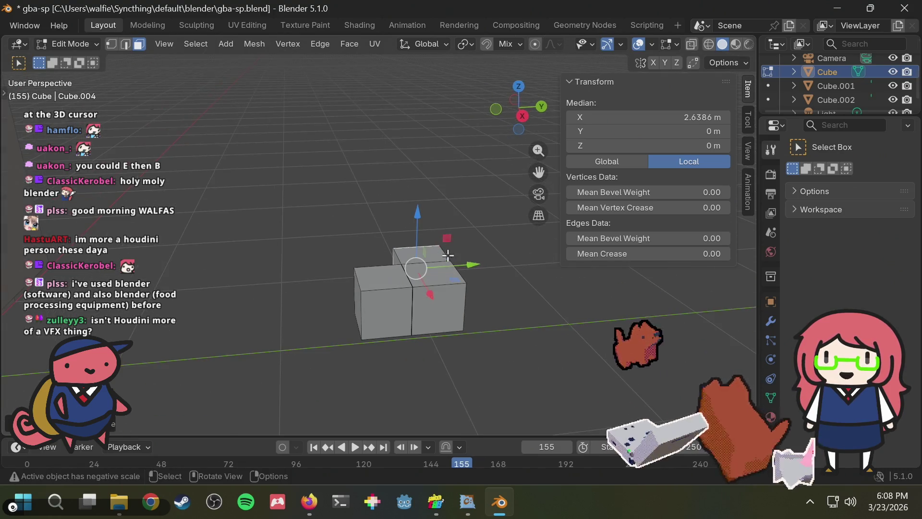
key("g")
key("x")
key("Escape")
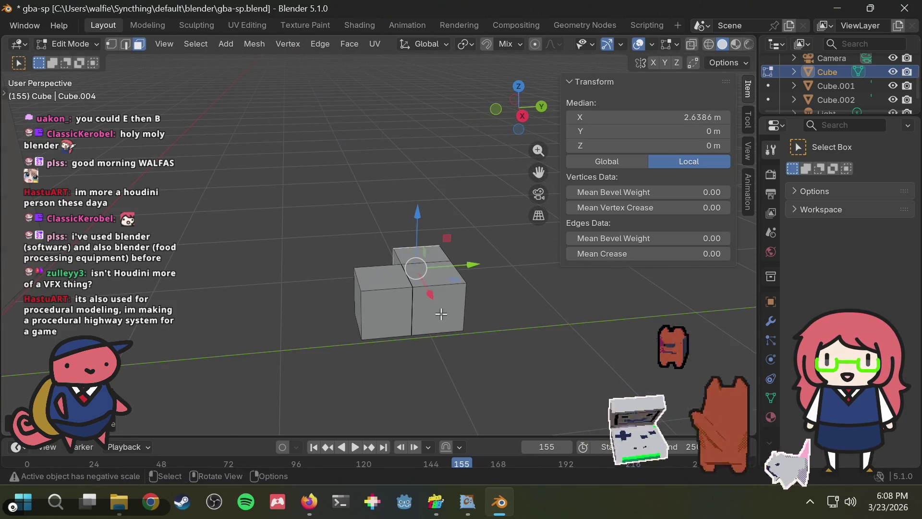
Step: Extrude the side arm and the bottom arm to complete the five-cube cross
left_click(440, 315)
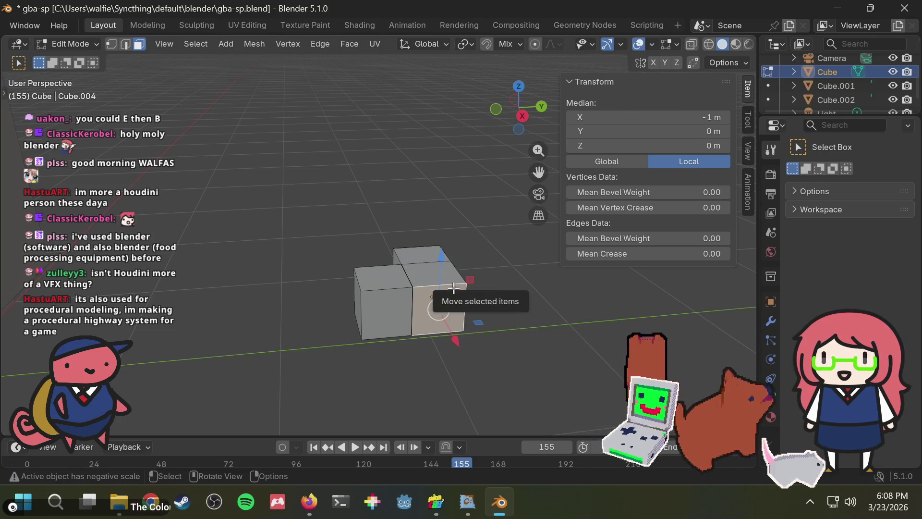
middle_click_drag(456, 322, 488, 339)
key("e")
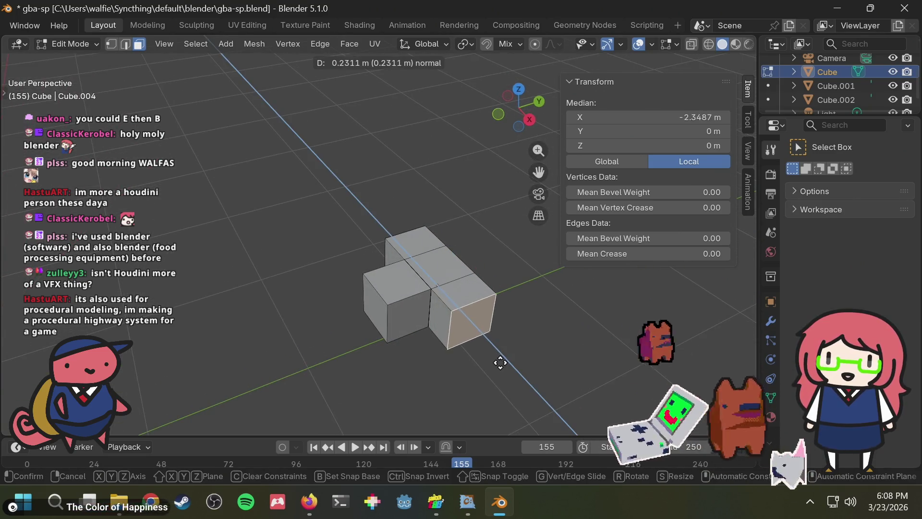
left_click(500, 375)
mouse_move(500, 374)
middle_mouse_down()
mouse_move(539, 331)
mouse_move(381, 342)
mouse_move(259, 286)
middle_mouse_up()
key("e")
left_click(330, 312)
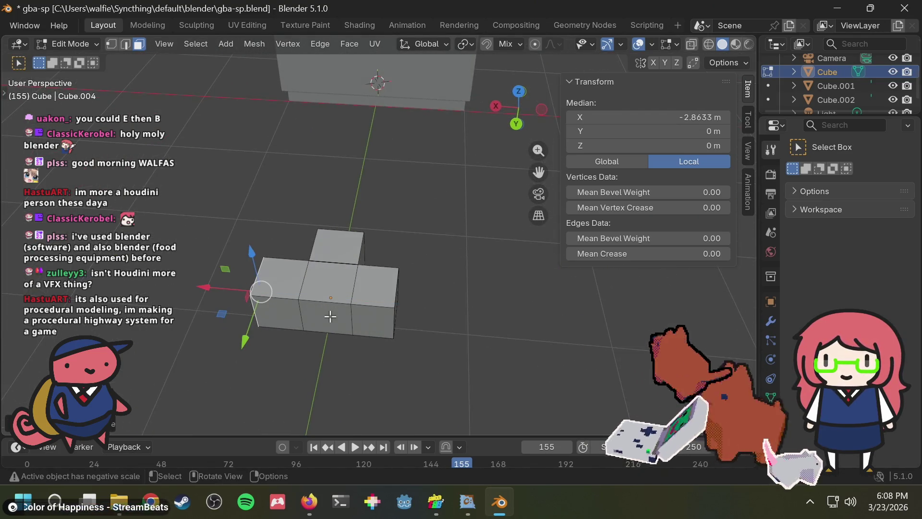
left_click(330, 315)
key("e")
left_click(320, 355)
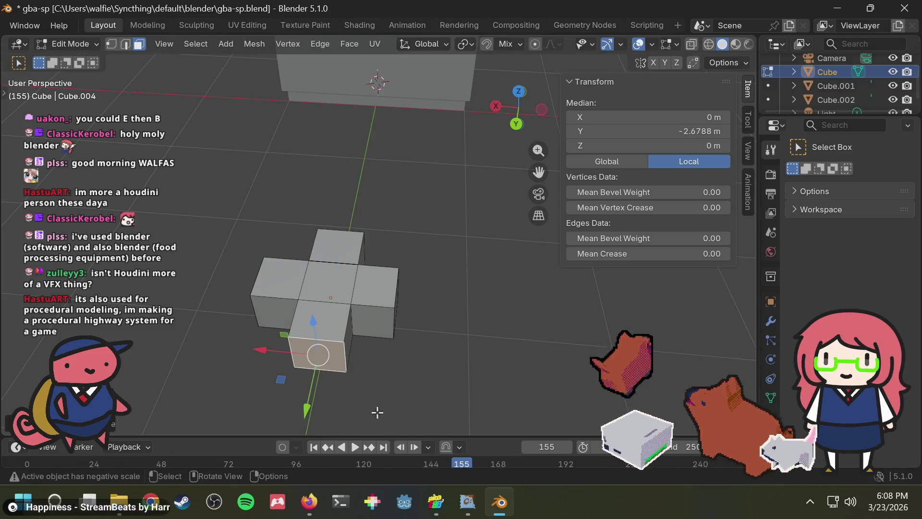
mouse_move(377, 412)
middle_mouse_down()
mouse_move(380, 315)
mouse_move(192, 243)
mouse_move(408, 195)
mouse_move(558, 284)
mouse_move(457, 326)
mouse_move(435, 355)
middle_mouse_up()
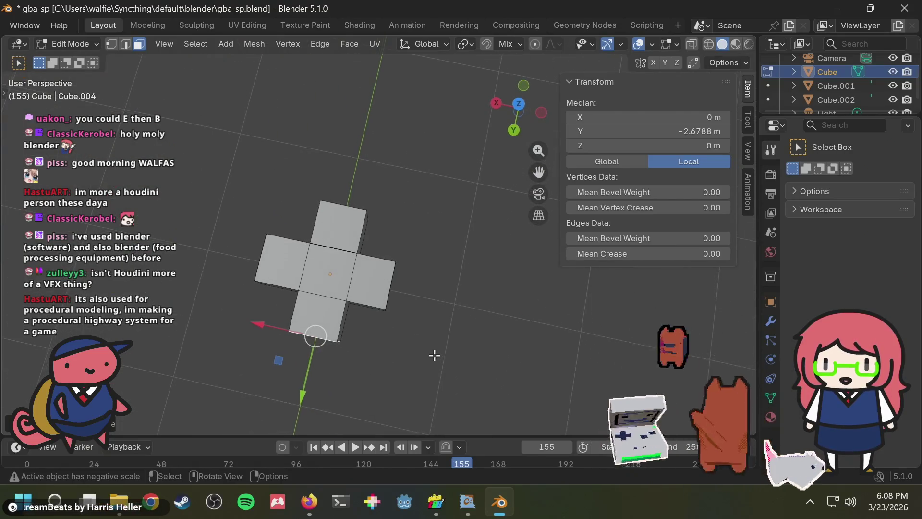
Step: In a new Firefox tab, search DuckDuckGo for 'blender extrude specific length'
left_click(309, 500)
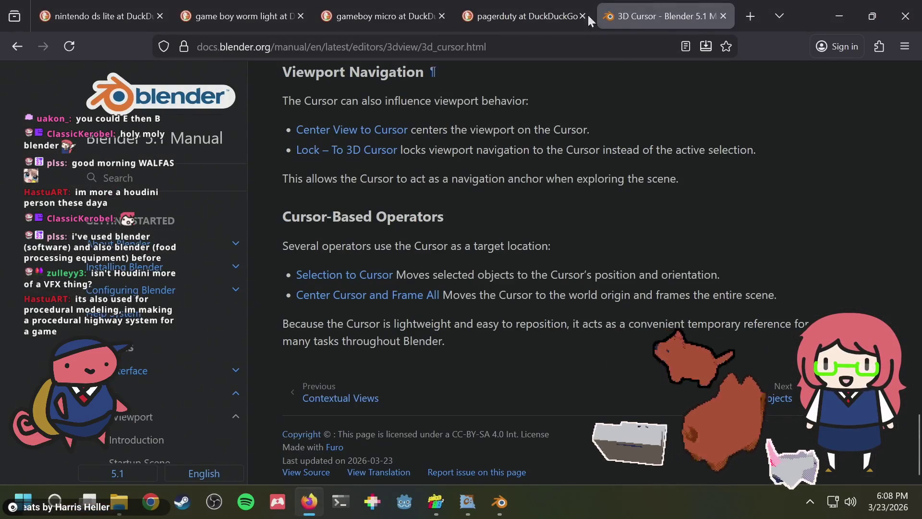
left_click(618, 5)
type("lender e")
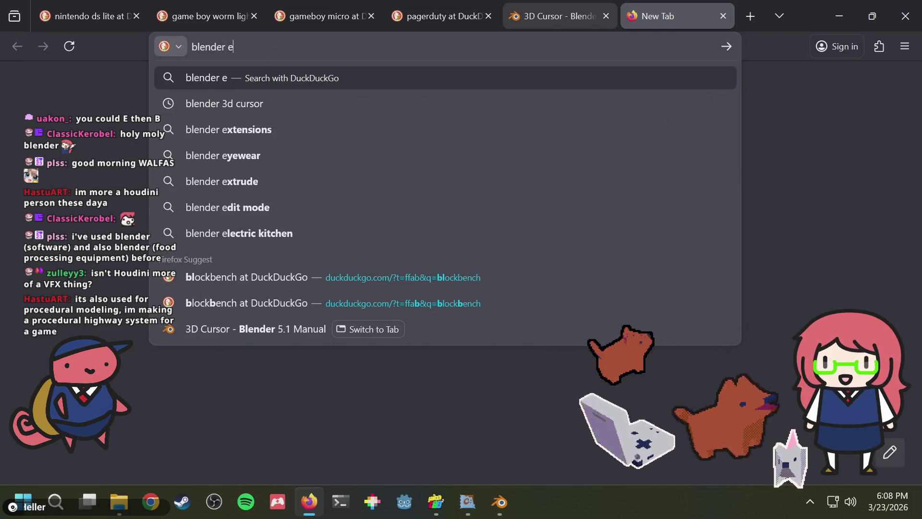
type("xtrude ")
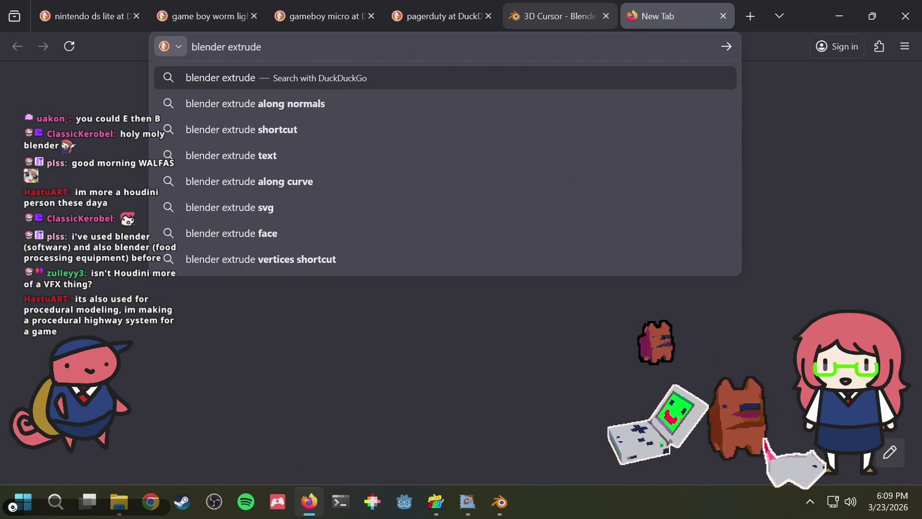
type("specific")
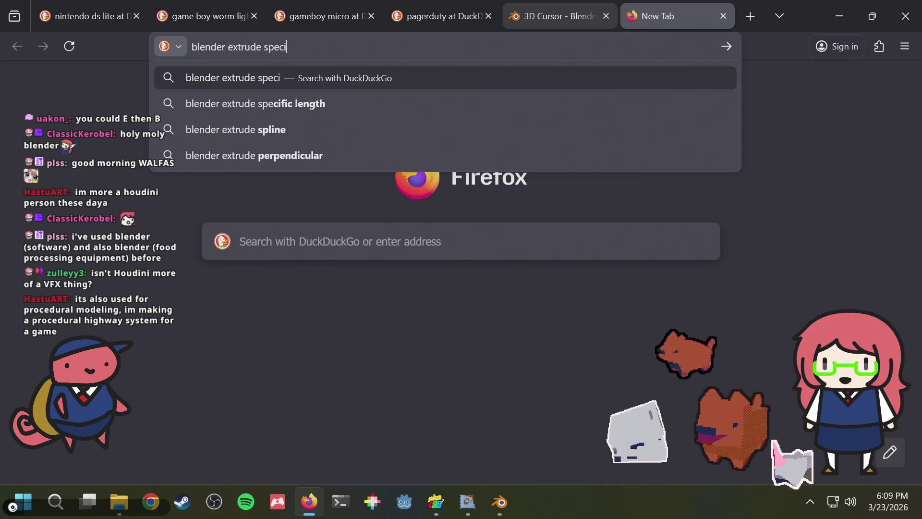
key("Down")
key("Return")
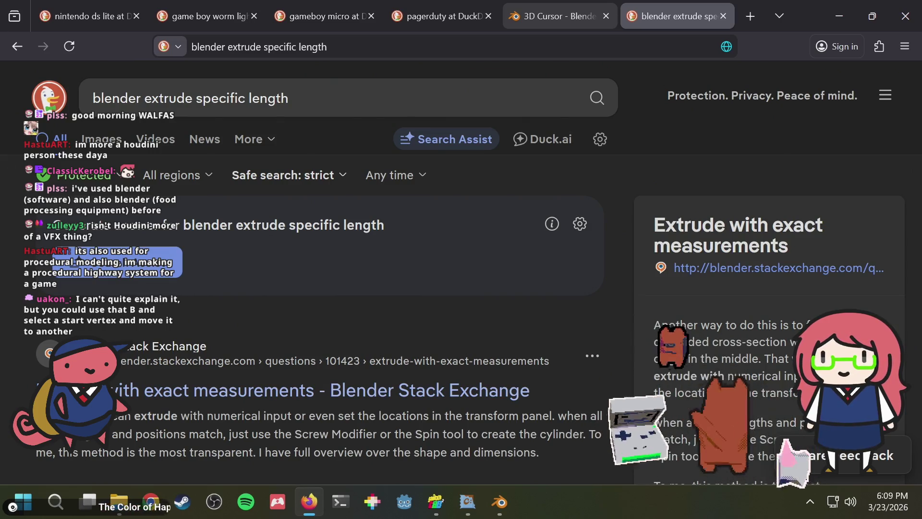
Step: Back in Blender, undo the cross's arms and earlier edits to return to the single cube
key("alt+Tab")
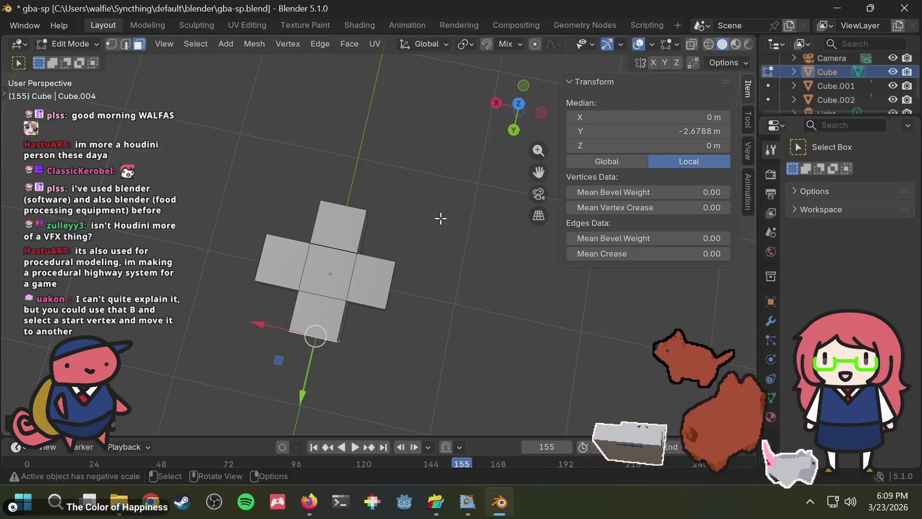
key("ctrl+z")
key("ctrl+z")
key("ctrl+z")
key("ctrl+z")
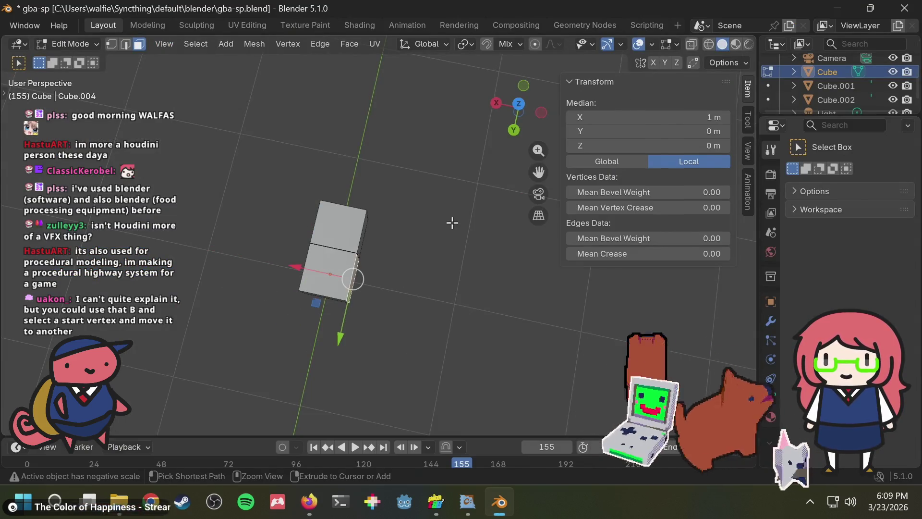
key("ctrl+z")
key("ctrl+z")
key("ctrl+z")
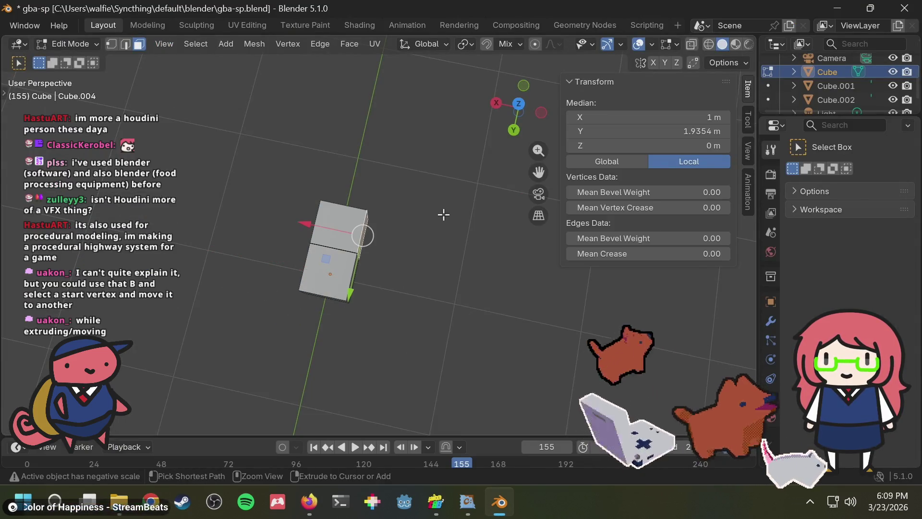
key("ctrl+z")
key("ctrl+z")
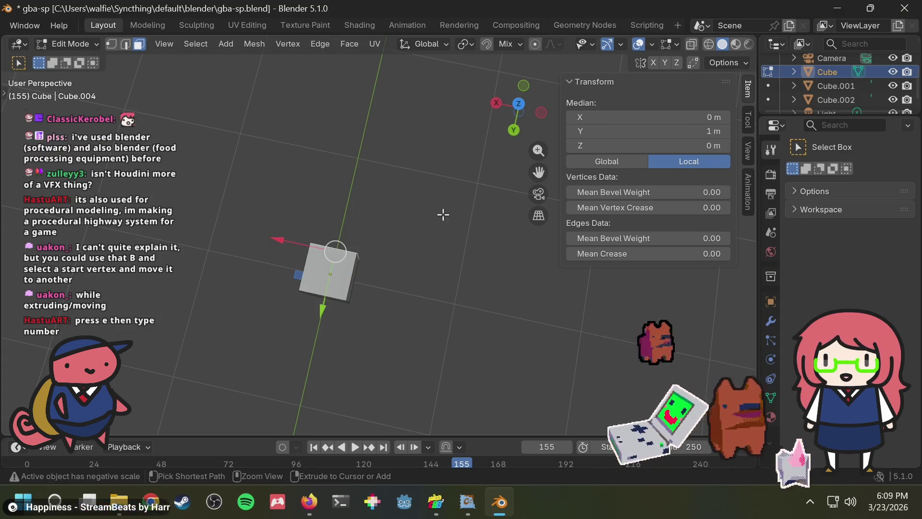
mouse_move(412, 258)
middle_mouse_down()
mouse_move(301, 217)
mouse_move(365, 201)
mouse_move(427, 151)
middle_mouse_up()
scroll(414, 193, "up", 3)
Step: Extrude the front face by 10 along its normal, then undo the overly long bar
key("e")
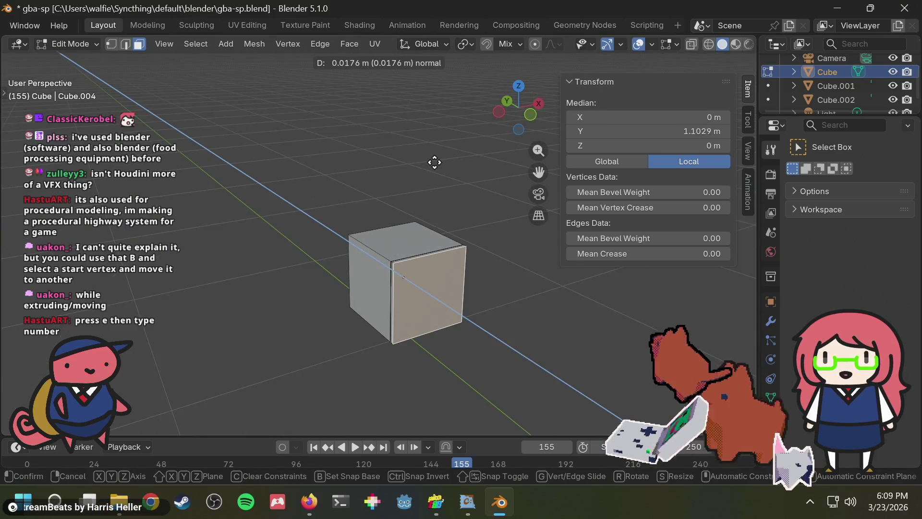
type("10")
key("Return")
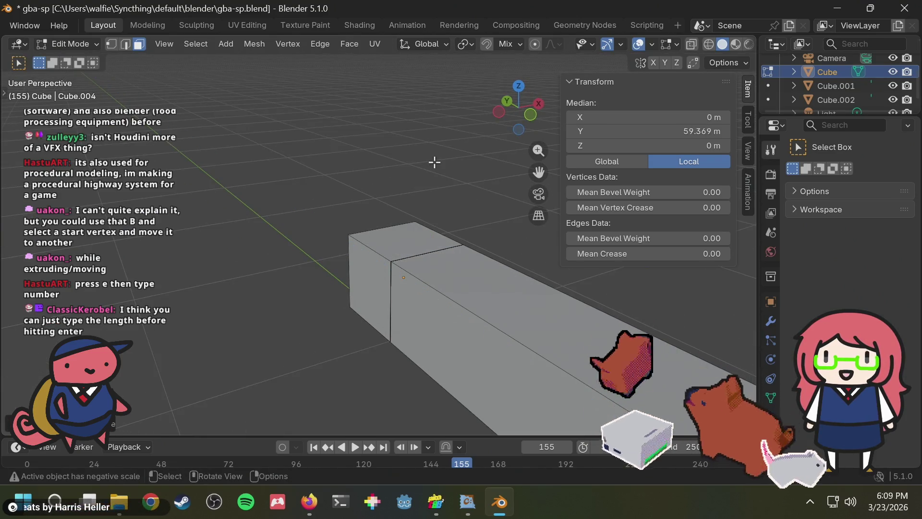
scroll(420, 116, "down", 4)
middle_click_drag(416, 130, 619, 158)
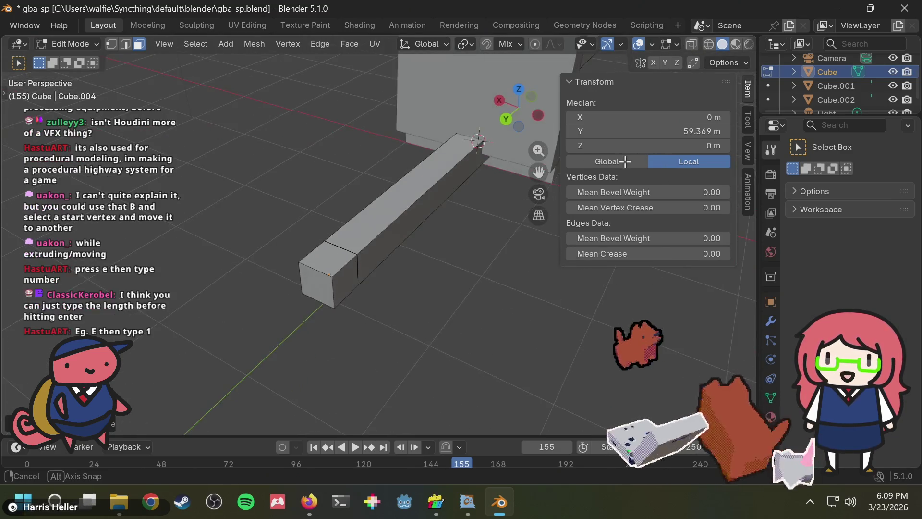
key("ctrl+z")
Step: Try extrusions of 1.5 (cancelled) and 0.5, then undo the half-metre extrusion
middle_click_drag(480, 144, 342, 167)
type("e1")
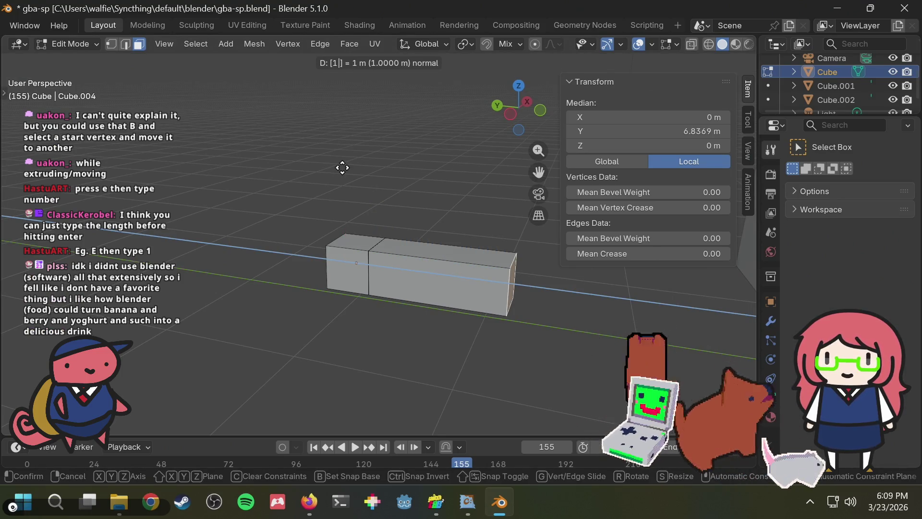
type(".5")
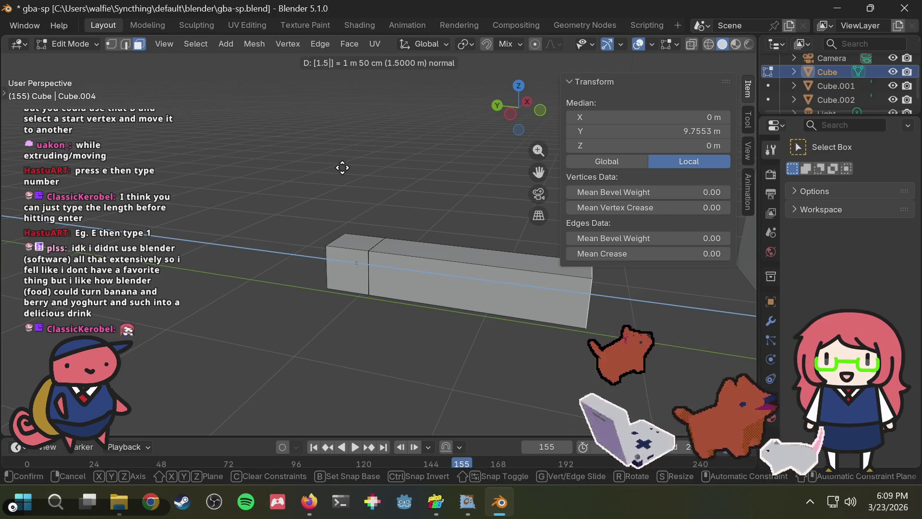
key("Escape")
type("e")
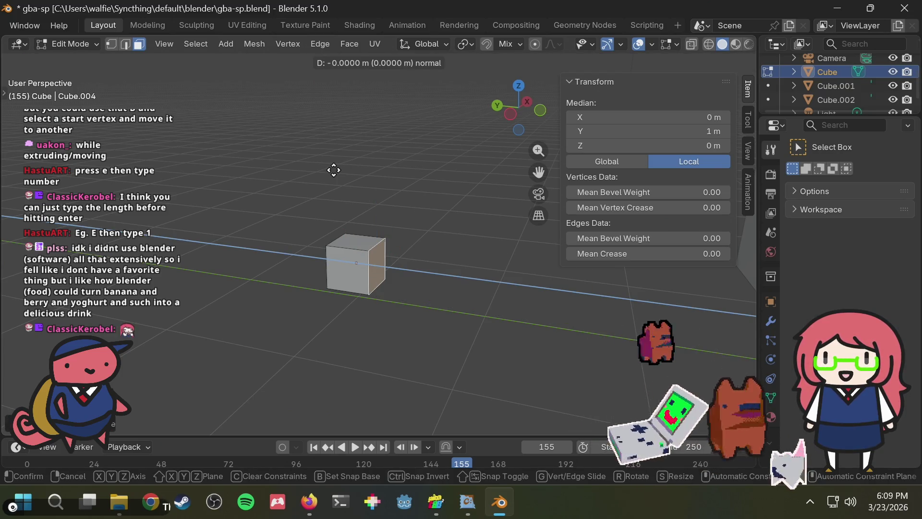
type(".5")
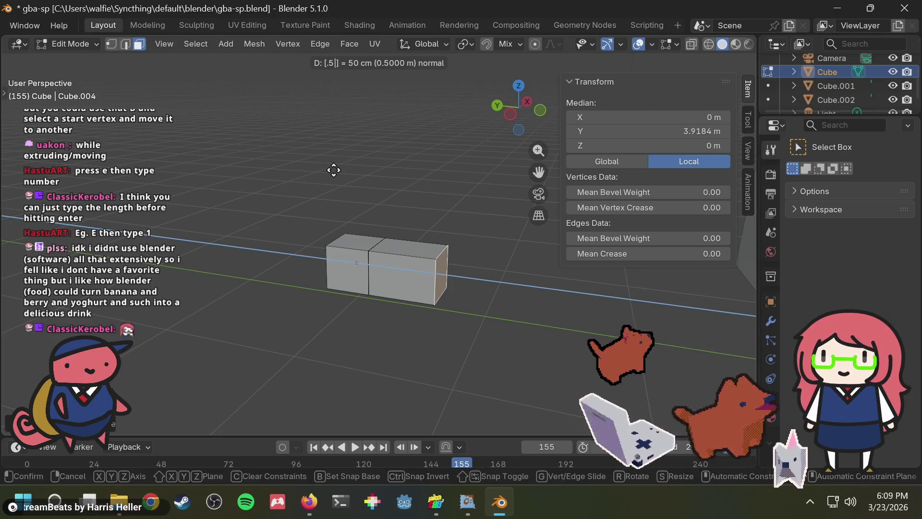
key("Return")
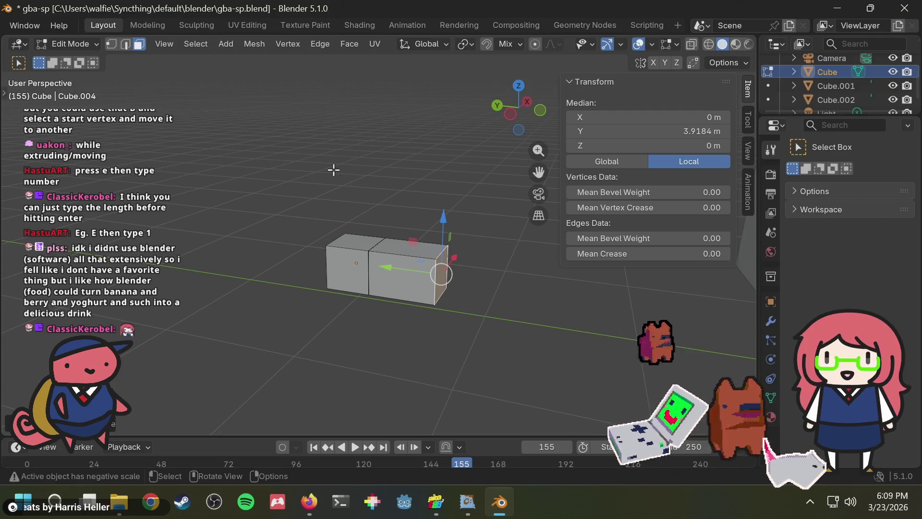
left_click(348, 261)
mouse_move(466, 190)
middle_mouse_down()
mouse_move(484, 183)
mouse_move(444, 237)
mouse_move(471, 214)
mouse_move(462, 246)
middle_mouse_up()
scroll(470, 216, "up", 6)
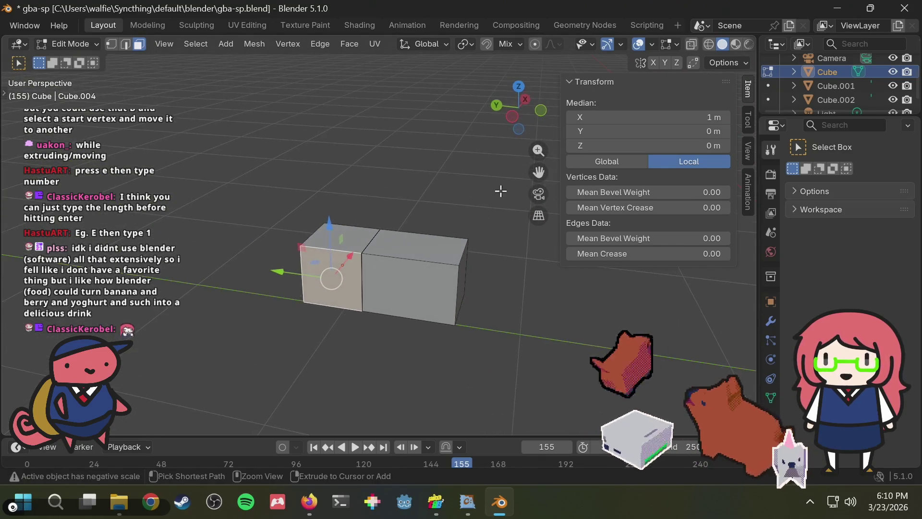
key("ctrl+z")
key("ctrl+z")
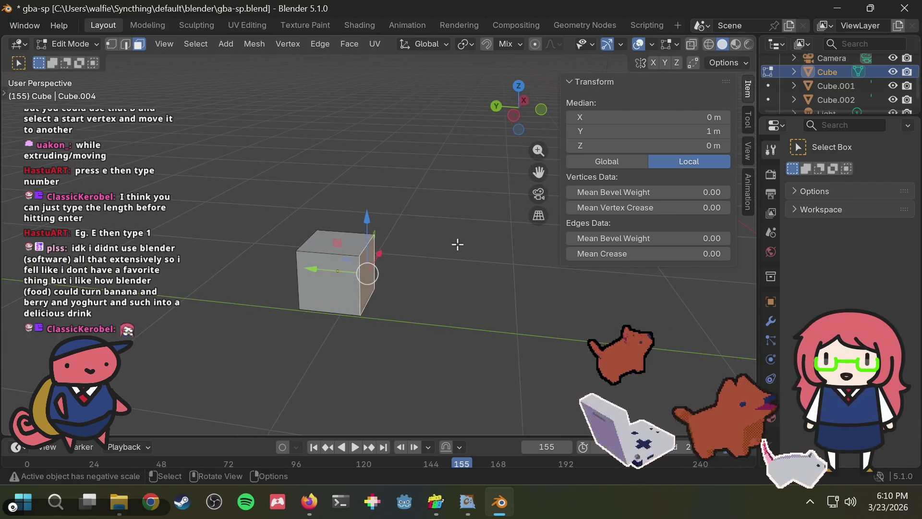
Step: Extrude the cube face by exactly one cube length using snapping
key("e")
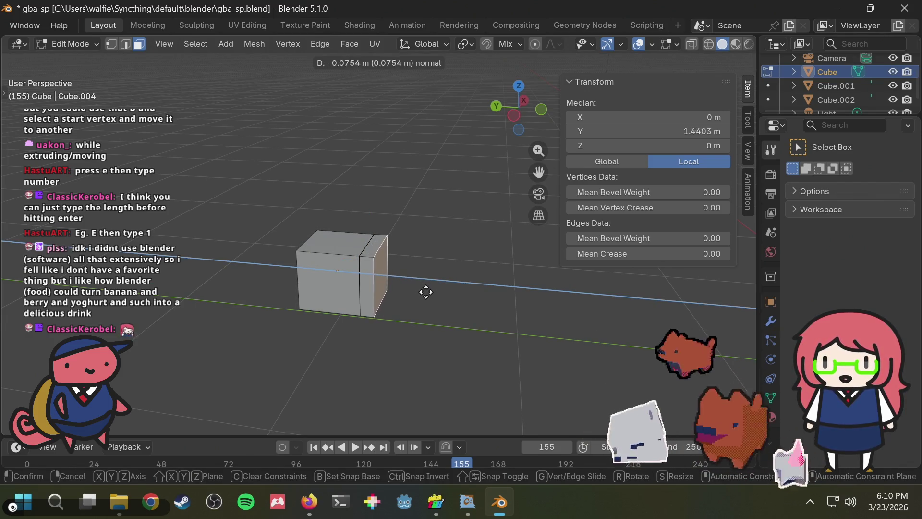
key("ctrl")
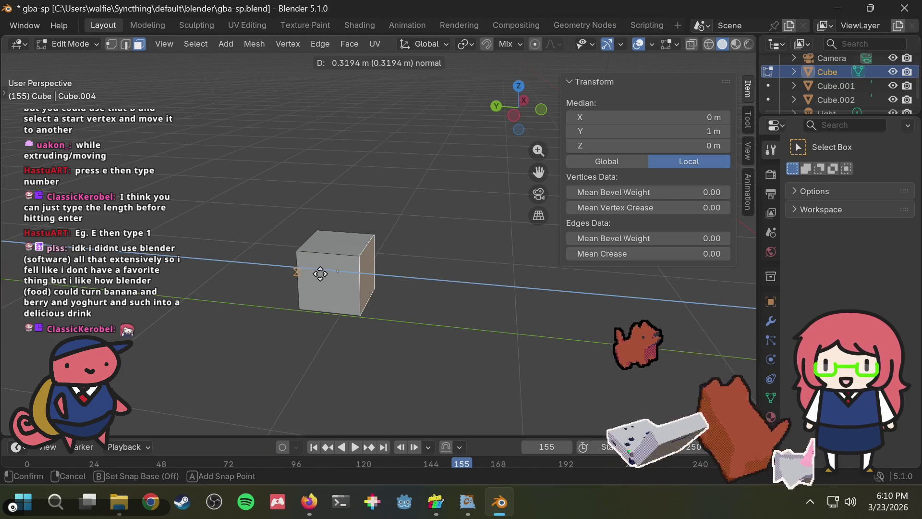
left_click(305, 276)
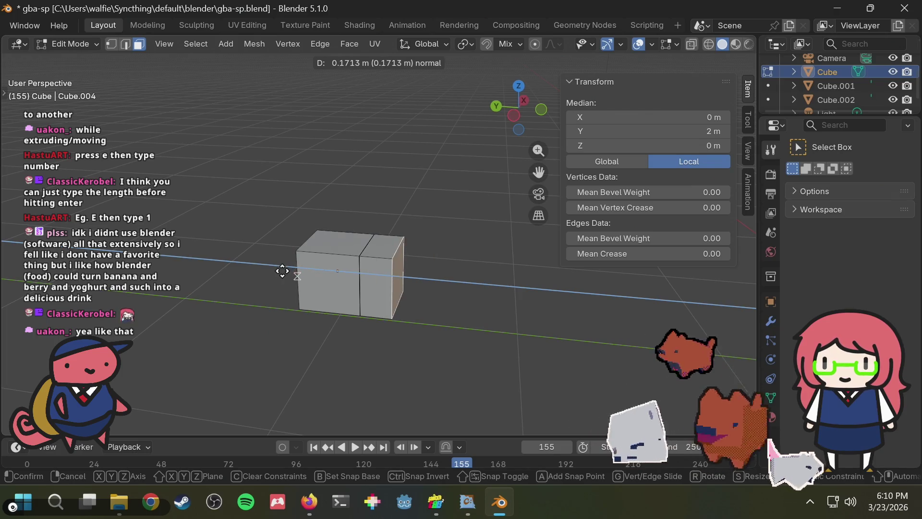
left_click(362, 277)
Step: Box-select the side face of the first cube
mouse_move(504, 226)
middle_mouse_down()
mouse_move(519, 228)
mouse_move(360, 297)
mouse_move(341, 283)
mouse_move(533, 243)
middle_mouse_up()
left_click(504, 222)
left_click(309, 299)
mouse_move(416, 186)
middle_mouse_down()
mouse_move(448, 165)
mouse_move(249, 235)
mouse_move(412, 230)
mouse_move(412, 188)
mouse_move(329, 234)
mouse_move(249, 211)
mouse_move(237, 221)
middle_mouse_up()
key("b")
left_click_drag(382, 258, 373, 245)
Step: Extrude the side face outward one cube length to add a sideways cube
key("e")
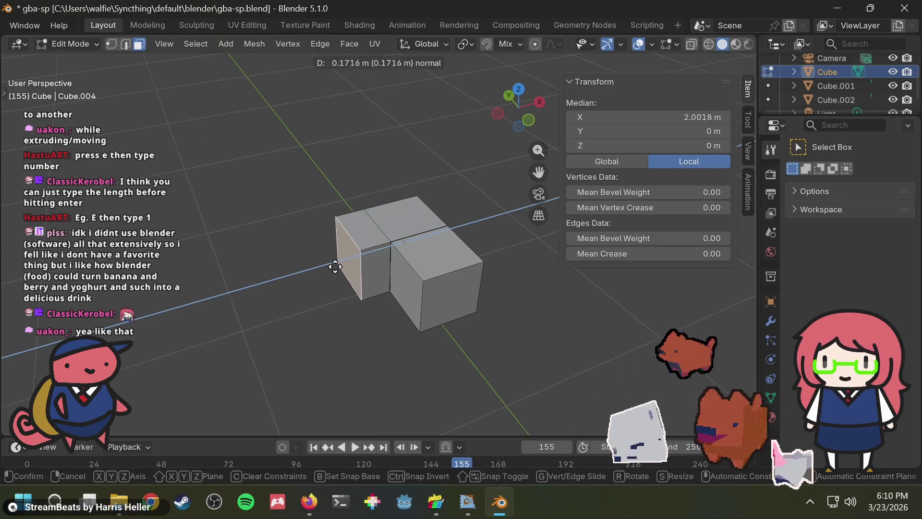
key("ctrl")
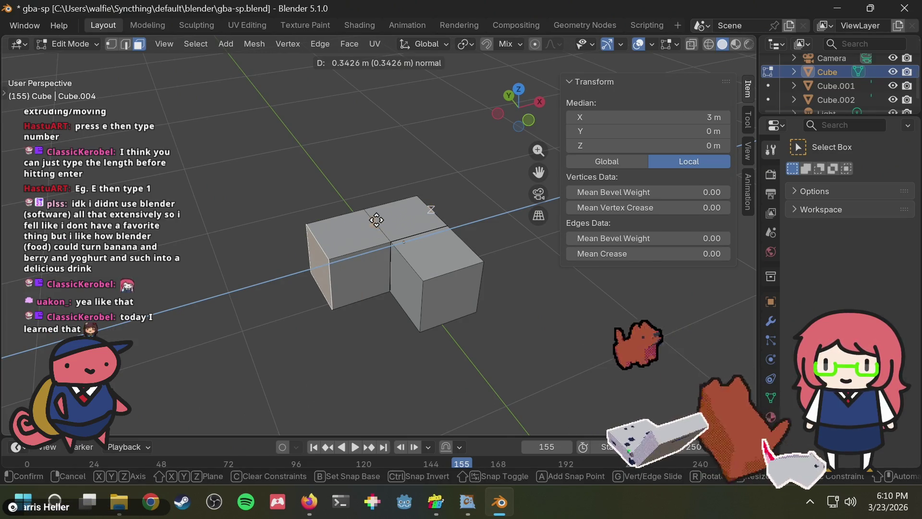
left_click(372, 225)
mouse_move(372, 225)
middle_mouse_down()
mouse_move(409, 261)
mouse_move(379, 193)
mouse_move(349, 274)
middle_mouse_up()
Step: Extrude the face on the row's other end by one cube length, adding the right cube
left_click(323, 334)
mouse_move(321, 335)
middle_mouse_down()
mouse_move(381, 229)
mouse_move(451, 253)
mouse_move(447, 235)
mouse_move(465, 247)
mouse_move(471, 267)
middle_mouse_up()
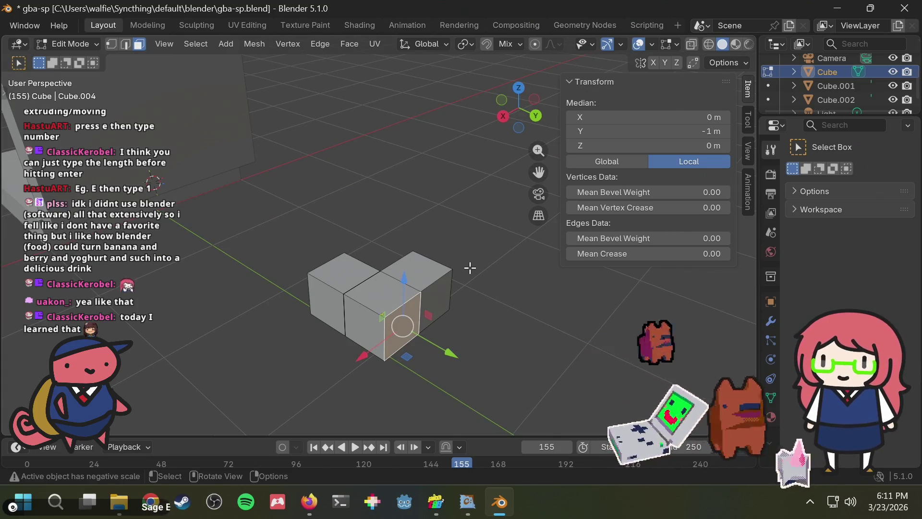
mouse_move(411, 353)
middle_mouse_down()
mouse_move(446, 346)
mouse_move(431, 348)
middle_mouse_up()
key("b")
key("Escape")
key("e")
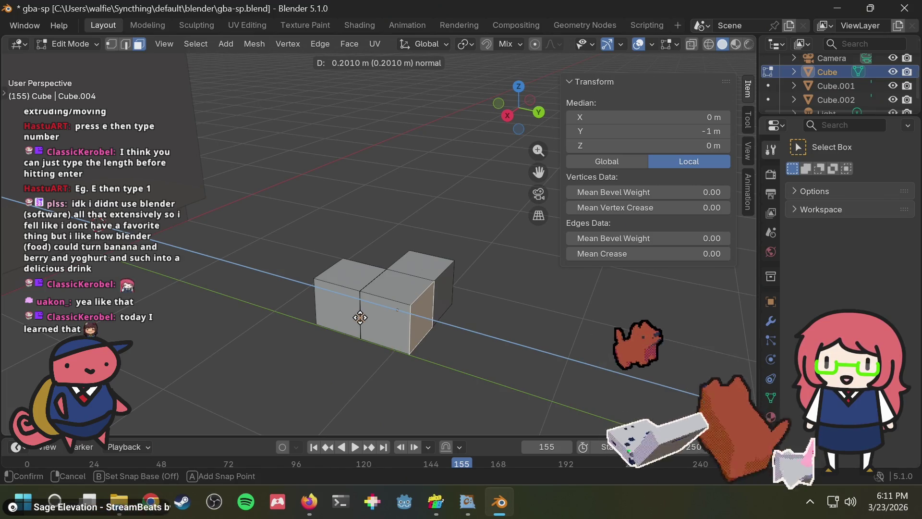
key("1")
key("Return")
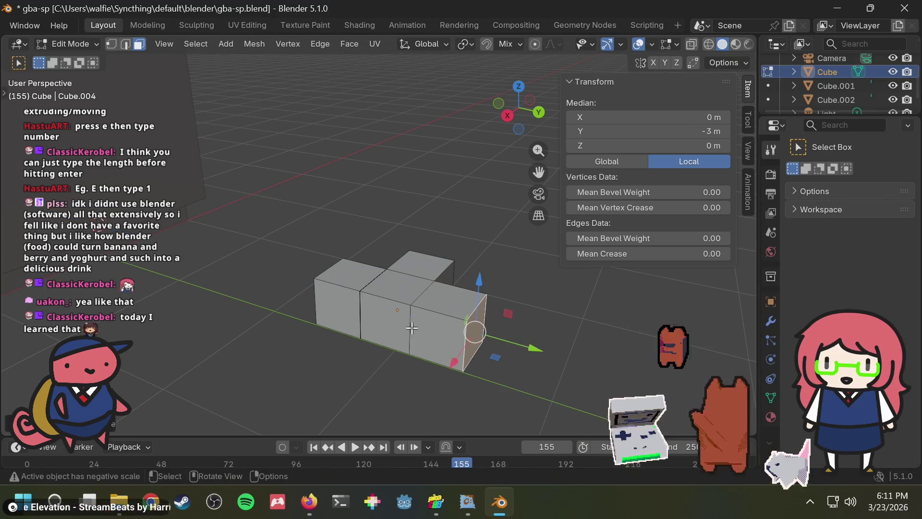
Step: Extrude the middle cube's front face to complete the five-cube cross
middle_click_drag(466, 206, 429, 302)
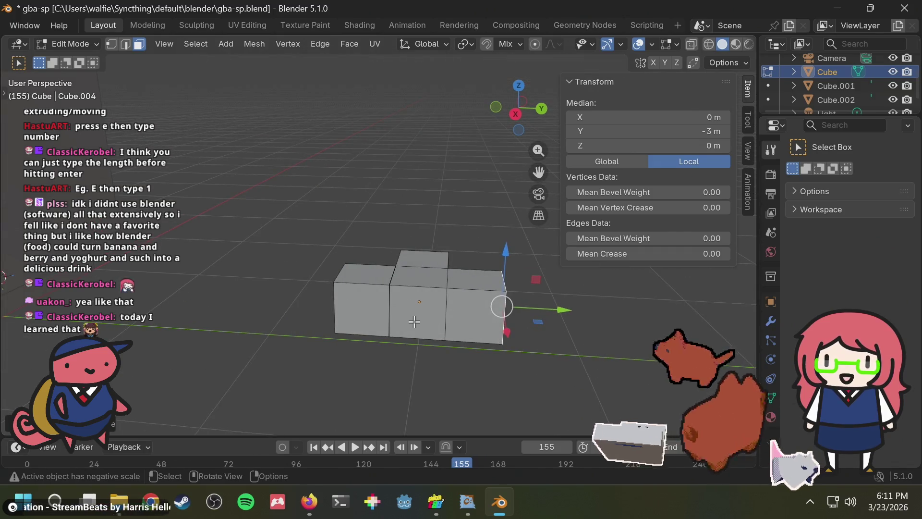
left_click(414, 321)
key("e")
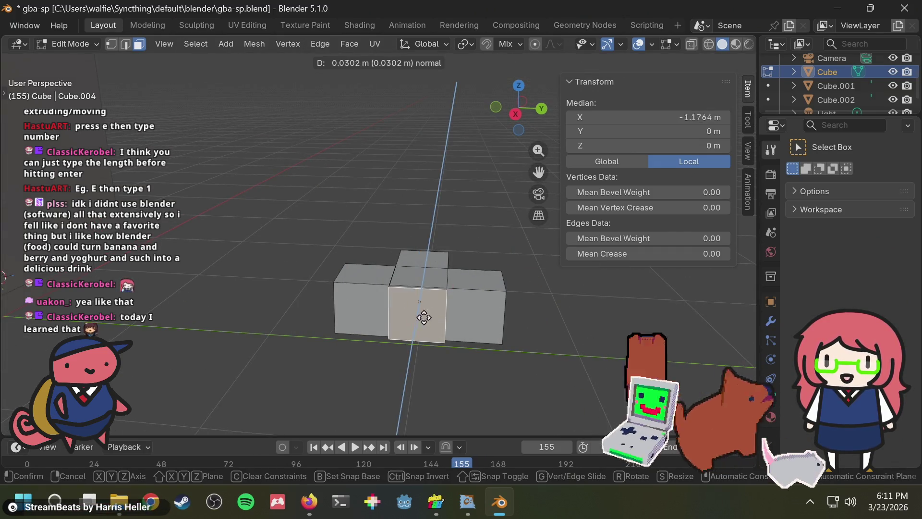
left_click(418, 287)
Step: Select the left arm's and centre's top faces and begin extruding them
middle_click_drag(419, 287, 332, 285)
middle_click_drag(345, 144, 374, 183)
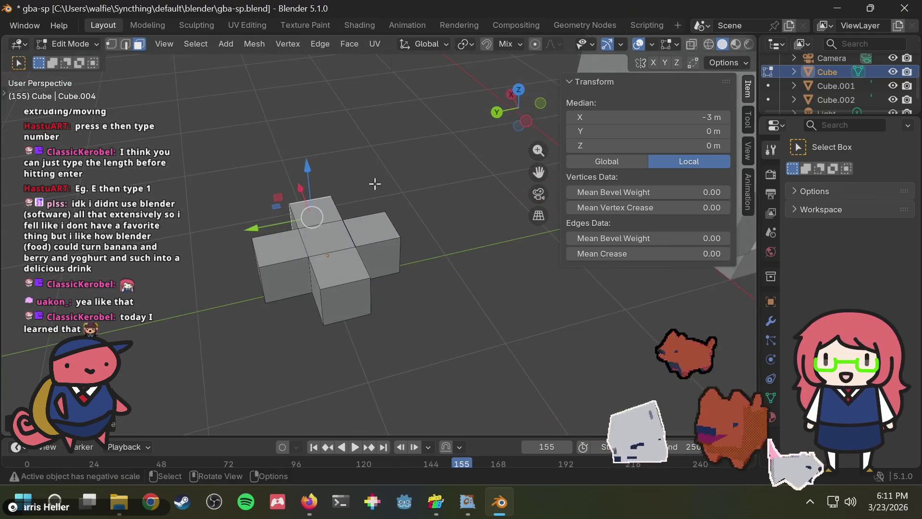
left_click(274, 253)
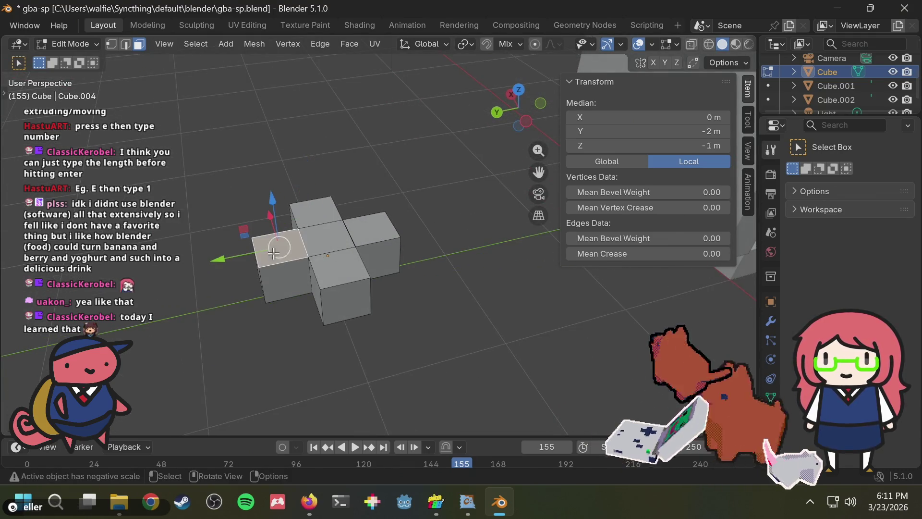
left_click(330, 238, "shift")
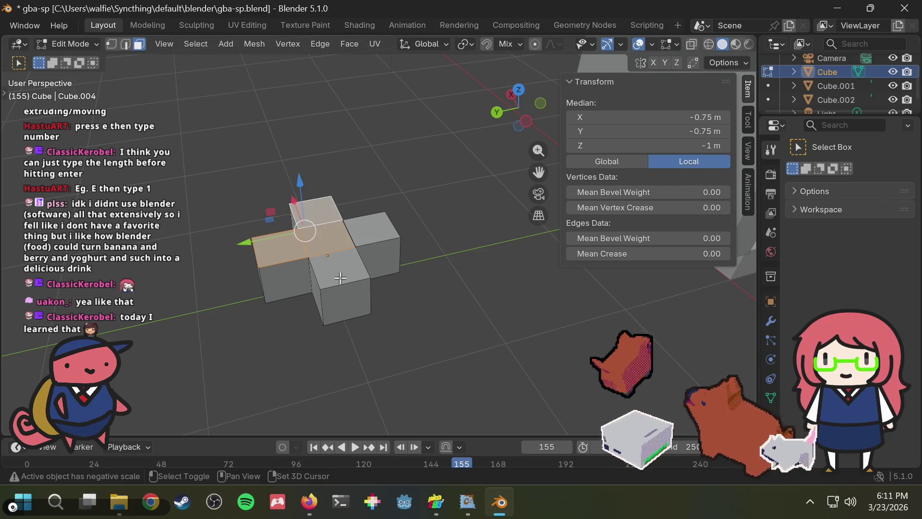
key("e")
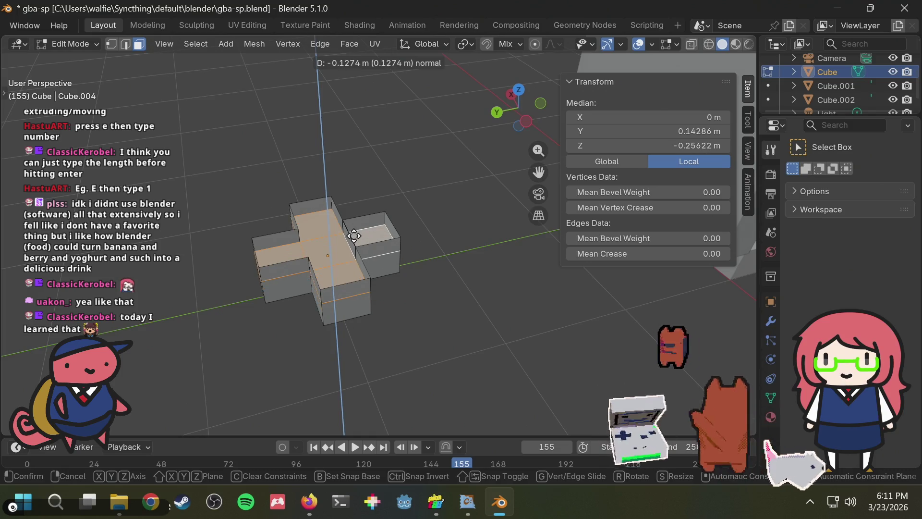
Step: Extrude the selected top faces of the cross twice
left_click(354, 235)
middle_click_drag(387, 226, 443, 166)
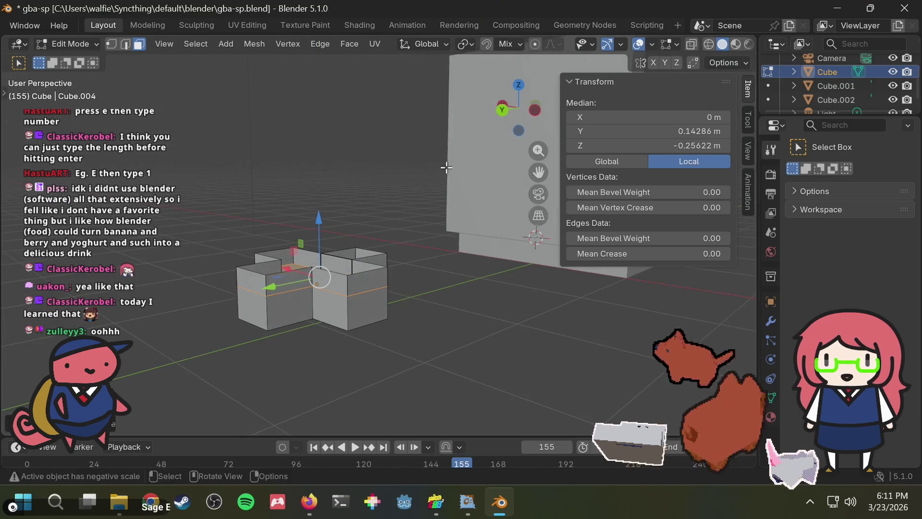
middle_click_drag(386, 173, 339, 238)
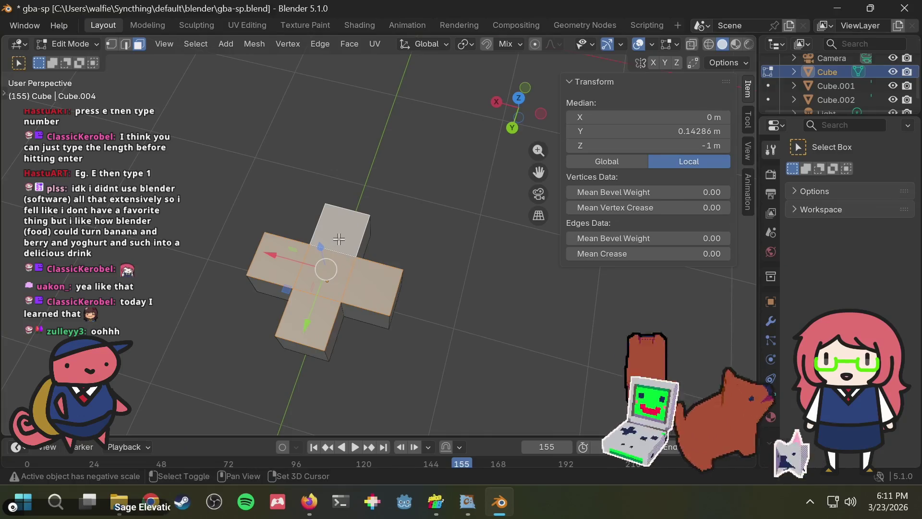
mouse_move(395, 226)
middle_mouse_down()
mouse_move(380, 197)
mouse_move(360, 210)
middle_mouse_up()
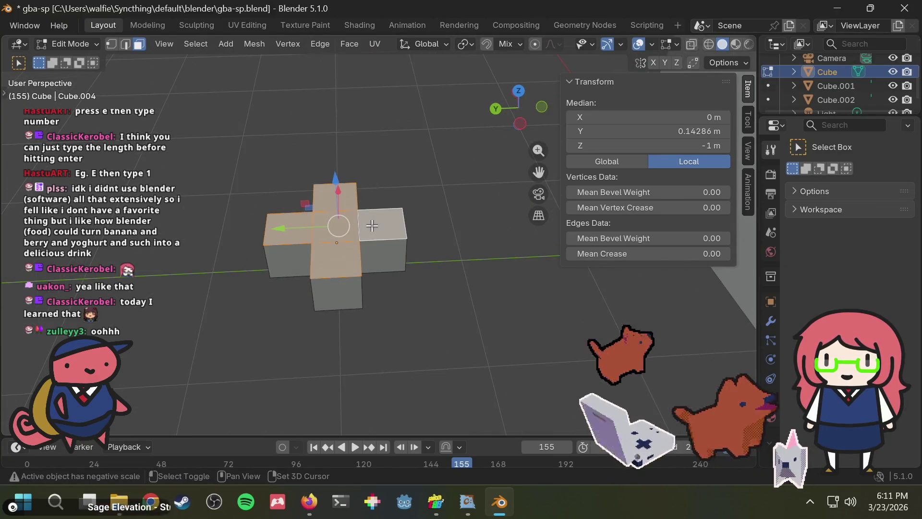
middle_click_drag(442, 210, 413, 205)
key("e")
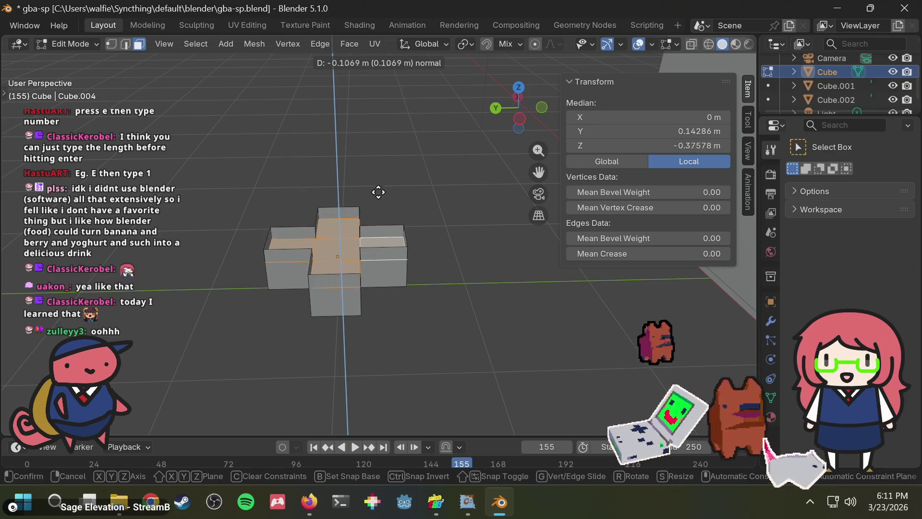
left_click(386, 210)
mouse_move(394, 187)
middle_mouse_down()
mouse_move(480, 136)
mouse_move(564, 228)
mouse_move(381, 259)
mouse_move(371, 206)
middle_mouse_up()
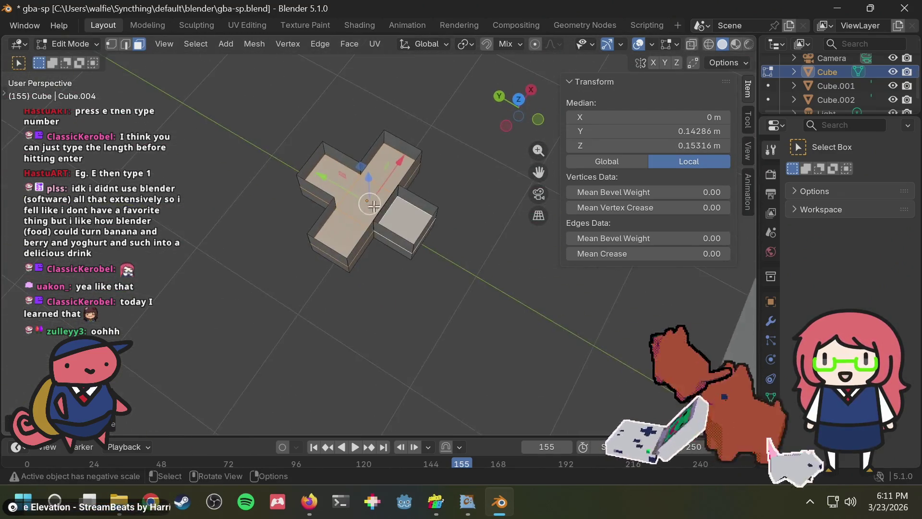
scroll(370, 202, "up", 3)
Step: Select all five top faces of the cross and extrude them upward
left_click(420, 188, "ctrl")
left_click(437, 174, "shift")
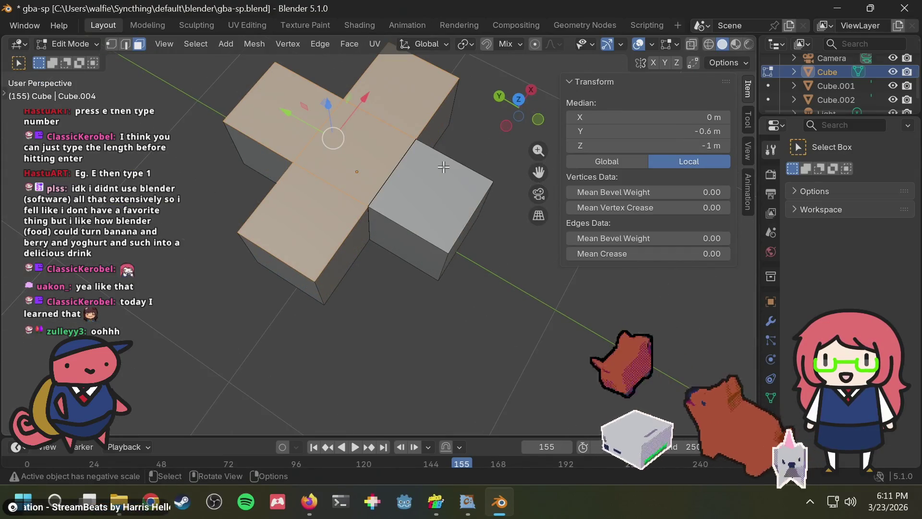
left_click(426, 174)
left_click(356, 157, "shift")
left_click(302, 231, "shift")
left_click(288, 141, "shift")
left_click(411, 101, "shift")
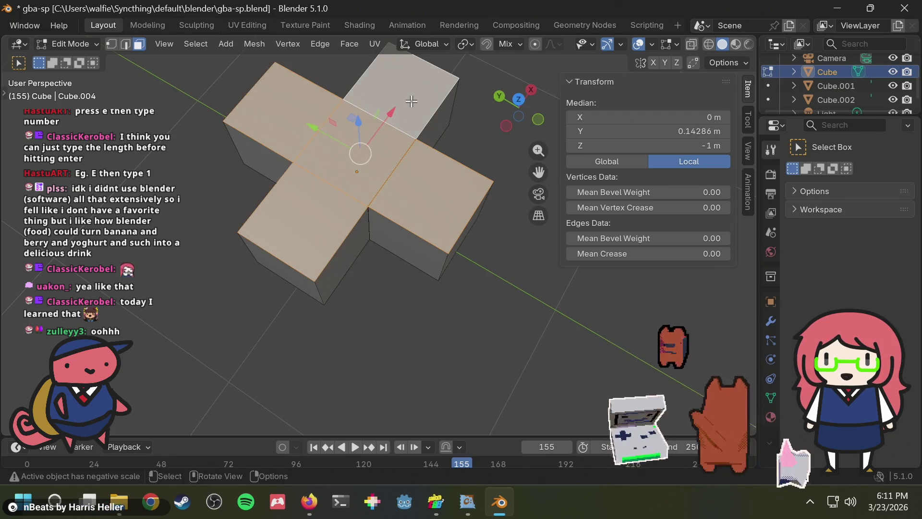
key("e")
left_click(411, 113)
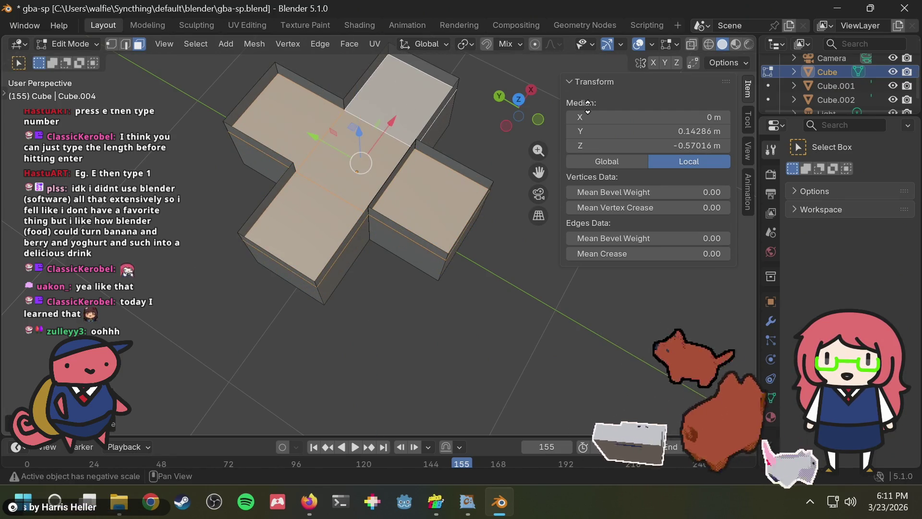
mouse_move(382, 239)
middle_mouse_down()
mouse_move(469, 148)
mouse_move(415, 193)
mouse_move(432, 206)
mouse_move(427, 227)
mouse_move(361, 264)
mouse_move(292, 260)
middle_mouse_up()
Step: Undo the extra extrusion and deselect all, leaving flat top faces
key("ctrl+z")
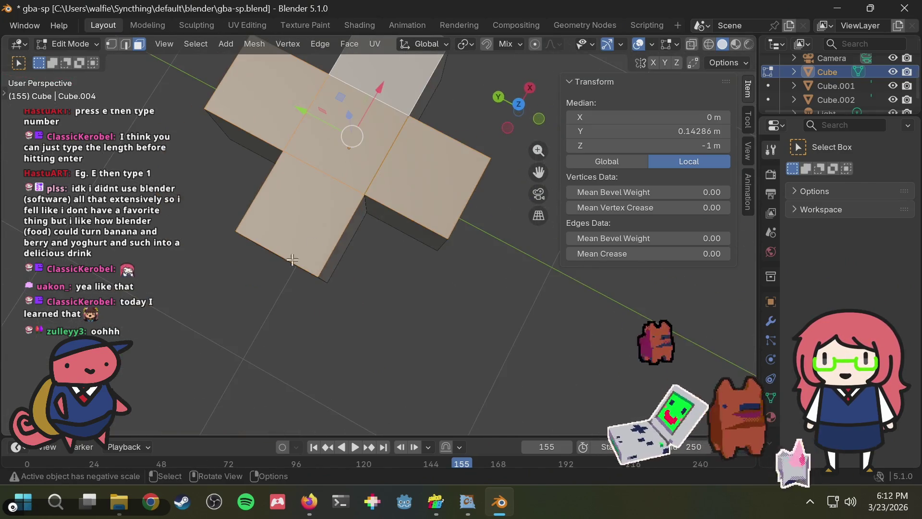
key("alt+a")
mouse_move(403, 247)
middle_mouse_down()
mouse_move(360, 197)
mouse_move(367, 192)
middle_mouse_up()
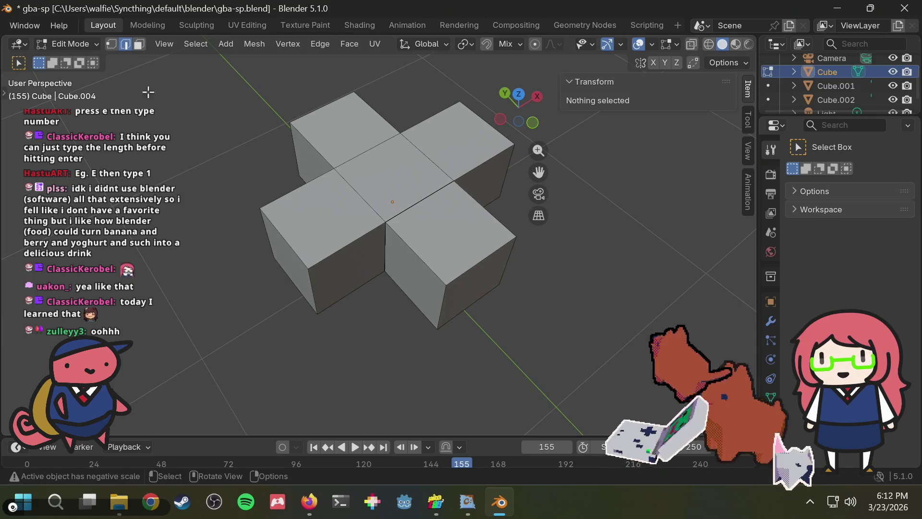
scroll(243, 186, "down", 3)
middle_click_drag(244, 184, 263, 186)
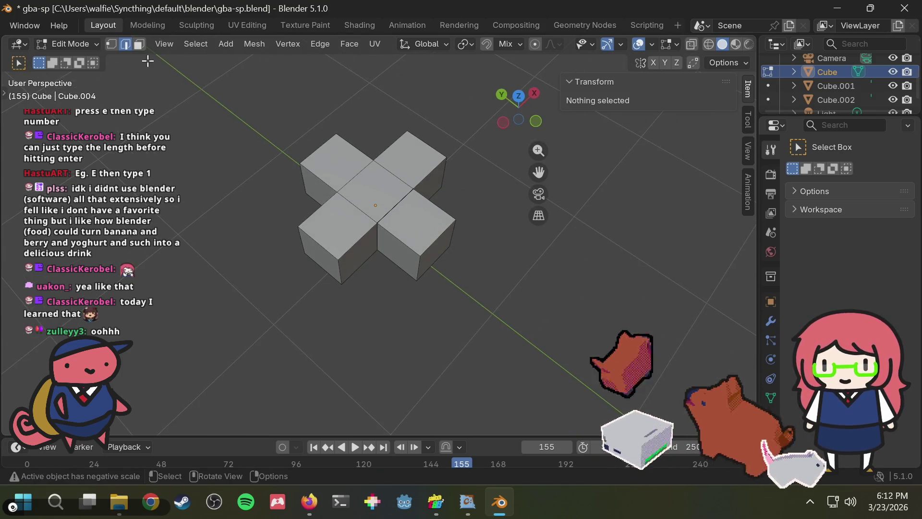
Step: Box-select the whole cross and start an extrusion, then cancel it
mouse_move(276, 118)
left_mouse_down()
mouse_move(447, 251)
mouse_move(494, 274)
left_mouse_up()
mouse_move(483, 257)
middle_mouse_down()
mouse_move(441, 177)
mouse_move(190, 143)
middle_mouse_up()
mouse_move(463, 244)
middle_mouse_down()
mouse_move(422, 312)
mouse_move(413, 308)
mouse_move(375, 407)
mouse_move(279, 354)
mouse_move(340, 320)
mouse_move(332, 264)
mouse_move(323, 324)
mouse_move(301, 343)
middle_mouse_up()
scroll(301, 342, "down", 2)
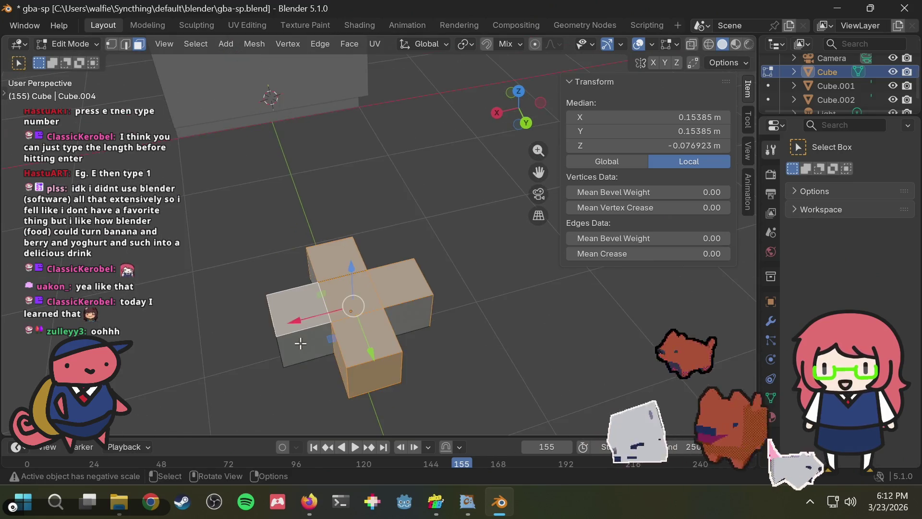
key("e")
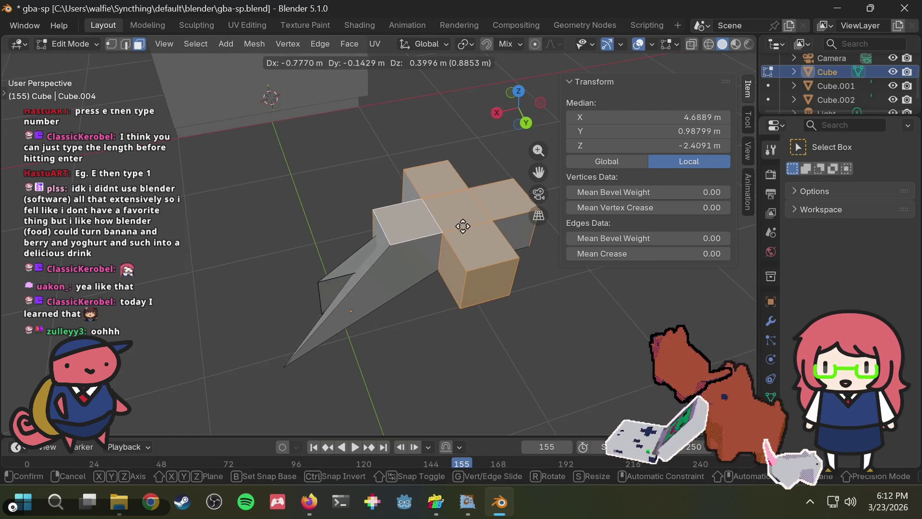
key("Escape")
Step: Select the front cube's top and front faces
mouse_move(442, 282)
middle_mouse_down()
mouse_move(436, 253)
mouse_move(497, 197)
middle_mouse_up()
middle_click_drag(341, 255, 294, 351)
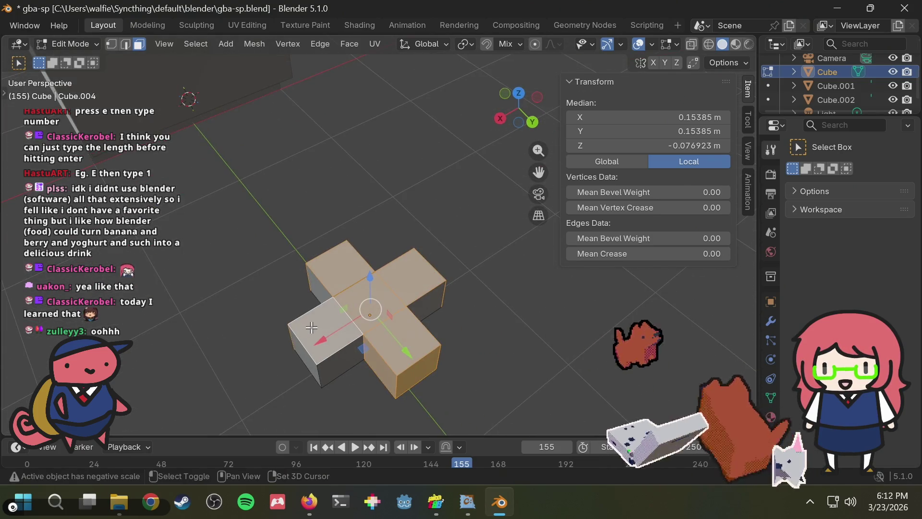
mouse_move(285, 307)
middle_mouse_down()
mouse_move(350, 252)
mouse_move(294, 251)
middle_mouse_up()
left_click(322, 211)
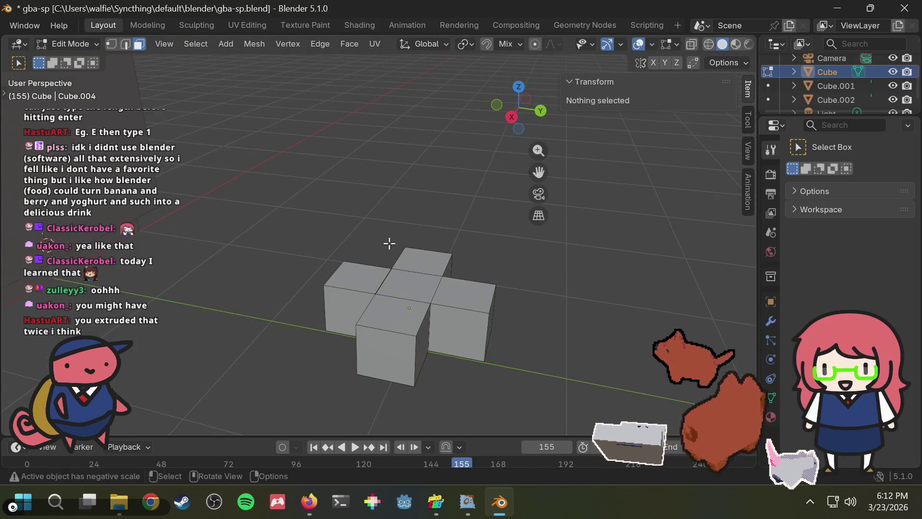
middle_click_drag(389, 244, 355, 297)
scroll(400, 215, "up", 1)
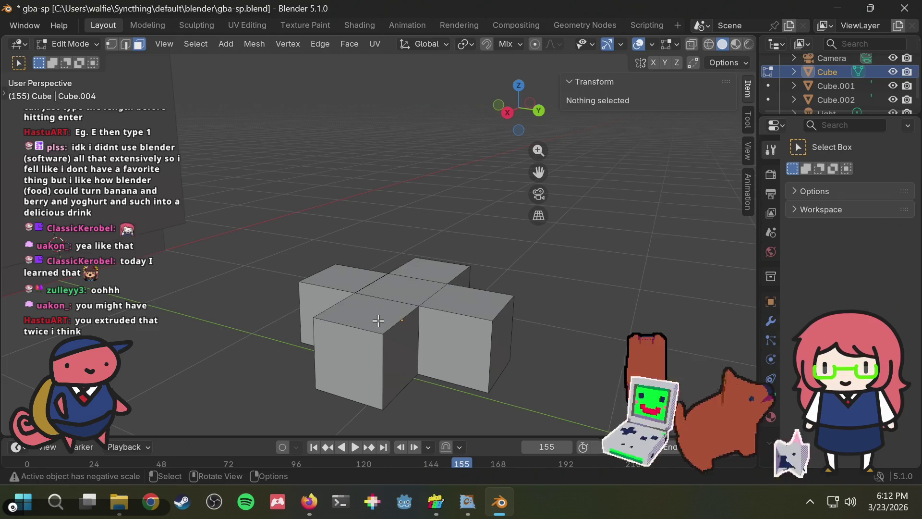
left_click(378, 321)
left_click(358, 372, "shift")
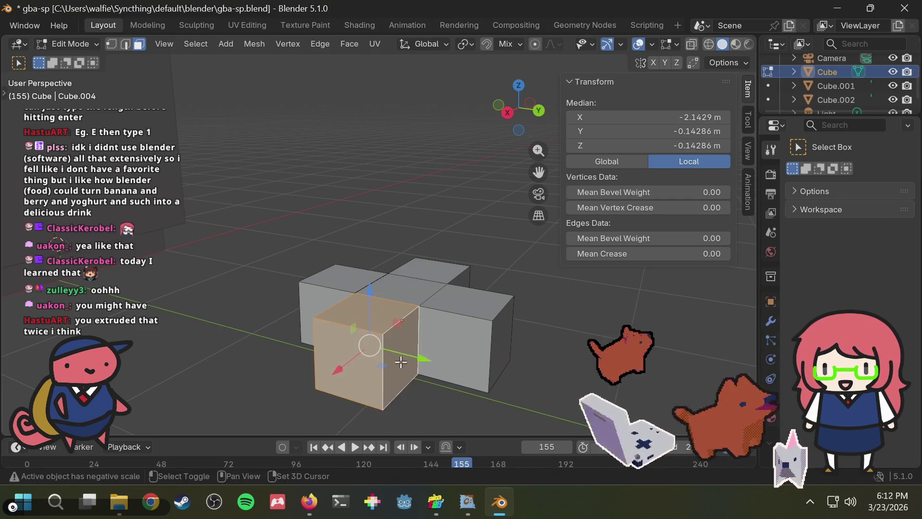
Step: Delete the selected edges, then undo to restore the front arm
key("x")
key("Escape")
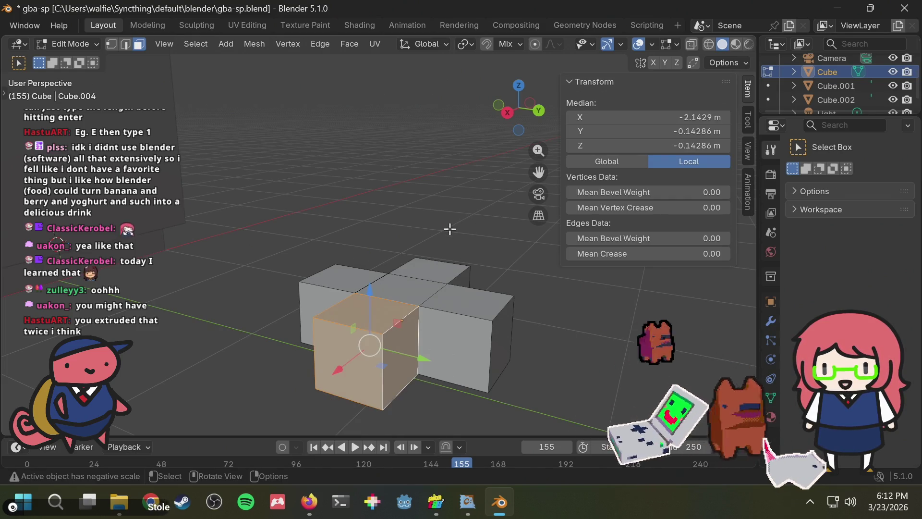
key("x")
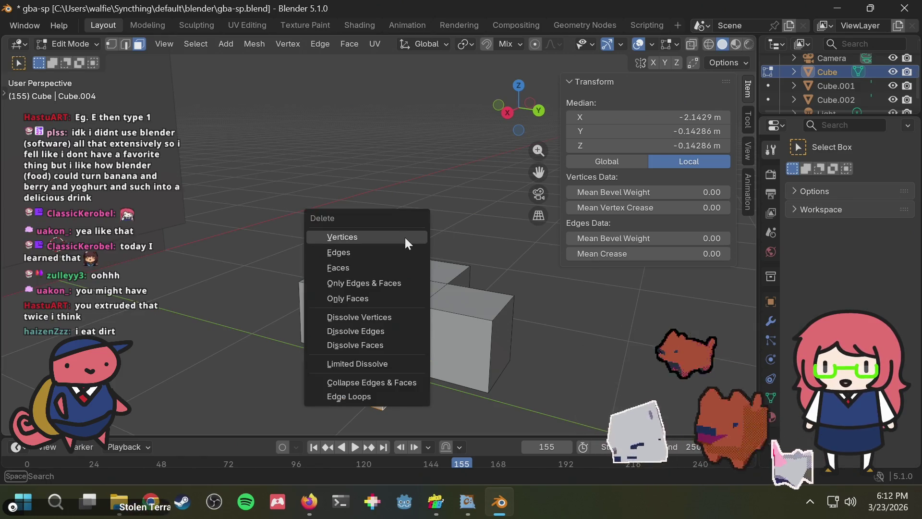
left_click(342, 253)
middle_click_drag(504, 269, 443, 327)
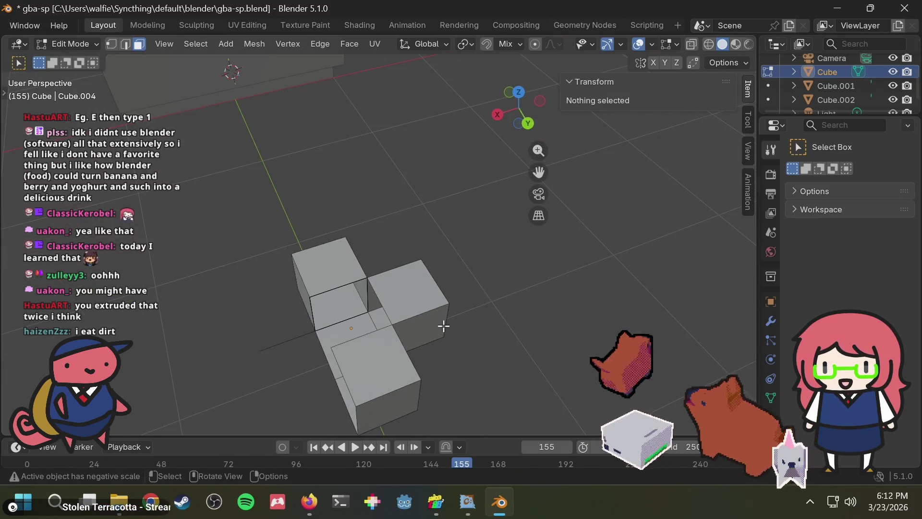
key("ctrl+z")
Step: Deselect, then box-select the entire cross mesh from a top-down view
left_click(434, 204)
middle_click_drag(399, 205, 612, 219)
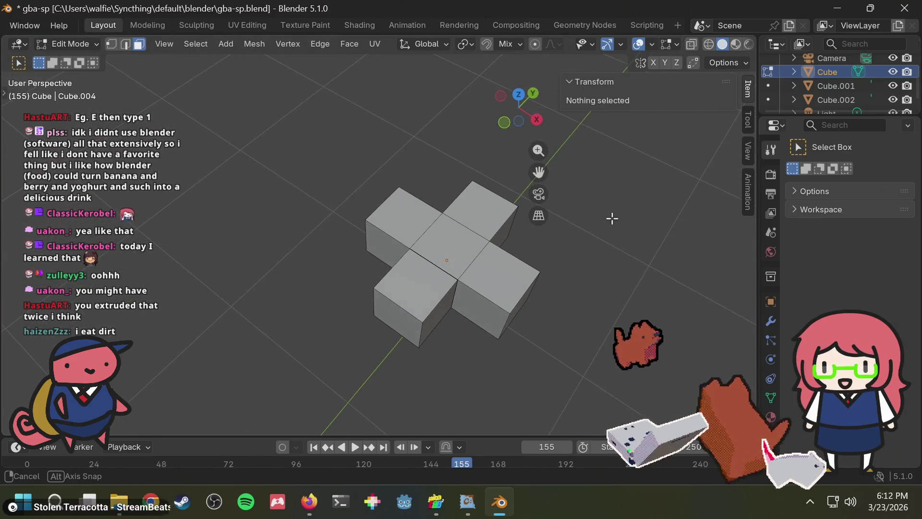
mouse_move(445, 298)
middle_mouse_down()
mouse_move(486, 221)
mouse_move(437, 284)
middle_mouse_up()
scroll(437, 284, "down", 1)
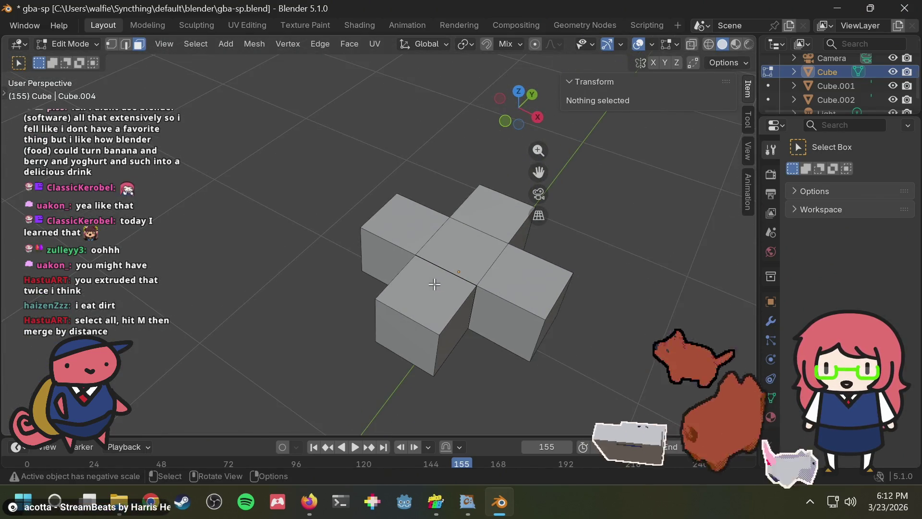
middle_click_drag(439, 249, 319, 216)
mouse_move(326, 178)
left_mouse_down()
mouse_move(514, 353)
mouse_move(570, 422)
mouse_move(605, 433)
left_mouse_up()
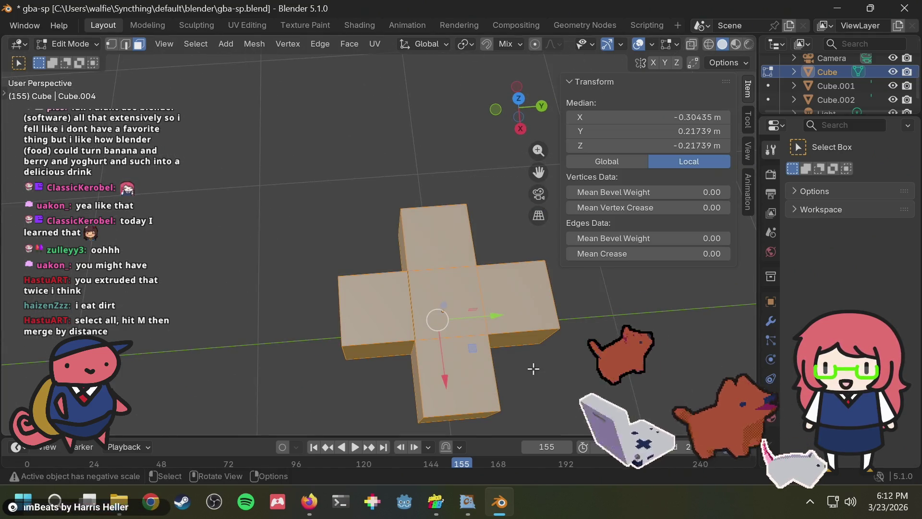
Step: Merge the cross's vertices by distance; 0 vertices are removed
key("m")
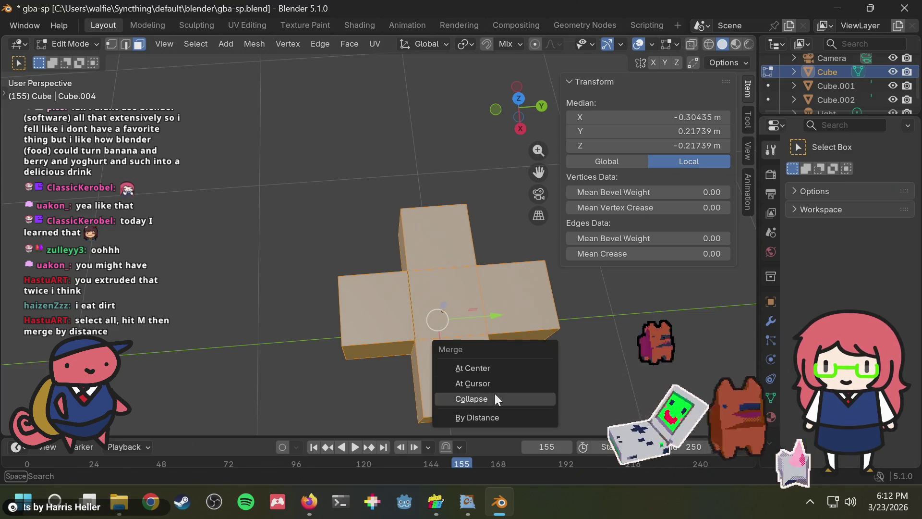
left_click(483, 416)
mouse_move(510, 370)
middle_mouse_down()
mouse_move(514, 336)
mouse_move(528, 346)
middle_mouse_up()
left_click(528, 347)
middle_click_drag(478, 297, 500, 222)
scroll(368, 288, "down", 3)
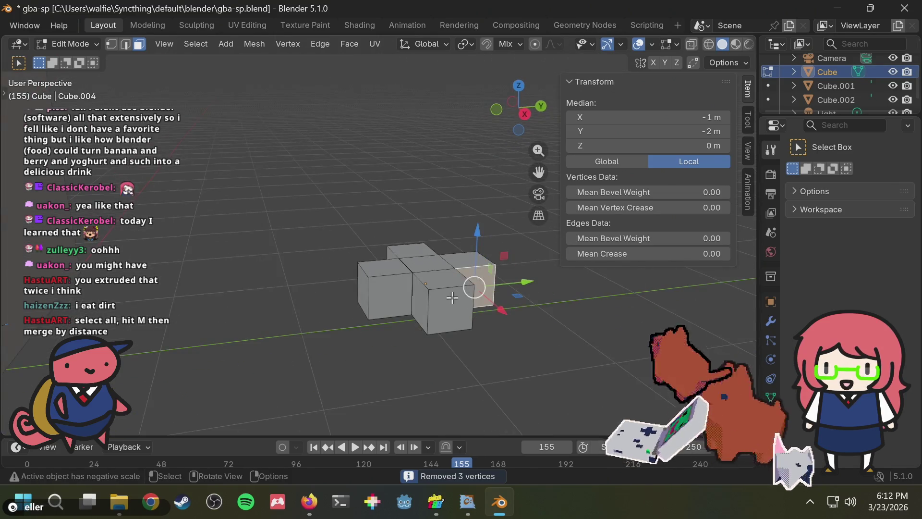
Step: Select the left, bottom and right arm faces and test moving them, undoing each move
left_click(395, 270)
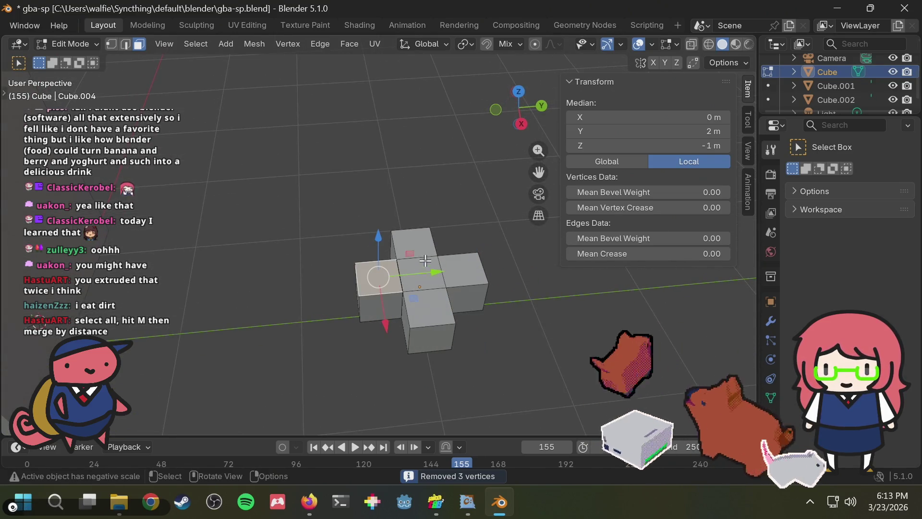
left_click(423, 310, "shift")
left_click(461, 278, "shift")
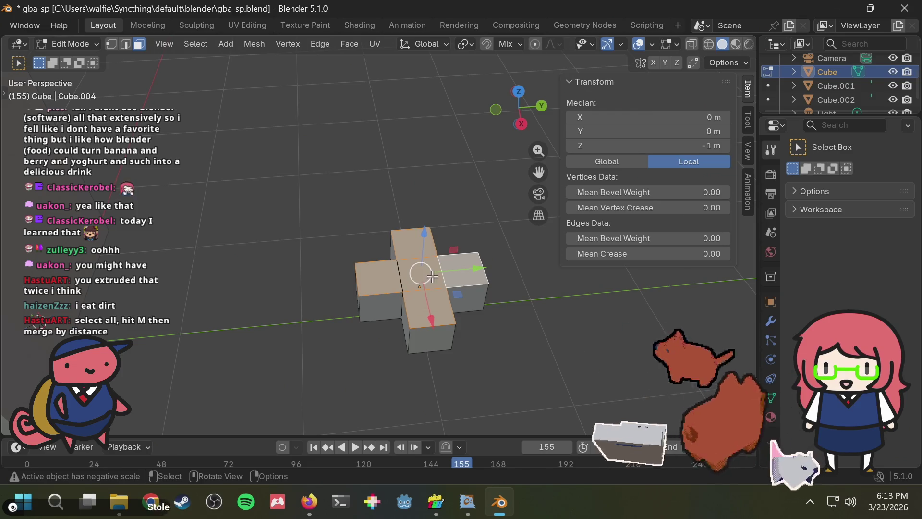
key("g")
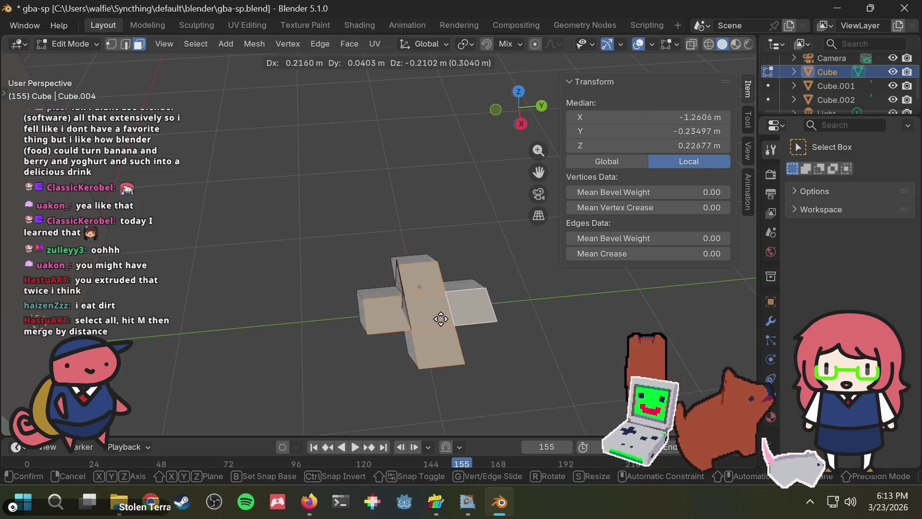
left_click(590, 274)
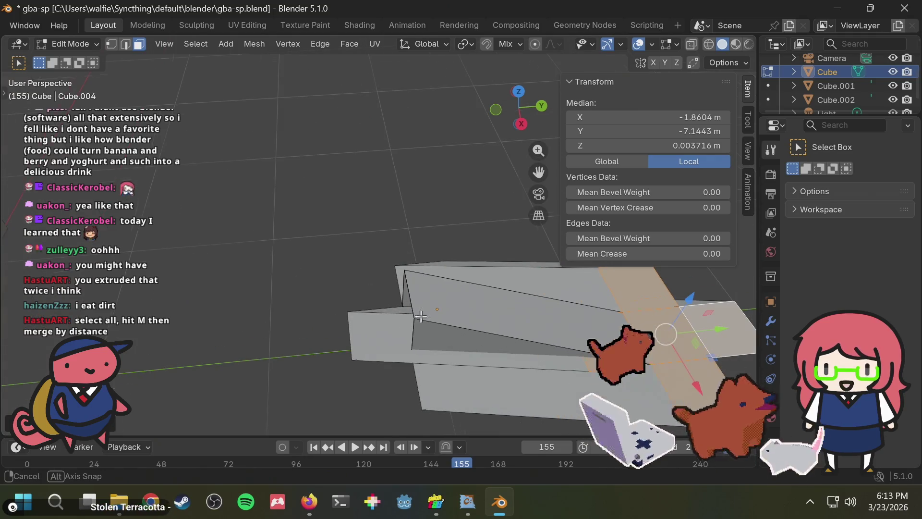
key("ctrl+z")
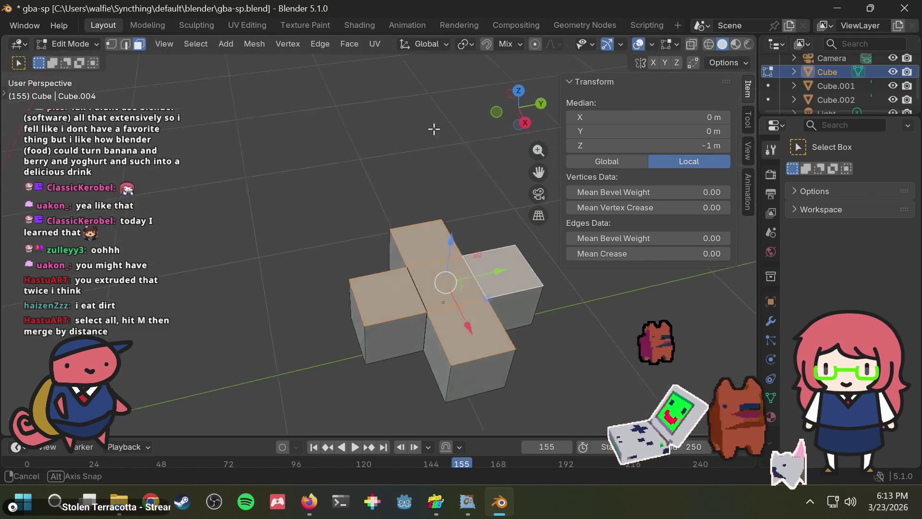
middle_click_drag(434, 129, 439, 266)
key("g")
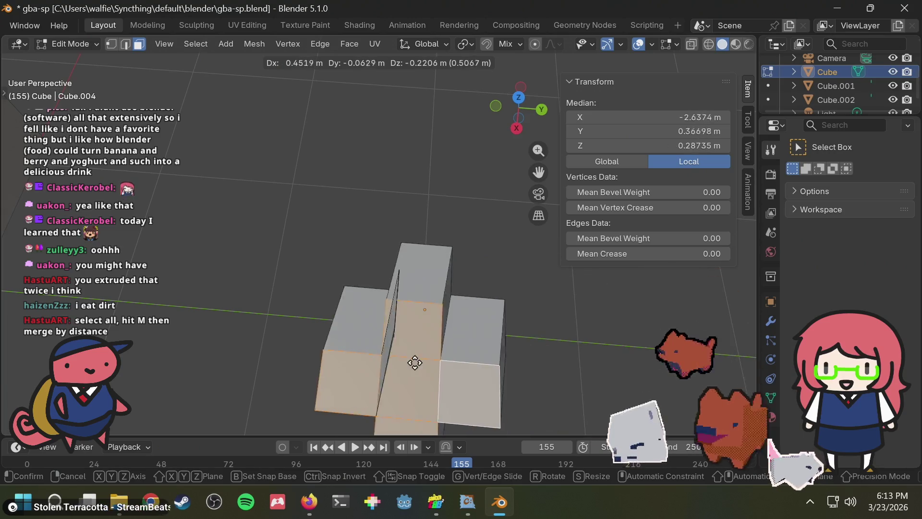
key("Escape")
middle_click_drag(399, 230, 451, 194)
key("g")
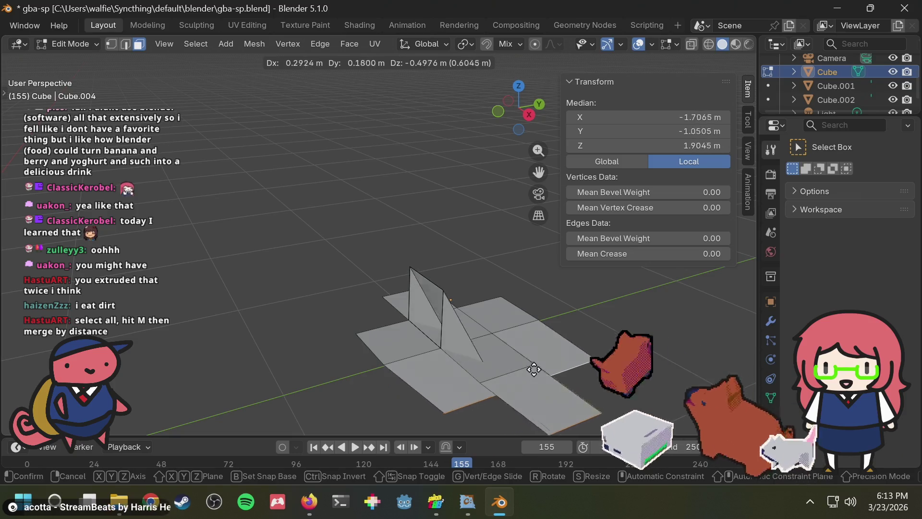
key("Escape")
Step: Reselect the whole cross and run Merge By Distance again
left_click(330, 222)
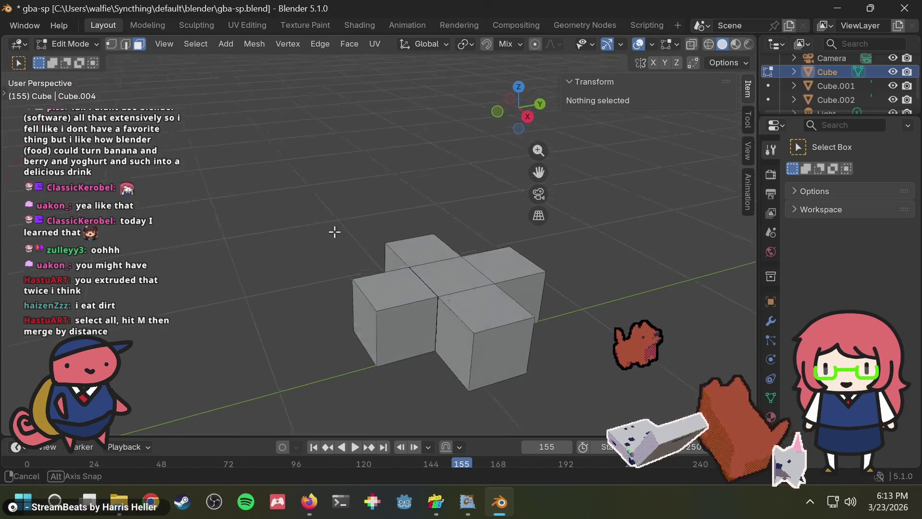
mouse_move(313, 222)
left_mouse_down()
mouse_move(510, 397)
mouse_move(545, 405)
left_mouse_up()
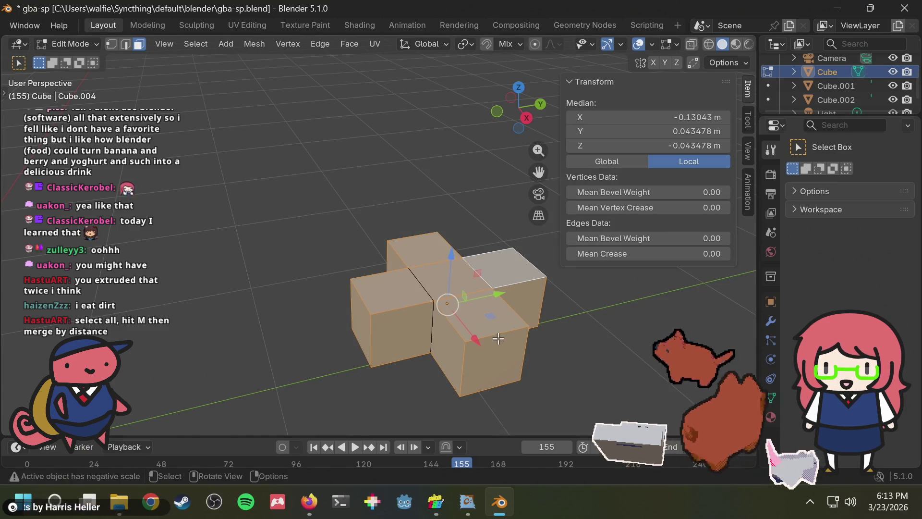
key("m")
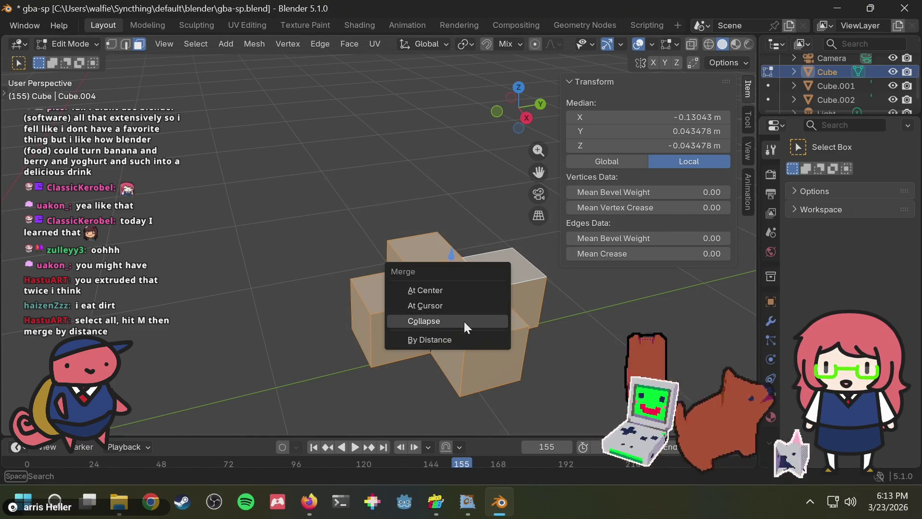
left_click(456, 339)
Step: Clear the selection and select top faces of the cross
left_click(395, 189)
key("b")
mouse_move(308, 192)
left_mouse_down()
mouse_move(501, 350)
mouse_move(541, 269)
mouse_move(490, 212)
left_mouse_up()
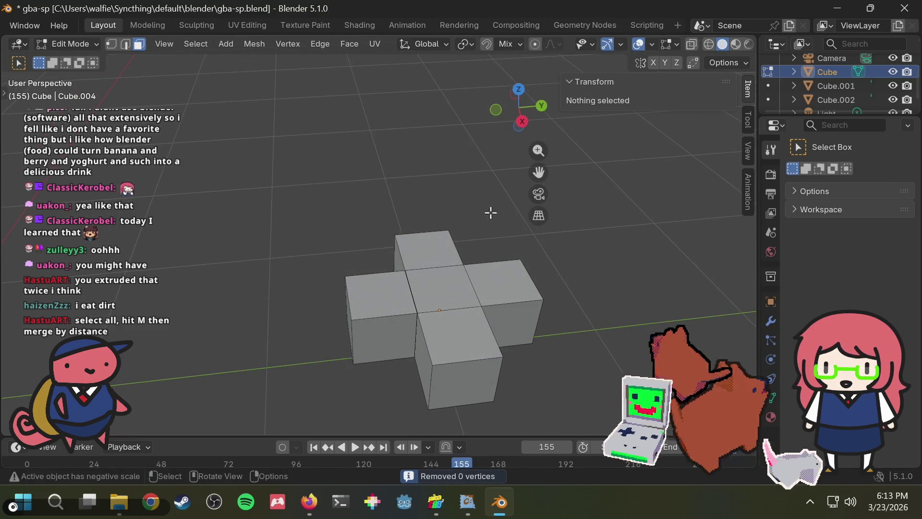
left_click(388, 281)
left_click(433, 255, "shift")
Step: Add the D-pad arms' top faces to the selection and test a move, then cancel it
left_click(491, 273, "shift")
left_click(504, 280, "shift")
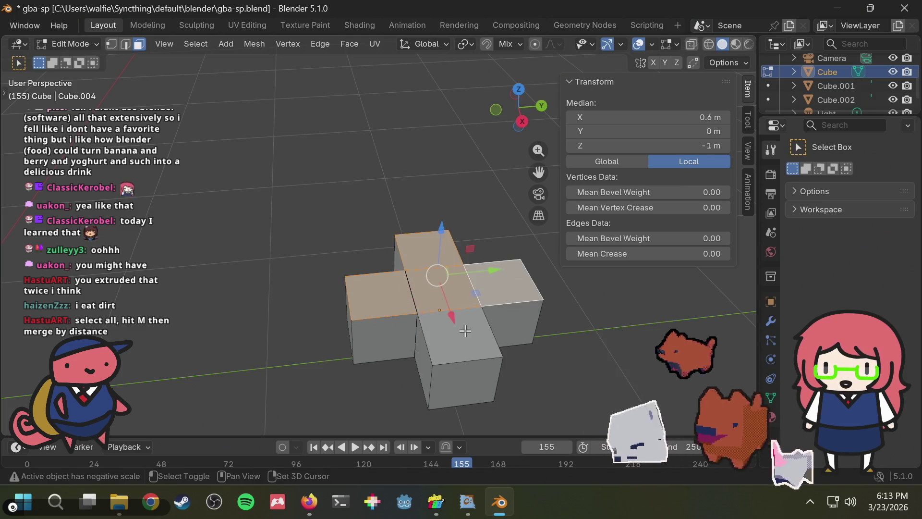
left_click(465, 330, "shift")
key("g")
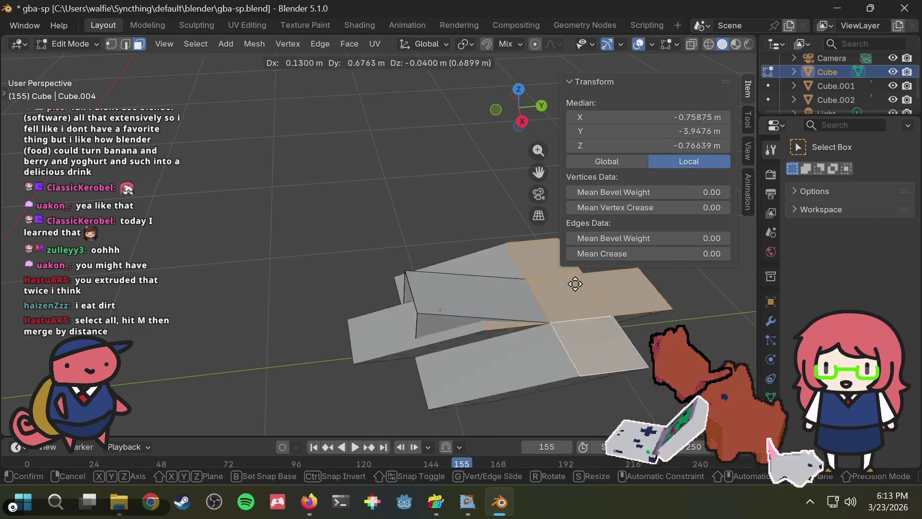
right_click(421, 229)
middle_click_drag(421, 228, 450, 132)
mouse_move(373, 188)
middle_mouse_down()
mouse_move(326, 212)
mouse_move(310, 189)
mouse_move(361, 192)
mouse_move(337, 231)
mouse_move(326, 211)
middle_mouse_up()
Step: Select the entire cross mesh and inspect it from below and from the side
key("a")
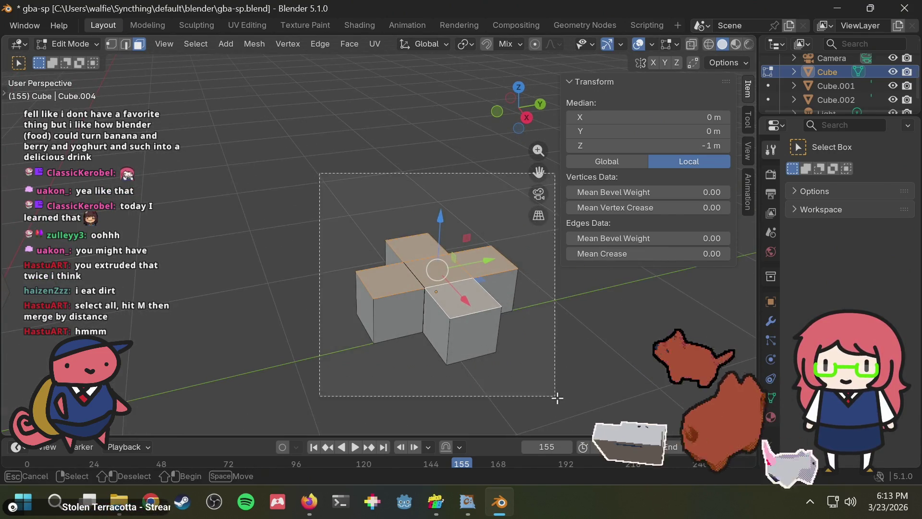
mouse_move(561, 394)
middle_mouse_down()
mouse_move(564, 315)
mouse_move(585, 230)
mouse_move(439, 282)
middle_mouse_up()
middle_click_drag(424, 234, 408, 197)
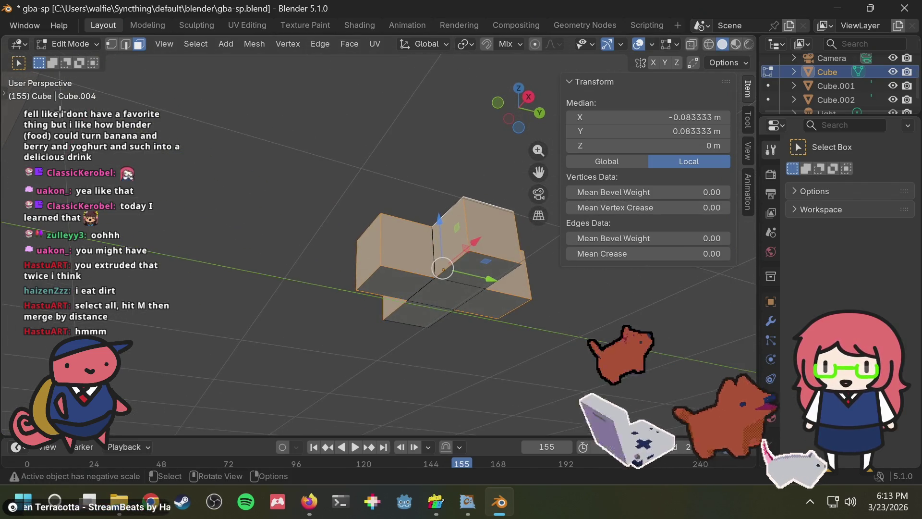
left_click(78, 46)
left_click(77, 45)
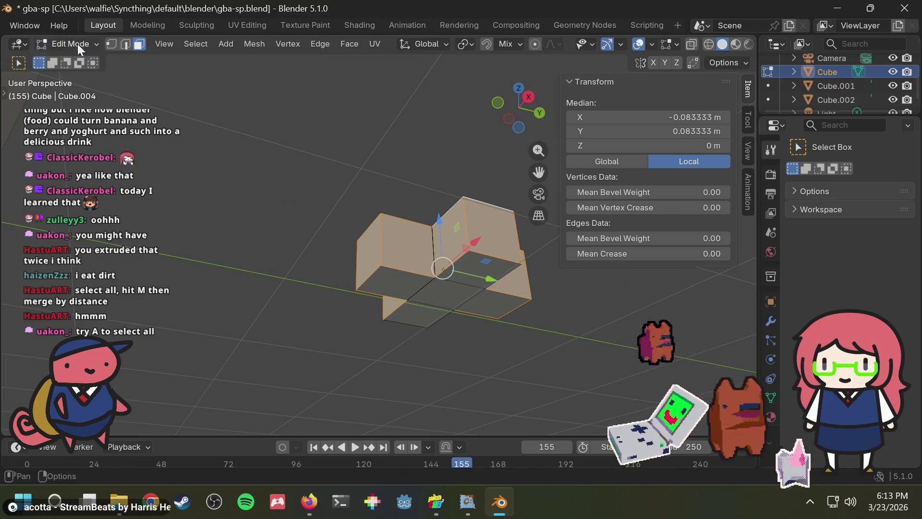
mouse_move(413, 240)
middle_mouse_down()
mouse_move(419, 211)
mouse_move(281, 229)
mouse_move(365, 250)
mouse_move(456, 310)
mouse_move(523, 214)
middle_mouse_up()
left_click(440, 188)
key("a")
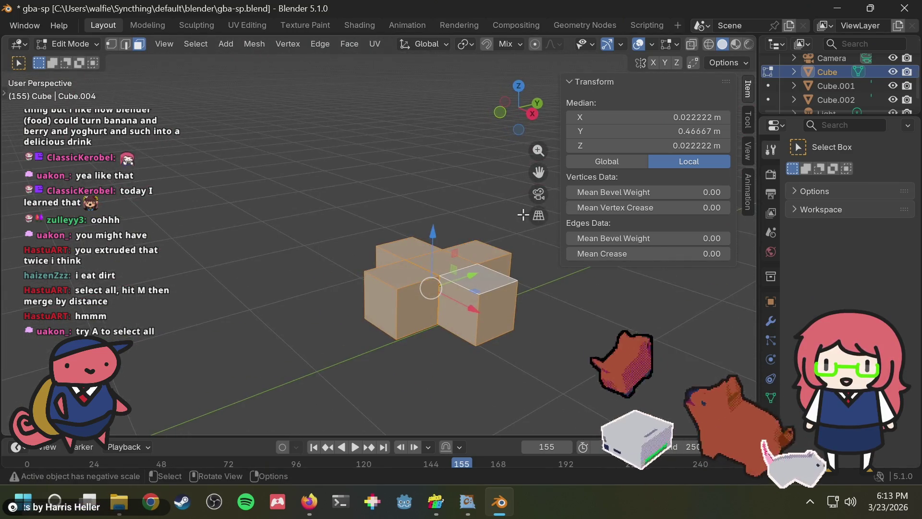
Step: Merge the mesh's vertices by distance to remove 21 duplicates, then pick the front-left top face
key("ctrl+f")
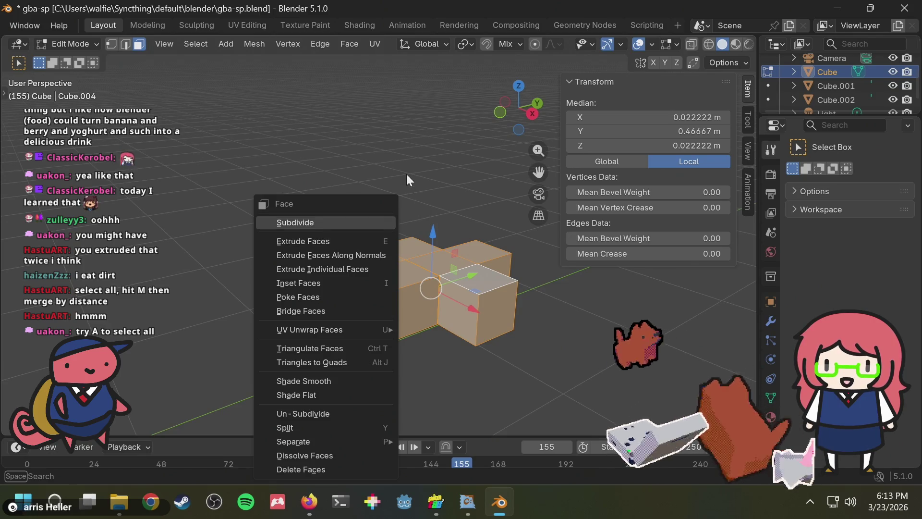
key("Escape")
key("m")
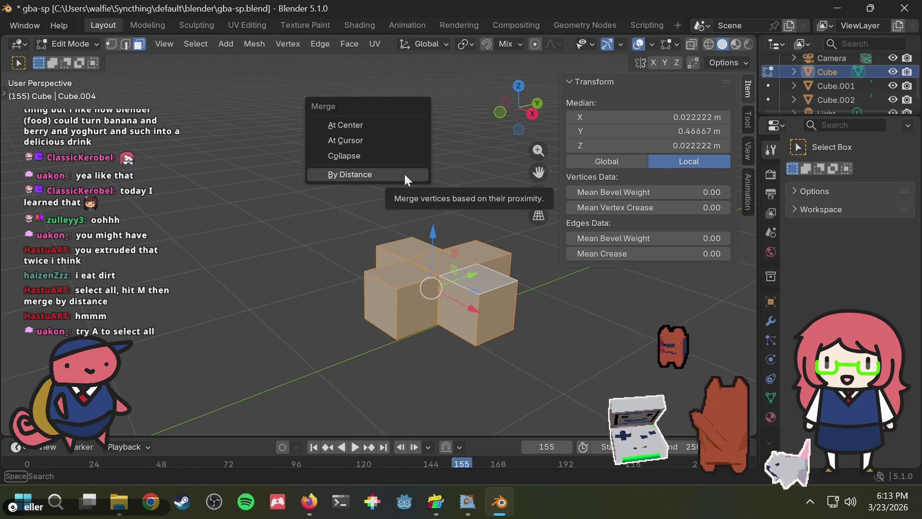
left_click(404, 174)
left_click(463, 188)
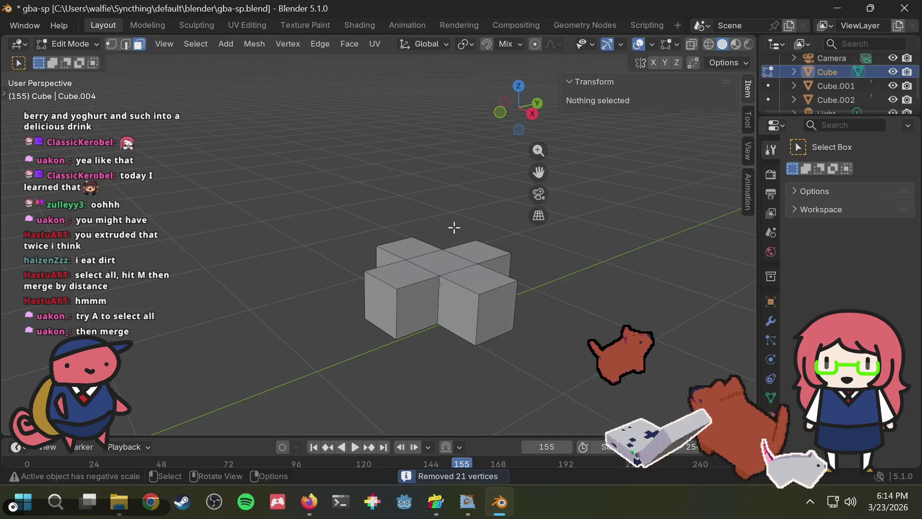
left_click(418, 261)
Step: Add the right cube's top face and lower the selected top faces to thin the cross
left_click(493, 260, "shift")
middle_click_drag(492, 259, 471, 306)
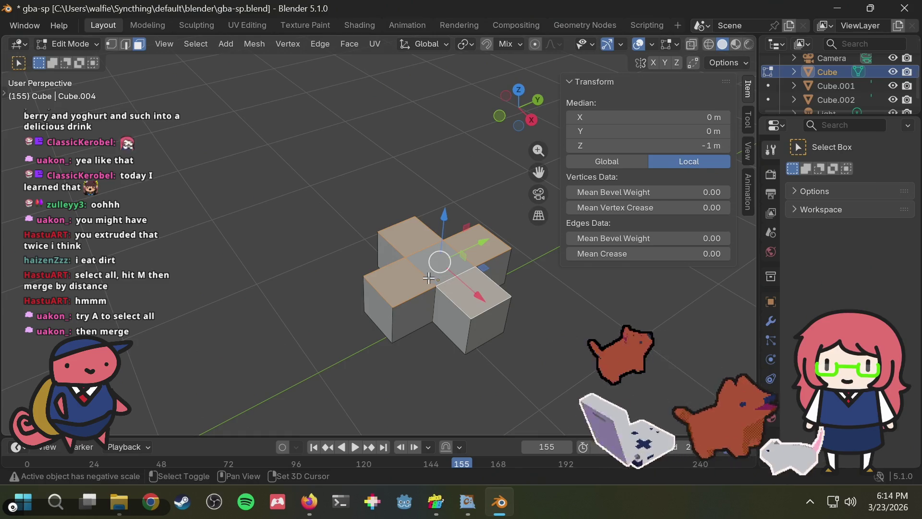
key("g")
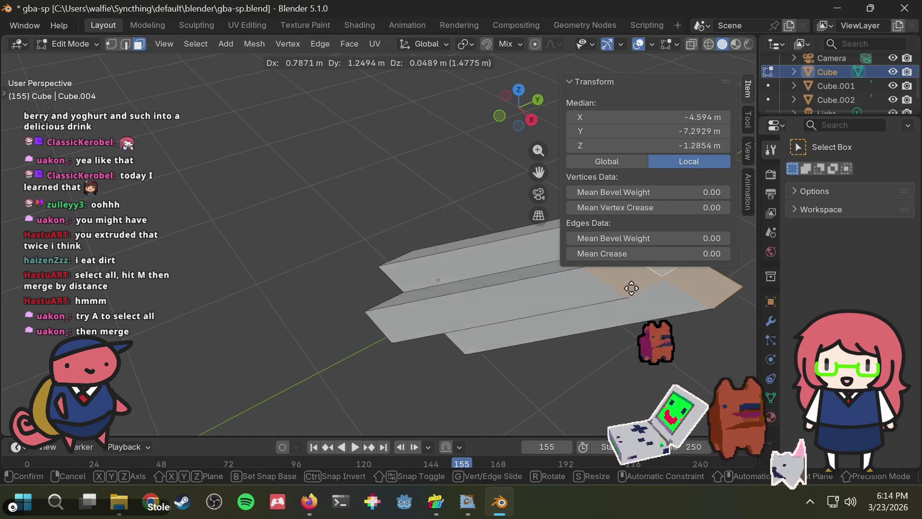
key("Escape")
mouse_move(473, 278)
middle_mouse_down()
mouse_move(468, 204)
mouse_move(403, 200)
mouse_move(428, 191)
mouse_move(428, 215)
middle_mouse_up()
middle_click_drag(407, 282, 430, 234)
left_click_drag(395, 259, 401, 278)
left_click(442, 237)
Step: Select the whole cross and try sliding it along one axis, then cancel
mouse_move(442, 237)
middle_mouse_down()
mouse_move(509, 174)
mouse_move(501, 192)
mouse_move(334, 224)
mouse_move(304, 220)
mouse_move(387, 194)
mouse_move(515, 202)
mouse_move(549, 223)
middle_mouse_up()
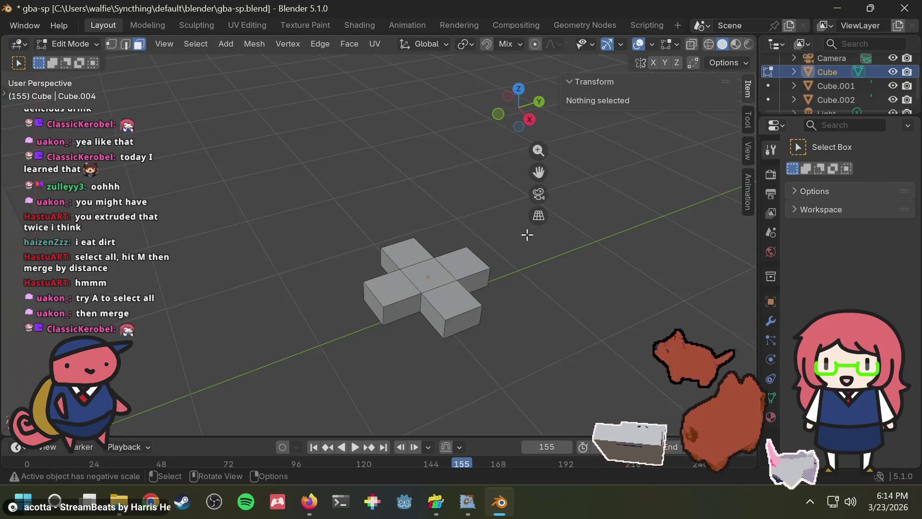
scroll(527, 235, "up", 2)
scroll(514, 247, "down", 2)
key("a")
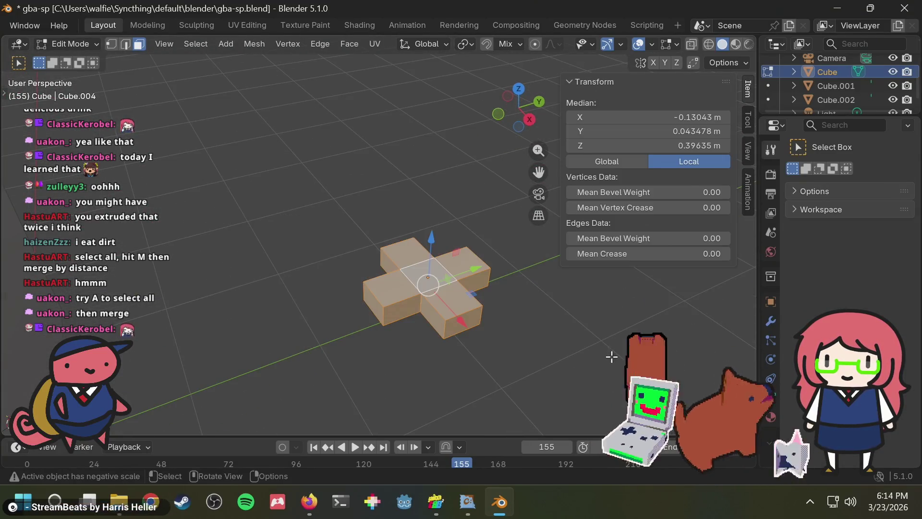
left_click(536, 306)
mouse_move(536, 305)
middle_mouse_down()
mouse_move(438, 240)
mouse_move(376, 331)
middle_mouse_up()
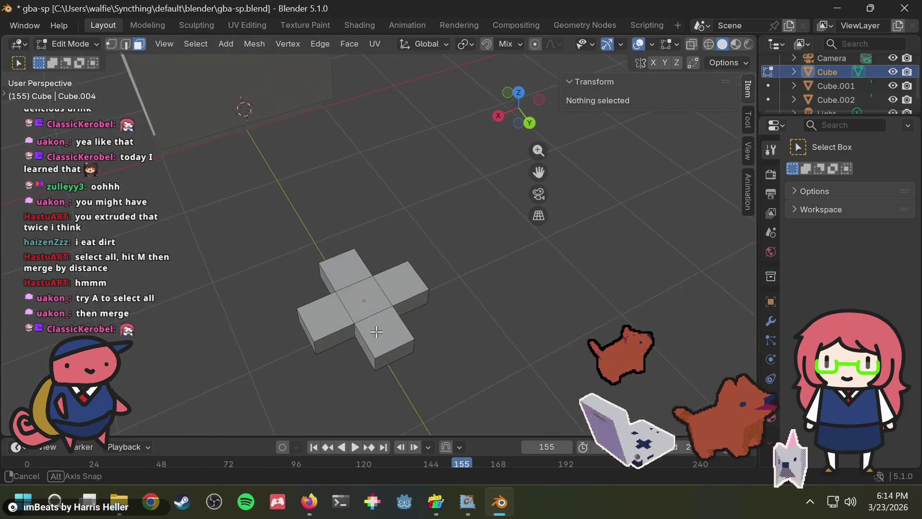
left_click_drag(253, 226, 520, 430)
mouse_move(520, 431)
middle_mouse_down()
mouse_move(628, 336)
mouse_move(368, 269)
middle_mouse_up()
key("a")
mouse_move(529, 370)
middle_mouse_down()
mouse_move(511, 226)
mouse_move(514, 372)
mouse_move(488, 362)
mouse_move(447, 319)
mouse_move(503, 404)
mouse_move(346, 157)
middle_mouse_up()
left_click_drag(405, 195, 398, 229)
key("Escape")
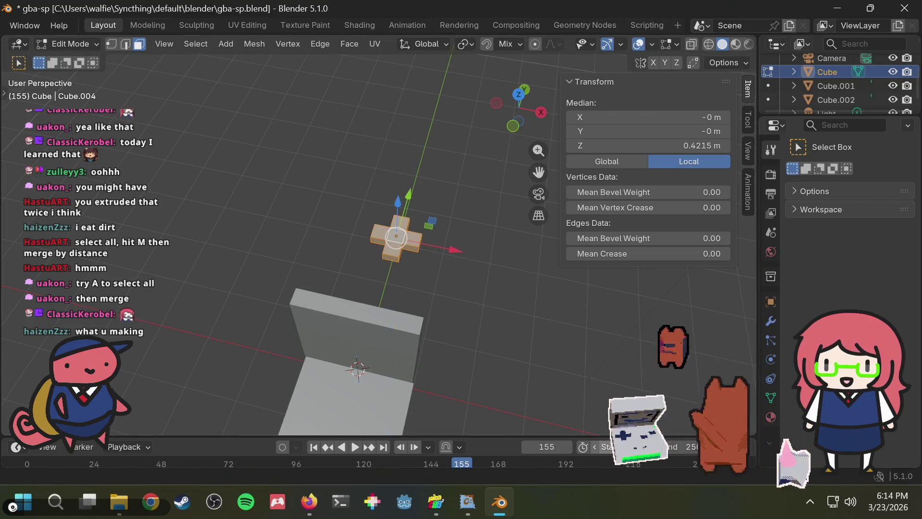
Step: Move the cross along Y onto the slab wall, then undo it back to the origin
middle_click_drag(466, 176, 439, 238)
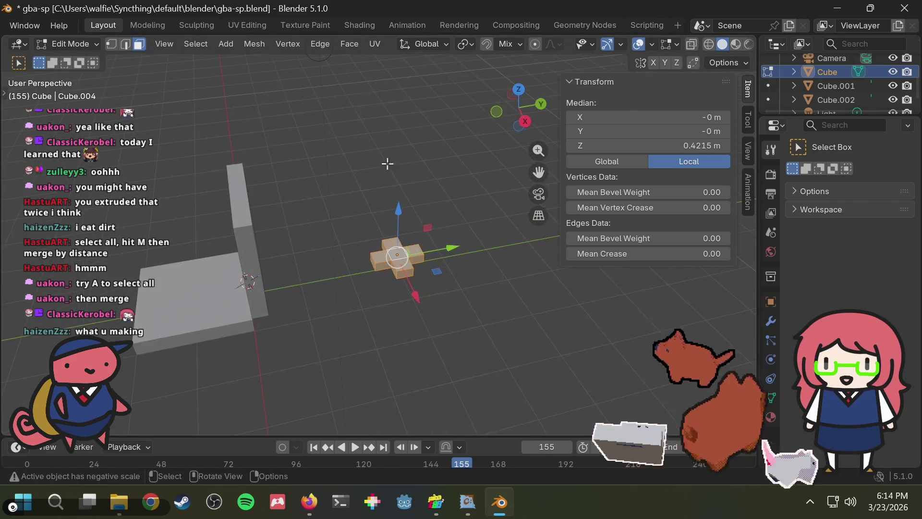
left_click_drag(451, 248, 257, 278)
mouse_move(319, 248)
middle_mouse_down()
mouse_move(480, 269)
mouse_move(449, 313)
mouse_move(447, 337)
mouse_move(442, 267)
mouse_move(304, 270)
middle_mouse_up()
key("ctrl+z")
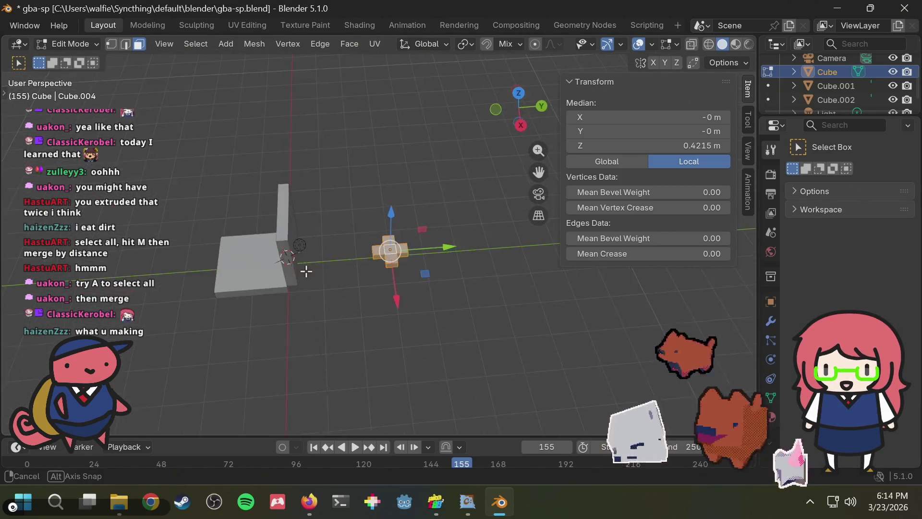
Step: Test-move the whole cross and cancel, then box-select all of its faces again
middle_click_drag(329, 230, 358, 221)
left_click_drag(318, 186, 480, 385)
scroll(438, 297, "up", 5)
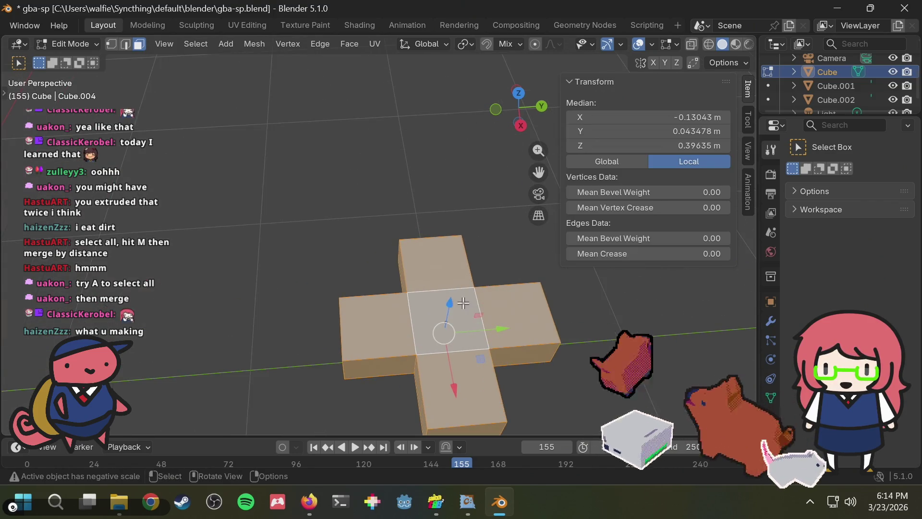
key("g")
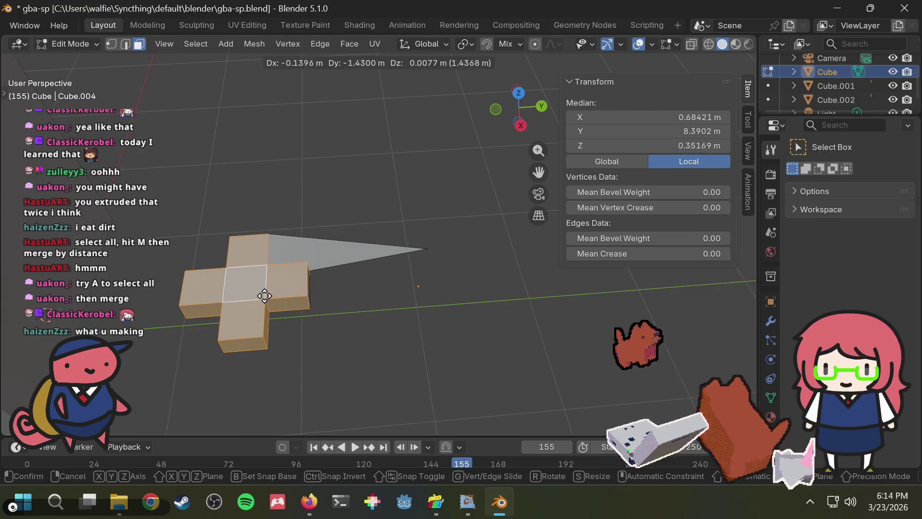
key("Escape")
left_click(477, 227)
middle_click_drag(469, 249, 452, 198)
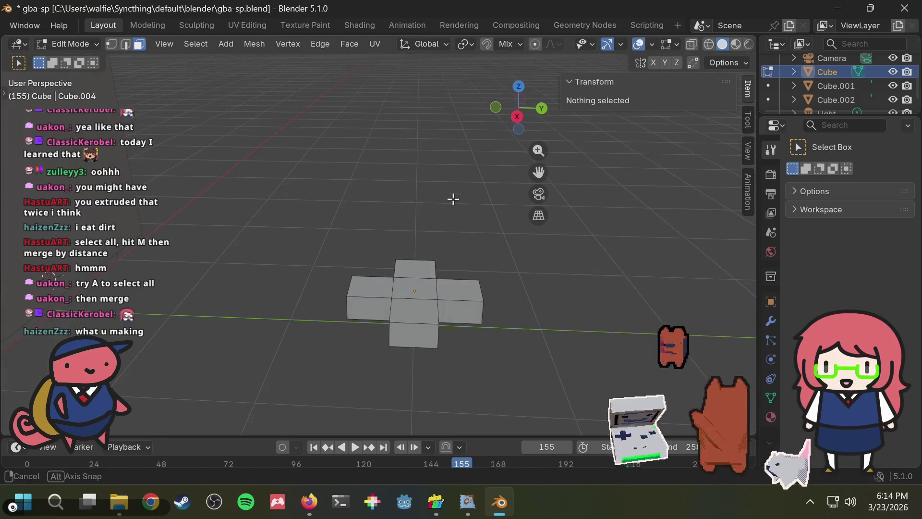
key("b")
left_click_drag(304, 200, 540, 372)
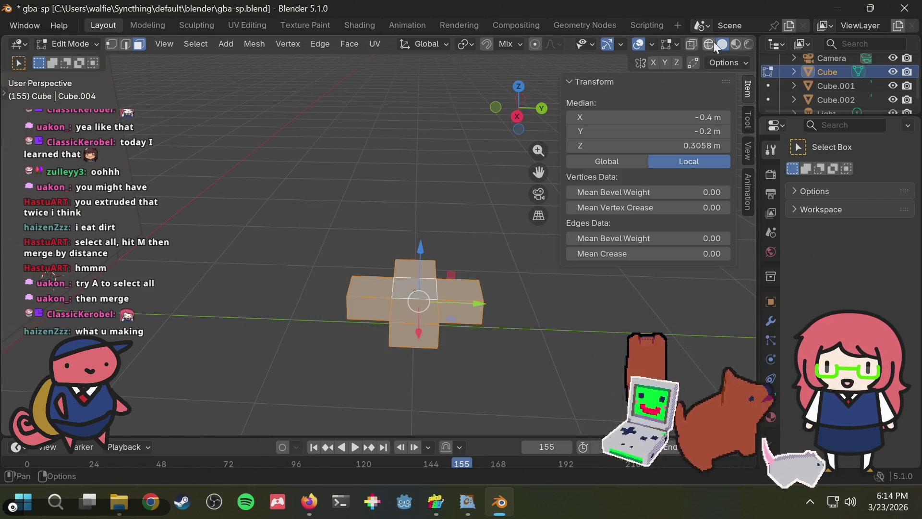
left_click(726, 62)
left_click(733, 63)
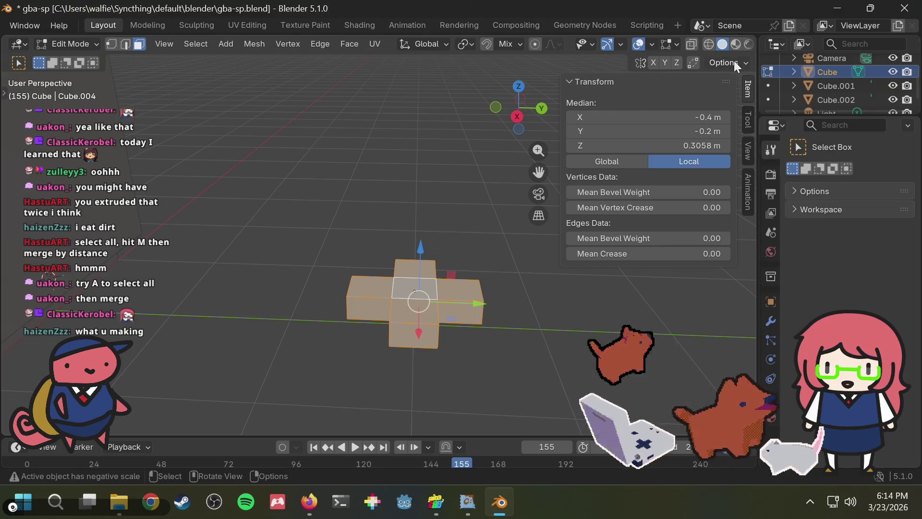
left_click(393, 154)
left_click(735, 63)
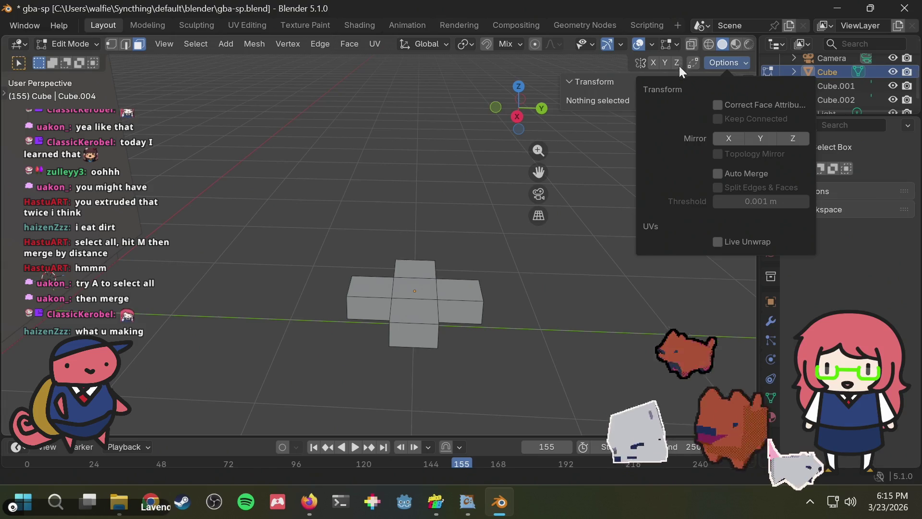
key("Escape")
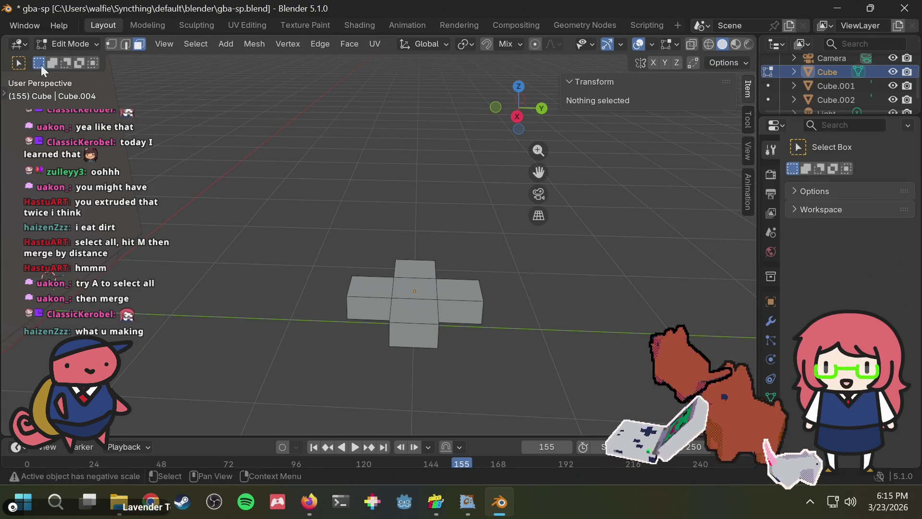
left_click(715, 63)
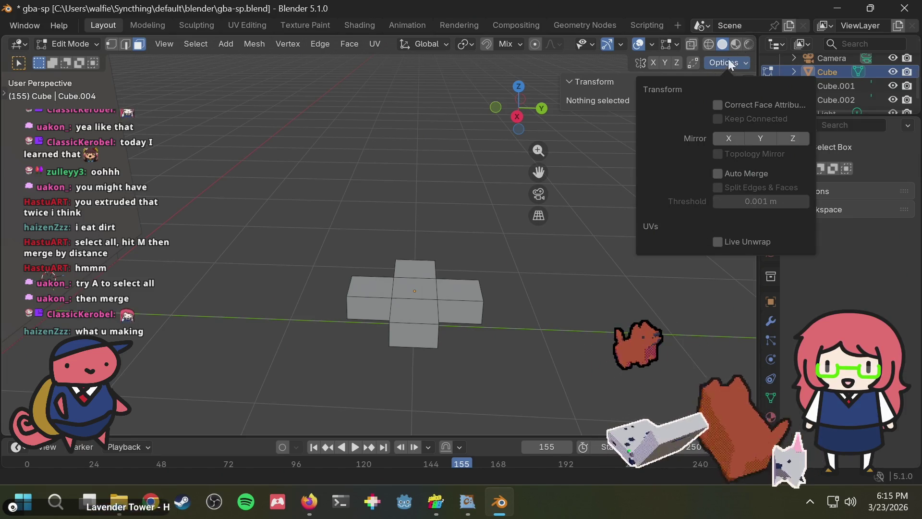
key("Escape")
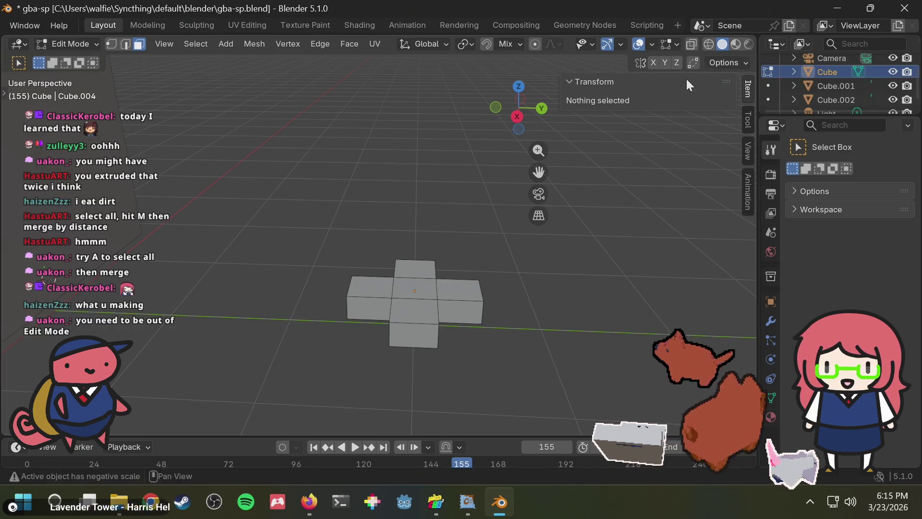
left_click(69, 44)
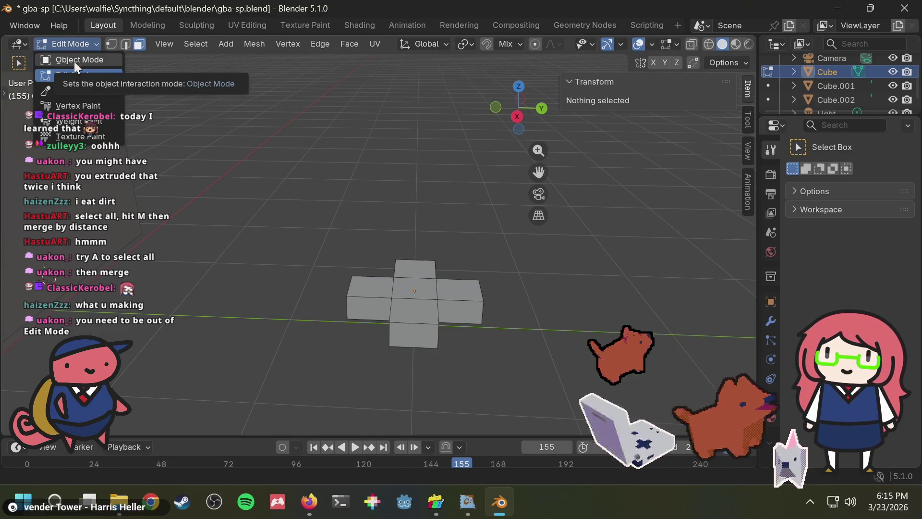
left_click(74, 62)
key("KP_Divide")
key("Tab")
key("Tab")
key("Tab")
key("Tab")
key("Tab")
key("Tab")
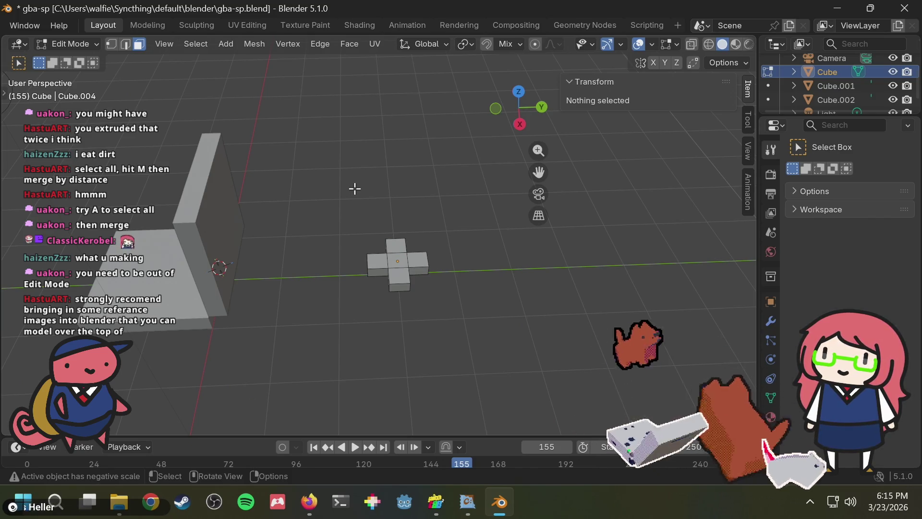
Step: Box-select the whole cross mesh and undo a trial slide along Y
scroll(356, 182, "up", 3)
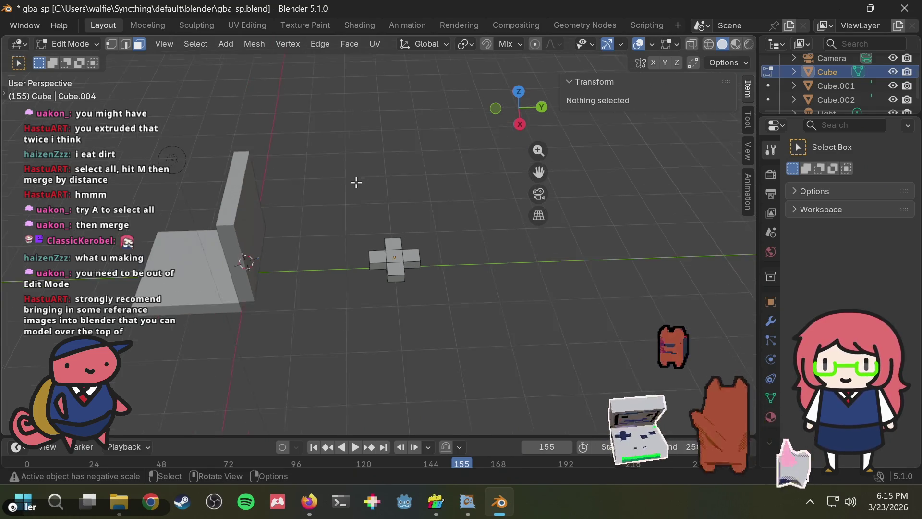
left_click_drag(329, 197, 479, 330)
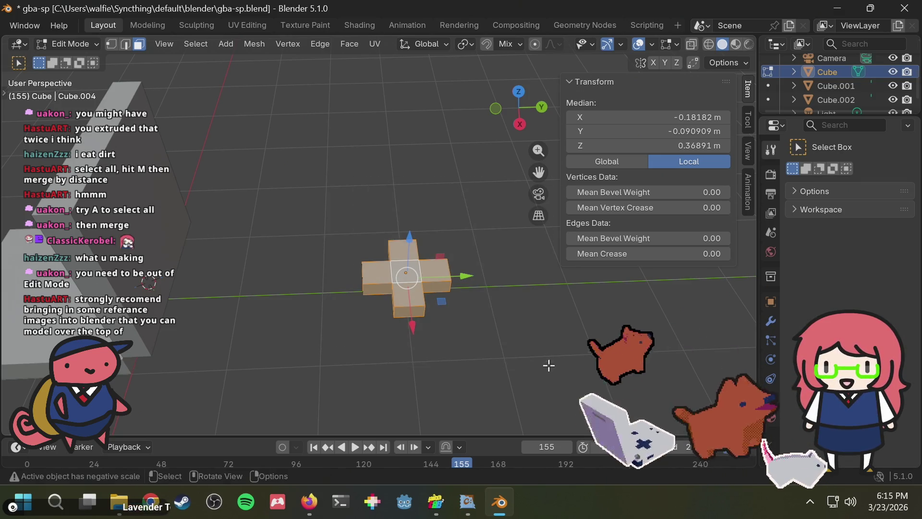
mouse_move(492, 294)
middle_mouse_down()
mouse_move(448, 201)
mouse_move(378, 216)
mouse_move(529, 236)
mouse_move(545, 174)
mouse_move(538, 195)
mouse_move(428, 314)
middle_mouse_up()
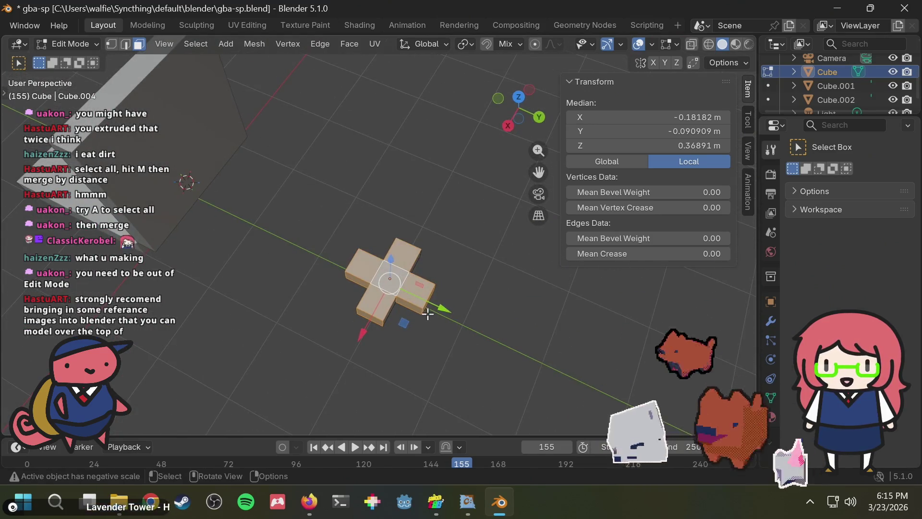
middle_click_drag(450, 233, 481, 235)
mouse_move(465, 284)
left_mouse_down()
mouse_move(236, 300)
mouse_move(480, 291)
left_mouse_up()
key("ctrl+z")
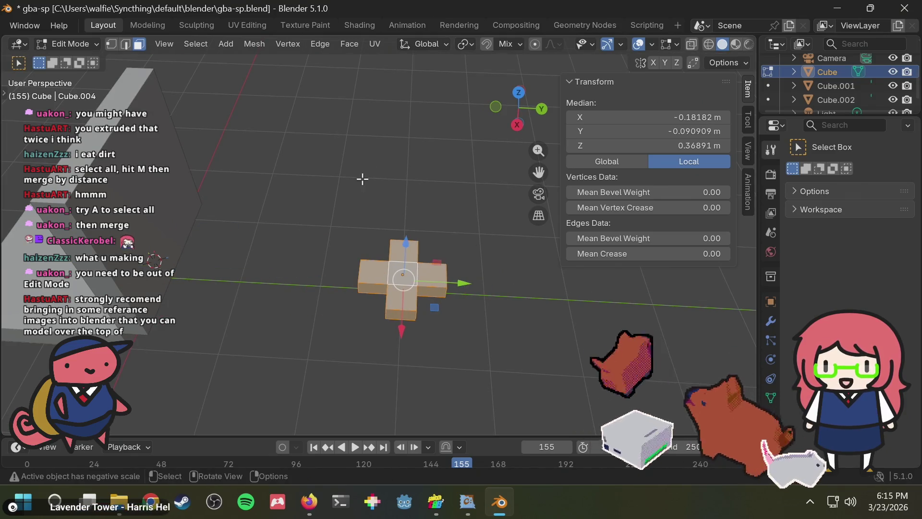
Step: Undo the last edit to the cross and switch back to Object Mode
mouse_move(500, 249)
middle_mouse_down()
mouse_move(469, 287)
mouse_move(408, 250)
mouse_move(295, 144)
mouse_move(376, 309)
middle_mouse_up()
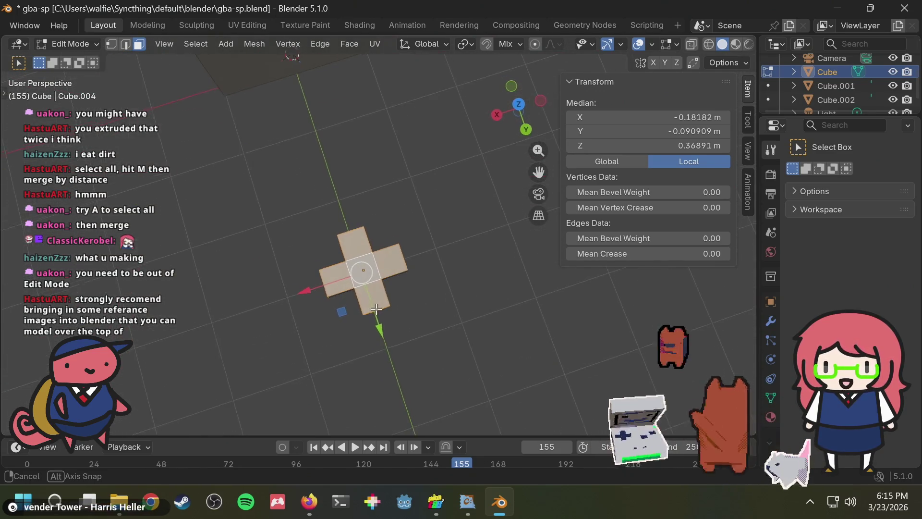
key("ctrl+z")
mouse_move(319, 79)
middle_mouse_down()
mouse_move(513, 96)
mouse_move(465, 92)
mouse_move(357, 170)
middle_mouse_up()
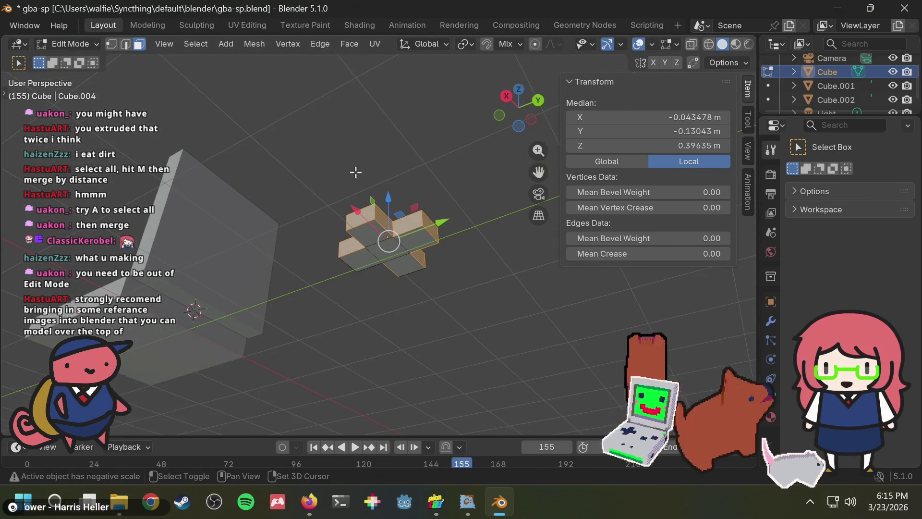
key("Tab")
middle_click_drag(342, 120, 402, 276)
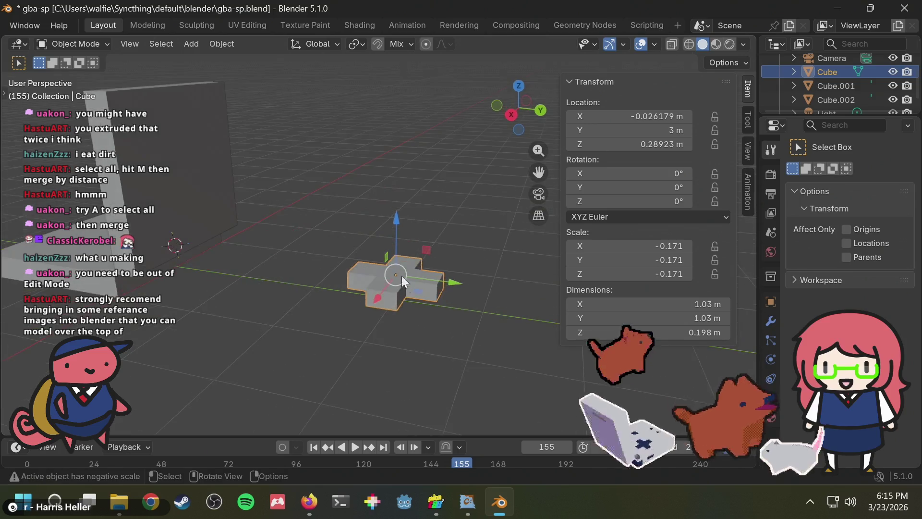
Step: Select the cross object and move it along Y toward the base slab
left_click(422, 245)
left_click(397, 282)
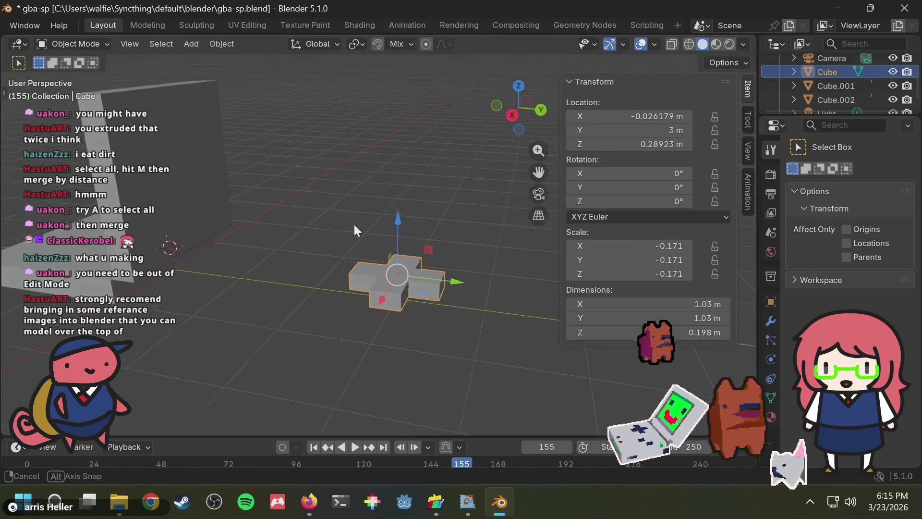
middle_click_drag(353, 224, 393, 269)
left_click_drag(462, 263, 301, 258)
mouse_move(301, 258)
middle_mouse_down()
mouse_move(426, 216)
mouse_move(440, 288)
mouse_move(416, 131)
mouse_move(427, 142)
mouse_move(410, 197)
mouse_move(349, 246)
middle_mouse_up()
mouse_move(332, 262)
left_mouse_down()
mouse_move(319, 281)
mouse_move(339, 361)
mouse_move(318, 338)
left_mouse_up()
right_click(319, 281)
Step: Scale the cross down to -0.111 and lift it onto the slab's top surface
key("s")
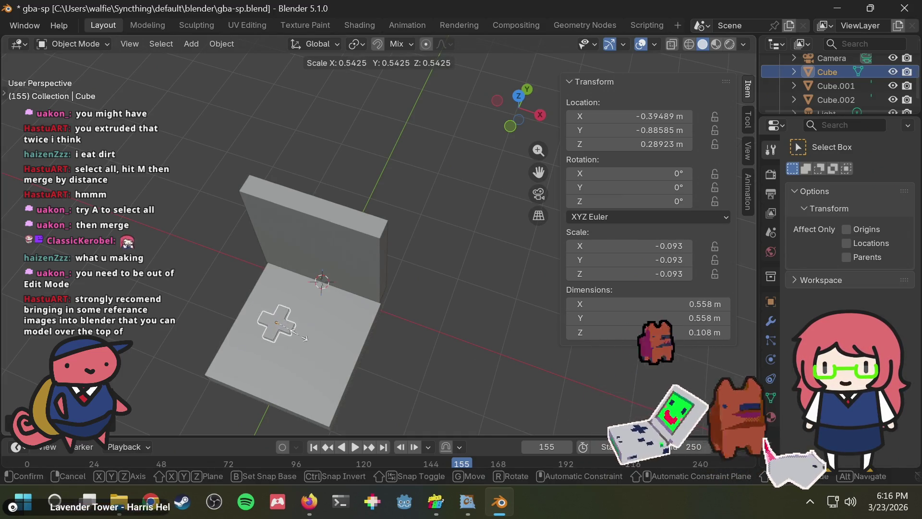
left_click(308, 341)
middle_click_drag(307, 341, 359, 270)
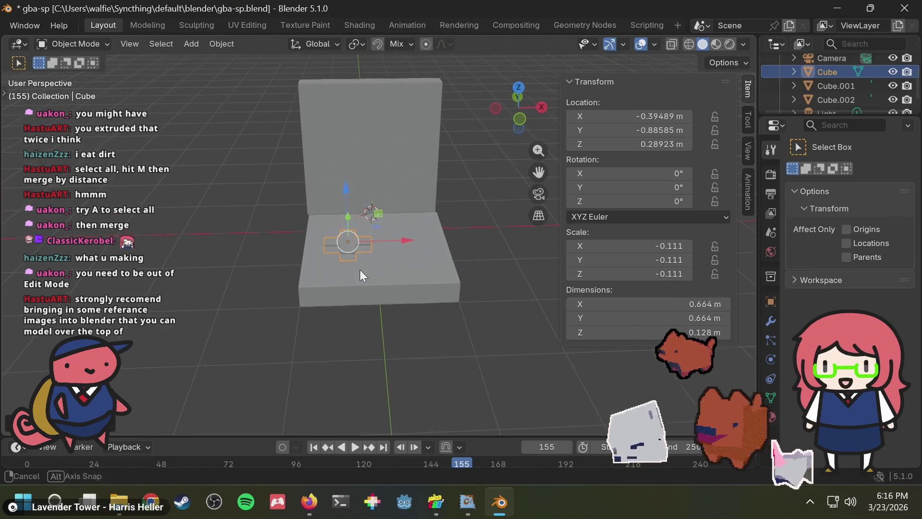
left_click_drag(352, 214, 352, 209)
mouse_move(352, 209)
middle_mouse_down()
mouse_move(431, 193)
mouse_move(471, 207)
mouse_move(442, 227)
mouse_move(373, 231)
mouse_move(387, 211)
mouse_move(370, 325)
mouse_move(364, 286)
mouse_move(337, 359)
mouse_move(391, 327)
mouse_move(382, 353)
mouse_move(399, 318)
middle_mouse_up()
Step: Box-select the cross and bring the view to a top-down look at the slab
key("space")
key("space")
scroll(351, 323, "up", 5)
key("space")
right_click(401, 319)
key("Escape")
left_click_drag(486, 240, 489, 192)
mouse_move(489, 192)
middle_mouse_down()
mouse_move(490, 221)
mouse_move(485, 174)
middle_mouse_up()
mouse_move(432, 212)
middle_mouse_down()
mouse_move(462, 231)
mouse_move(454, 229)
middle_mouse_up()
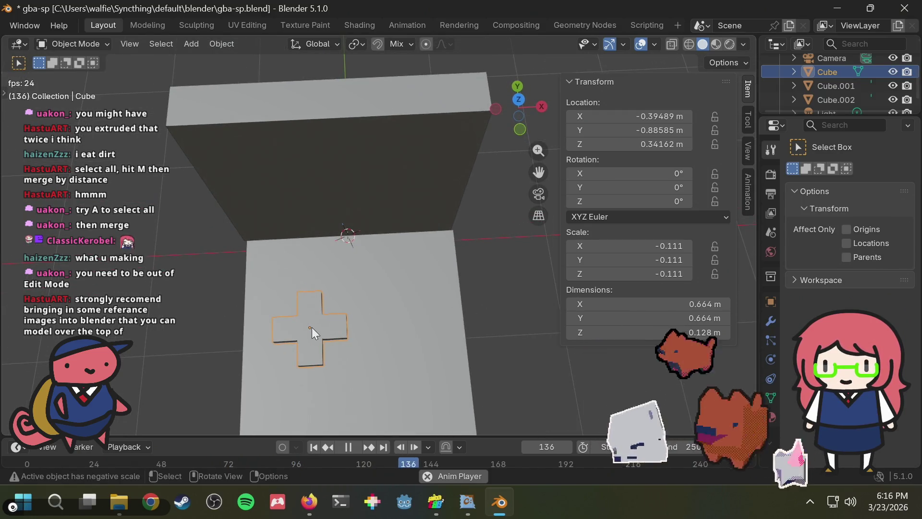
Step: Slide the cross along X to the slab's left side, then stop playback and deselect
key("g")
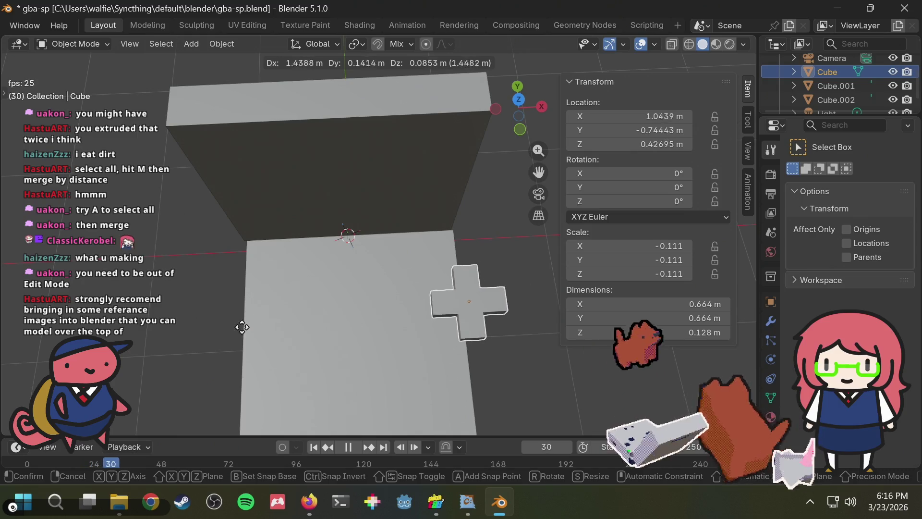
key("x")
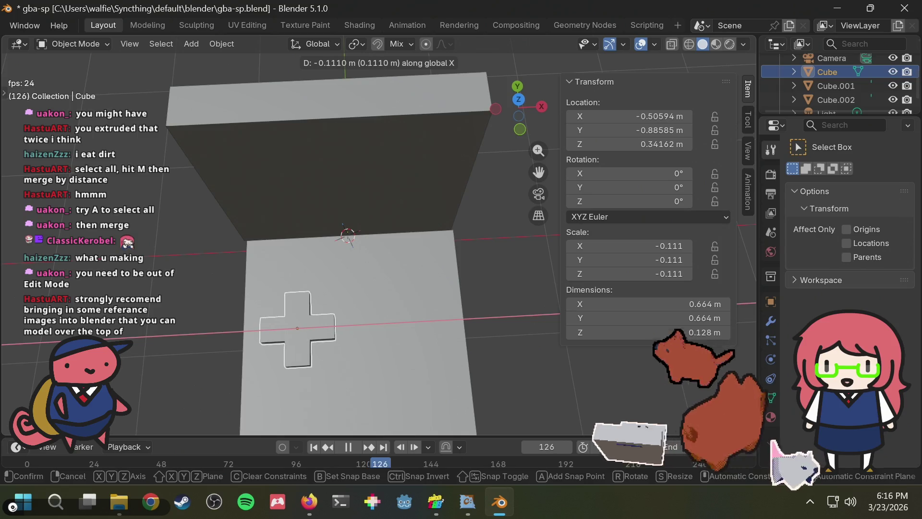
left_click(330, 278)
middle_click_drag(329, 279, 319, 249)
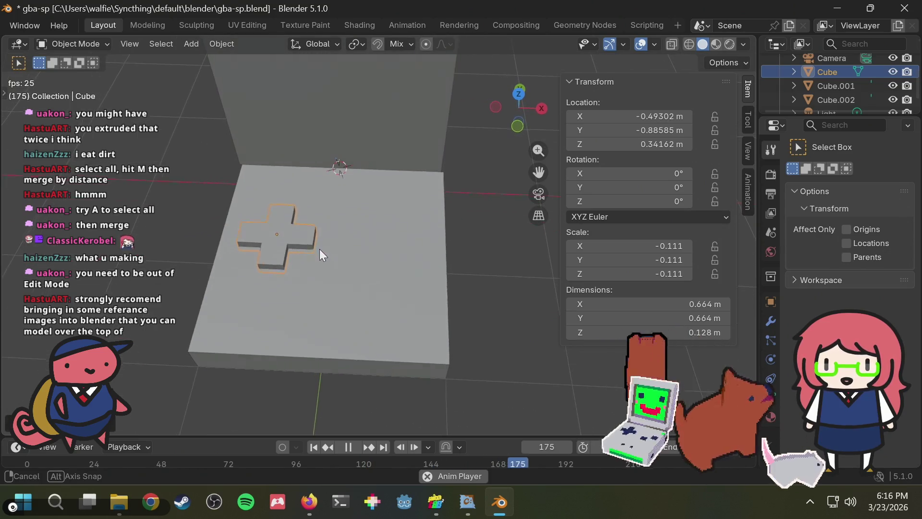
key("space")
left_click(485, 194)
Step: Select everything, add a cylinder from the Shift+A search 'cy', then undo it
key("a")
middle_click_drag(477, 194, 469, 154)
key("shift+a")
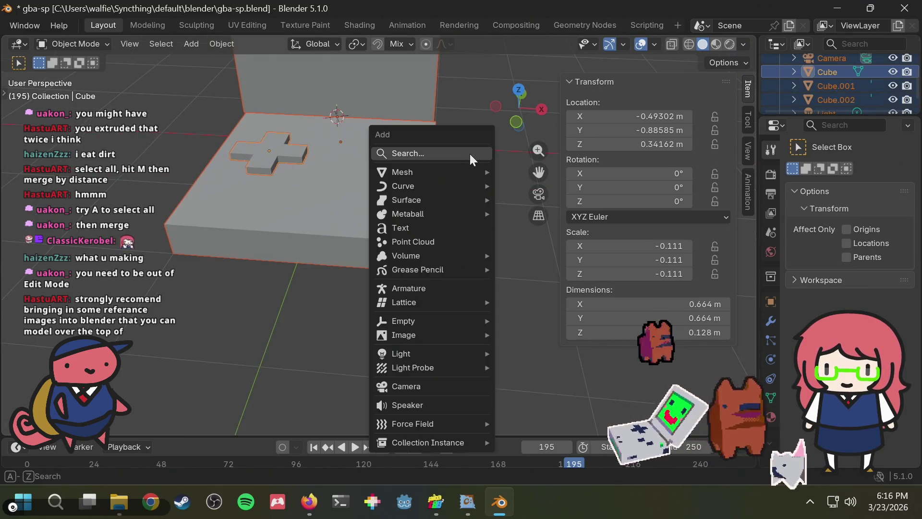
mouse_move(428, 186)
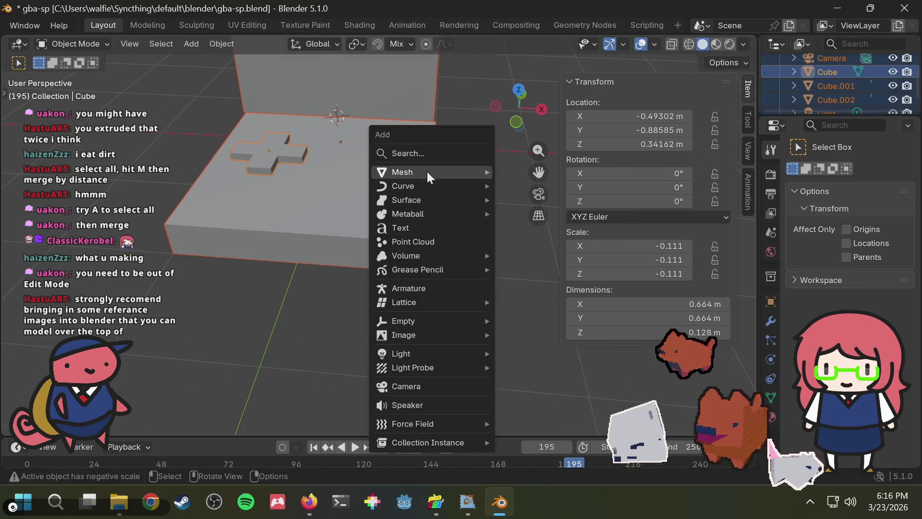
left_click(426, 148)
type("cy")
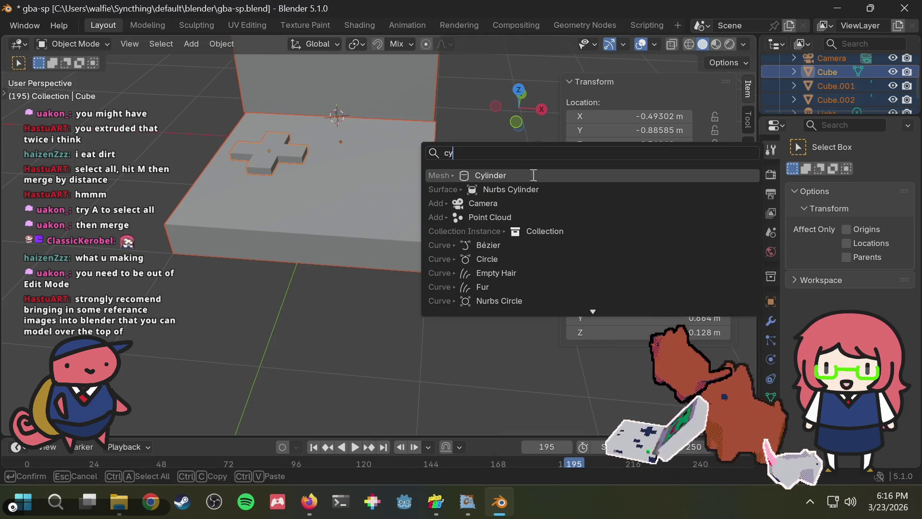
left_click(520, 176)
mouse_move(431, 170)
middle_mouse_down()
mouse_move(401, 195)
mouse_move(402, 219)
mouse_move(405, 208)
middle_mouse_up()
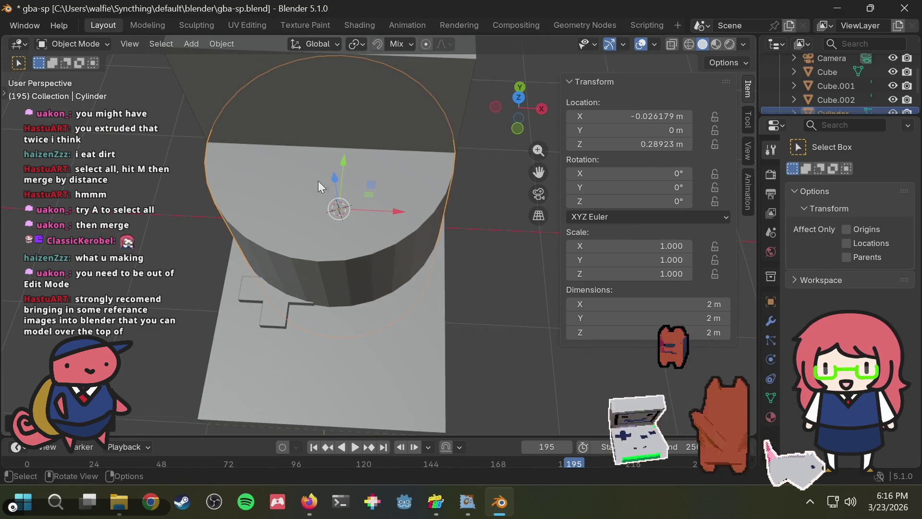
mouse_move(435, 222)
middle_mouse_down()
mouse_move(455, 171)
mouse_move(448, 203)
middle_mouse_up()
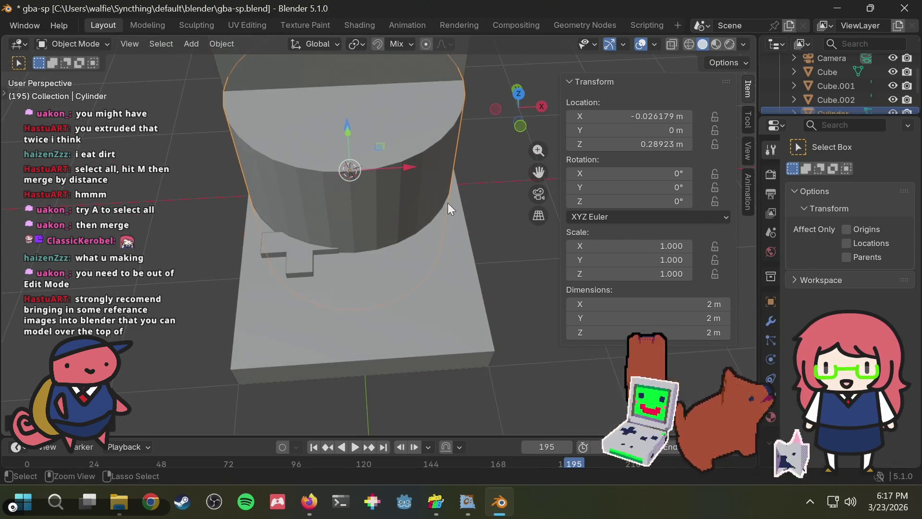
key("ctrl+z")
Step: Add a Cylinder again via search 'cy' and Enter, then undo that one too
key("shift+a")
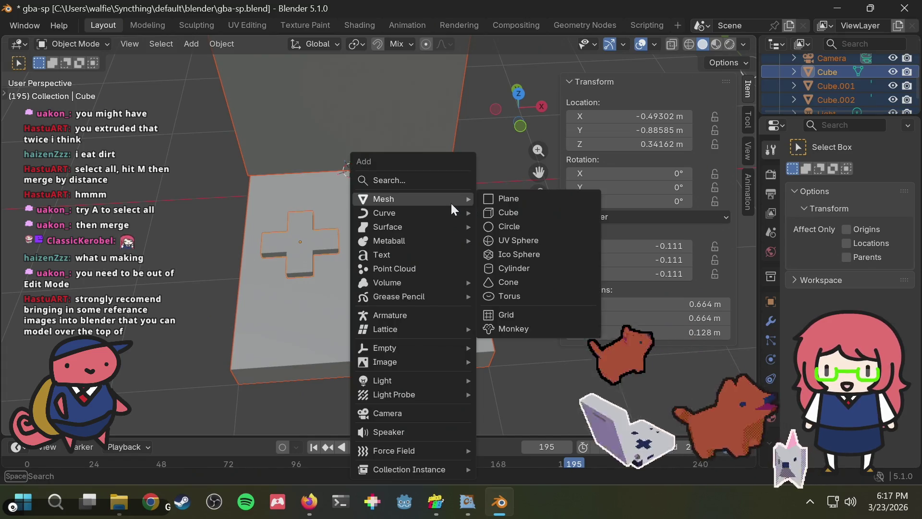
type("cyl")
key("Return")
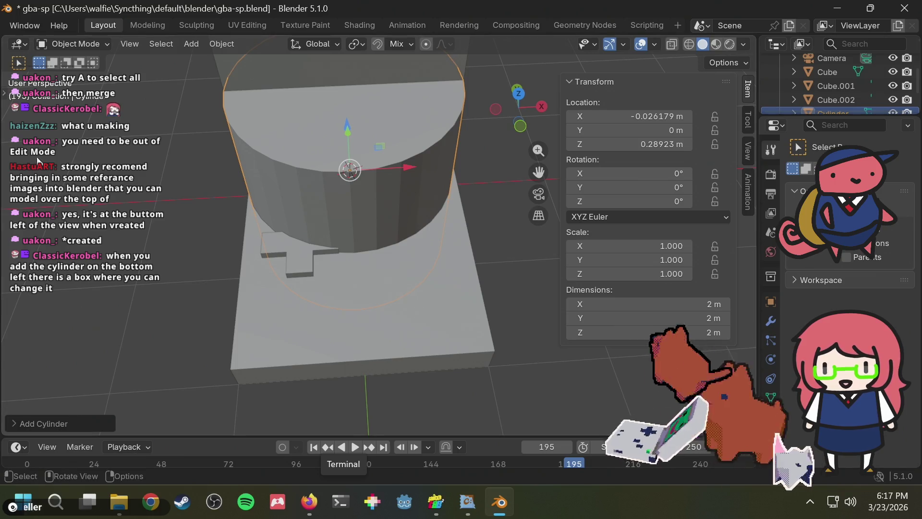
key("ctrl+z")
key("Tab")
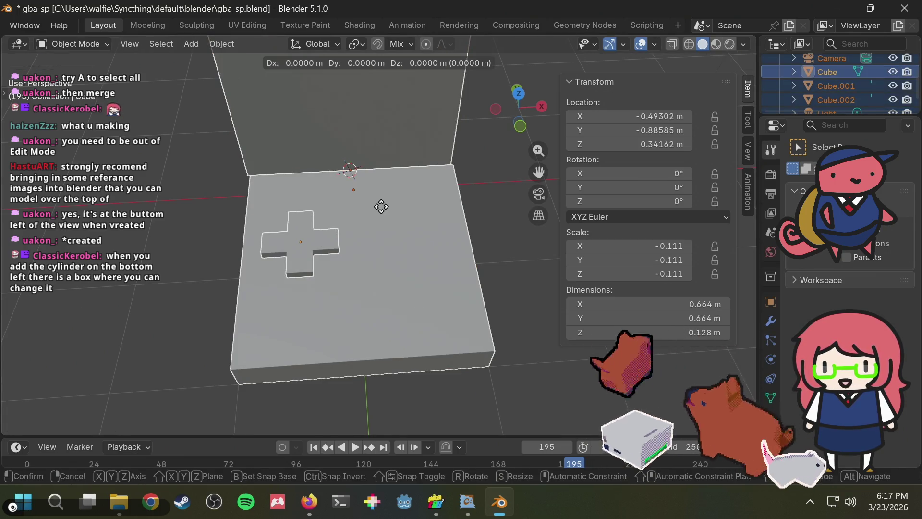
key("Tab")
Step: Add a Cylinder by searching 'cyl' and expand its Add Cylinder settings panel
key("shift+a")
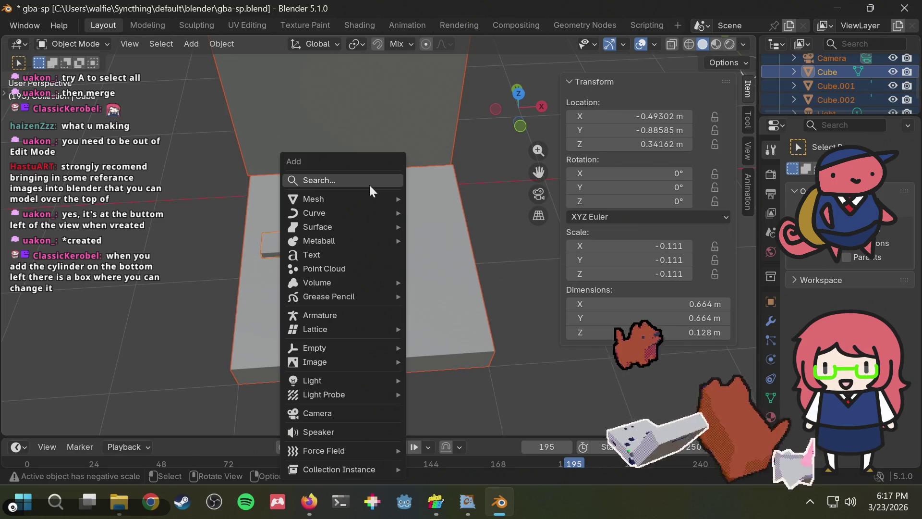
left_click(369, 182)
type("cyl")
key("Return")
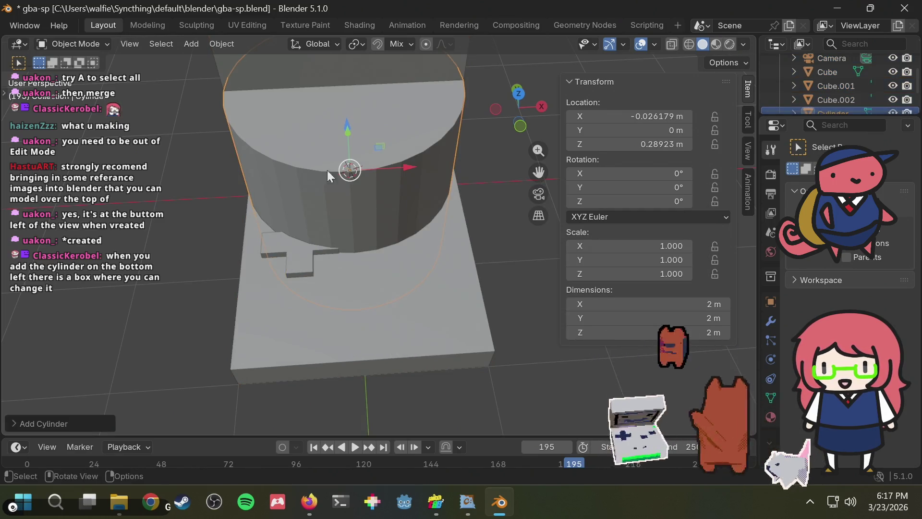
left_click(54, 424)
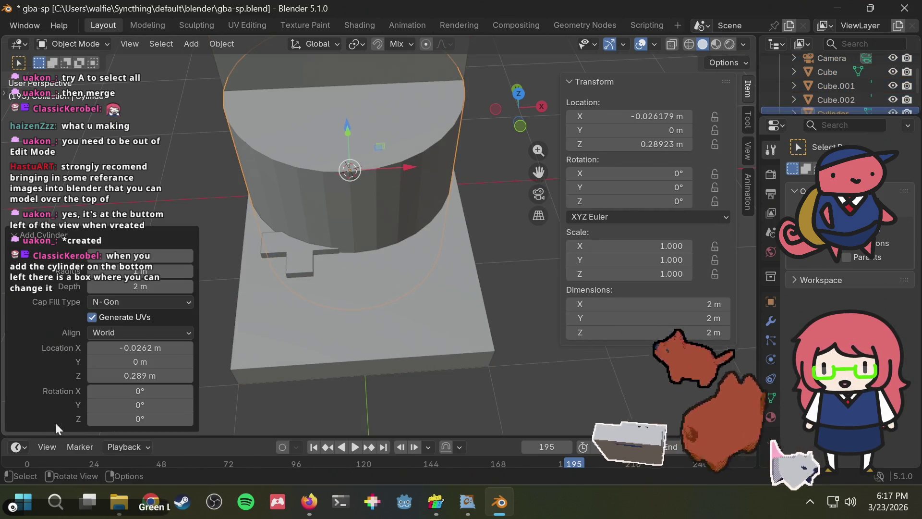
Step: Set the cylinder's vertex count to 8 sides
mouse_move(119, 502)
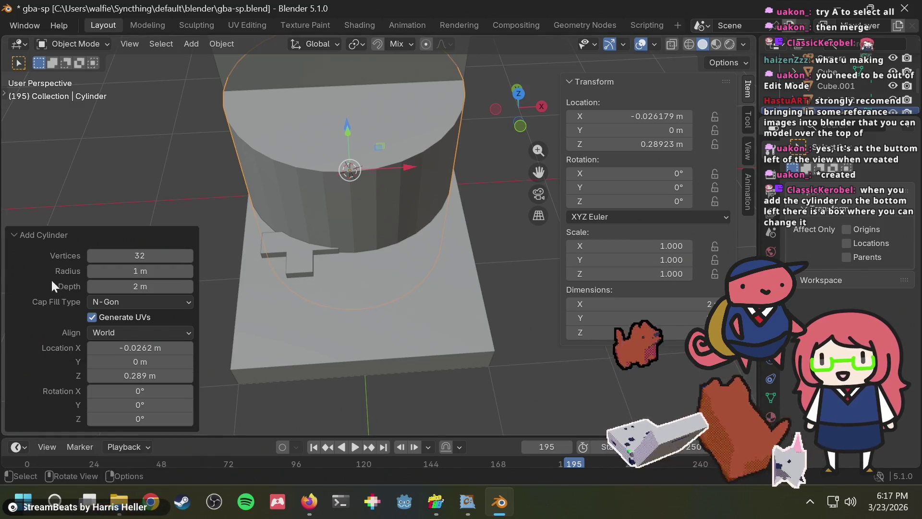
left_click_drag(122, 255, 123, 255)
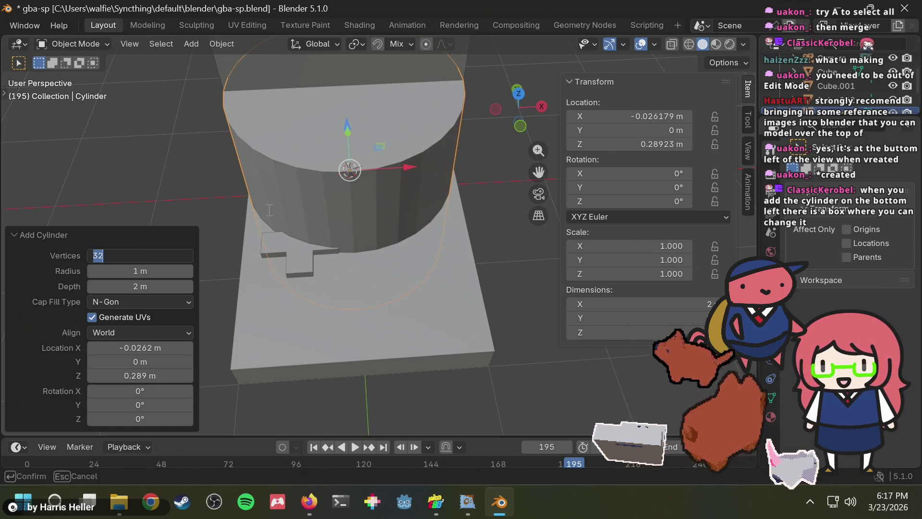
left_click(144, 272)
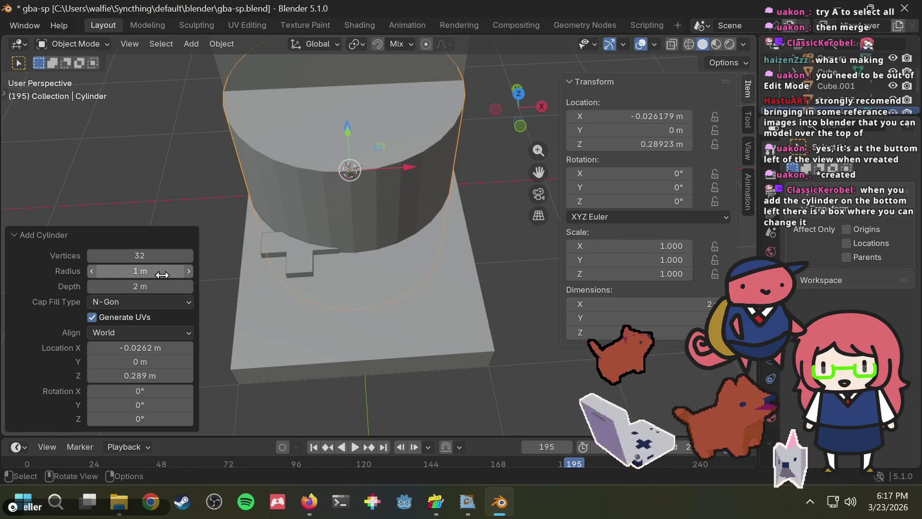
left_click_drag(162, 275, 104, 275)
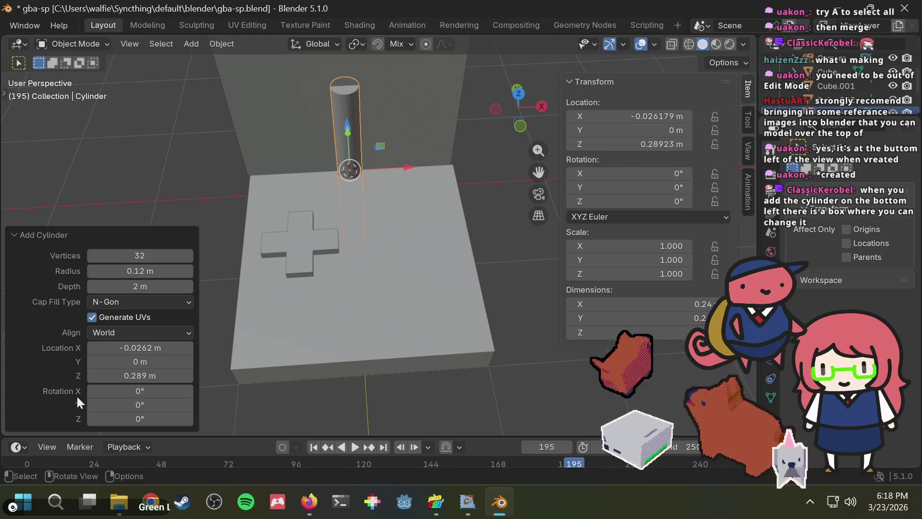
mouse_move(139, 255)
left_mouse_down()
mouse_move(101, 255)
mouse_move(124, 254)
mouse_move(110, 255)
left_mouse_up()
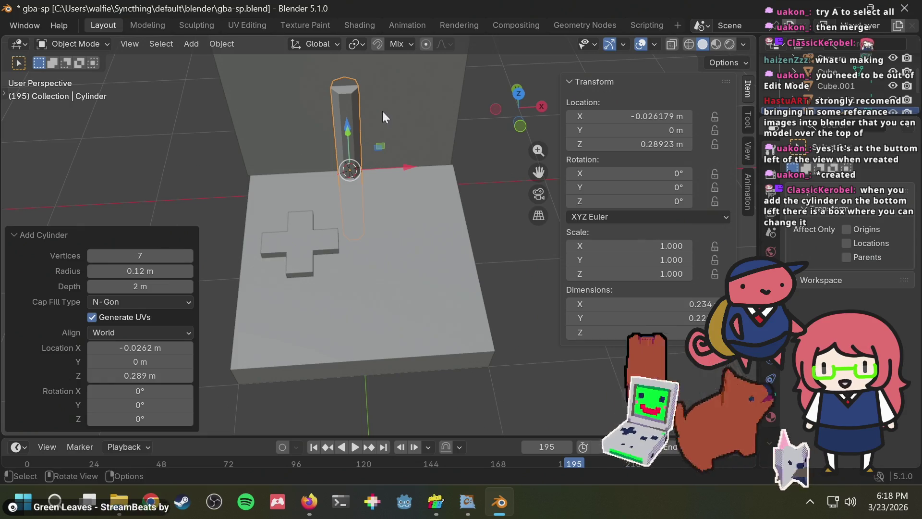
left_click(146, 260)
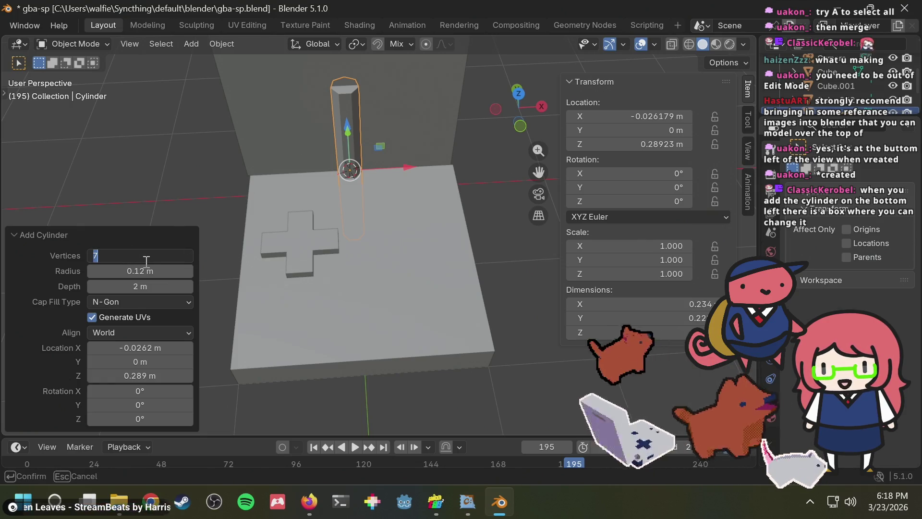
type("8")
key("Return")
Step: Adjust the cylinder radius and set its depth to 0.2 m
mouse_move(511, 87)
left_mouse_down()
mouse_move(495, 104)
mouse_move(486, 139)
mouse_move(486, 105)
left_mouse_up()
left_click(149, 274)
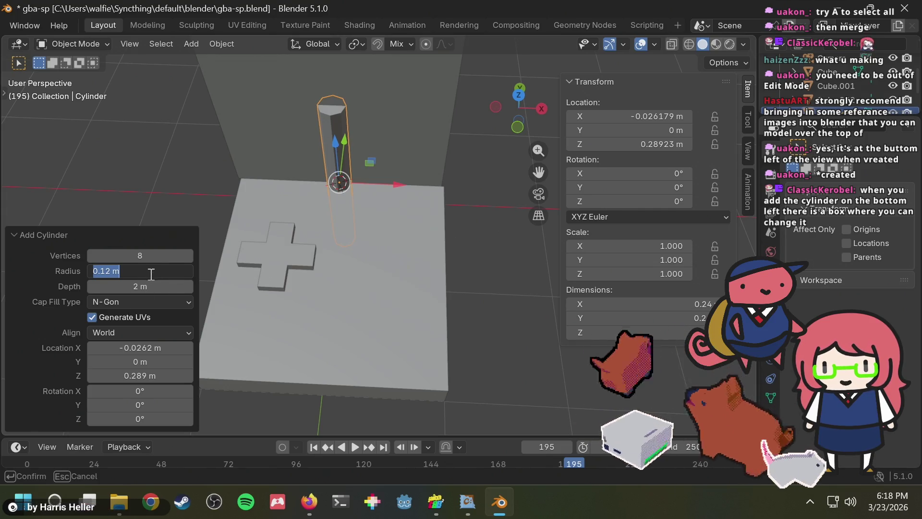
left_click(46, 269)
mouse_move(96, 271)
left_mouse_down()
mouse_move(144, 271)
mouse_move(101, 270)
left_mouse_up()
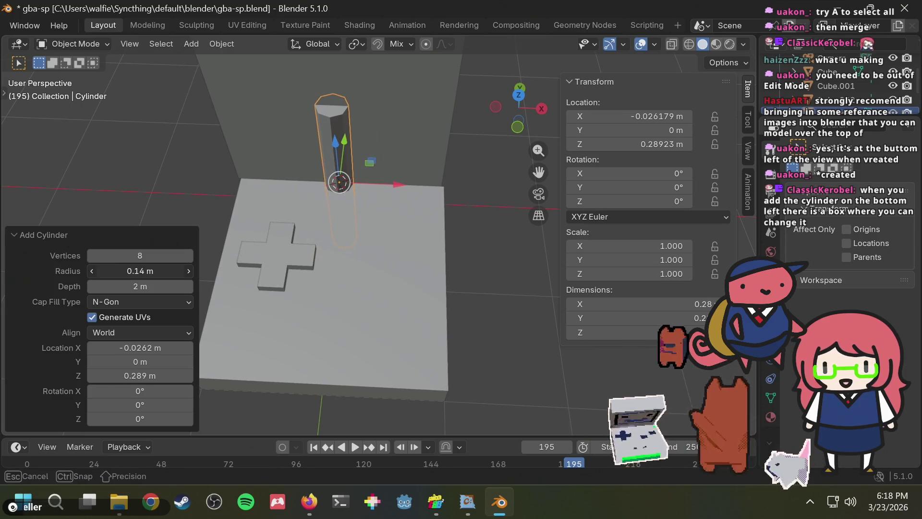
mouse_move(350, 206)
middle_mouse_down()
mouse_move(330, 242)
mouse_move(355, 207)
middle_mouse_up()
left_click(161, 288)
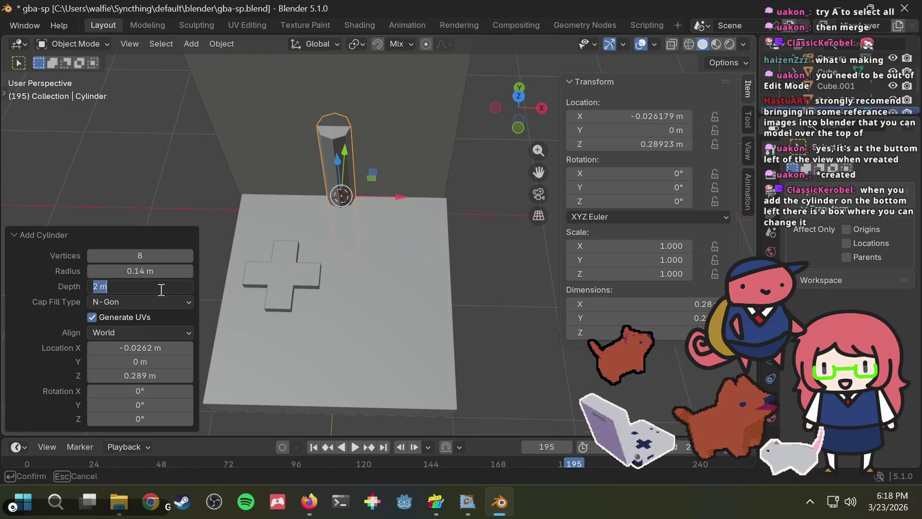
type(".2")
key("Return")
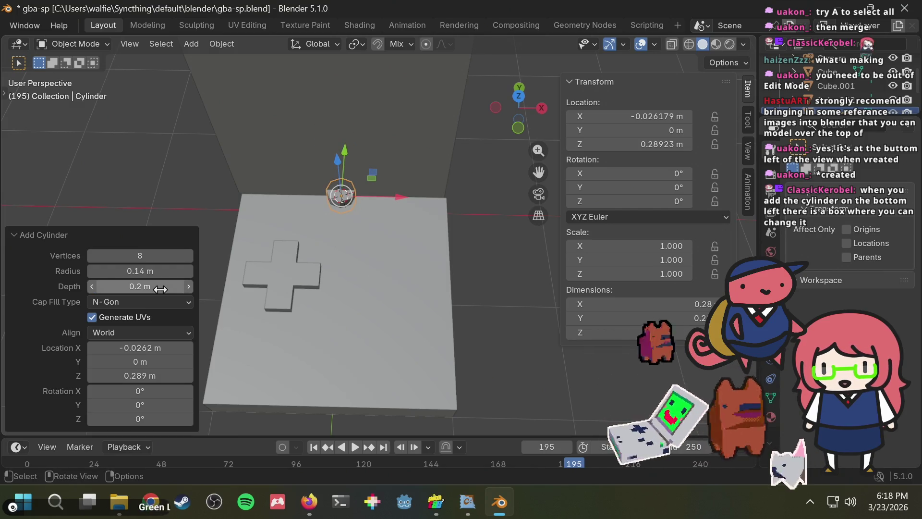
Step: Set the radius to 0.25 m and drag the cylinder right along X to 0.505 m
mouse_move(262, 270)
middle_mouse_down()
mouse_move(316, 188)
mouse_move(318, 164)
mouse_move(241, 276)
mouse_move(212, 230)
mouse_move(205, 269)
mouse_move(243, 284)
mouse_move(295, 285)
mouse_move(279, 292)
mouse_move(240, 275)
middle_mouse_up()
left_click(153, 273)
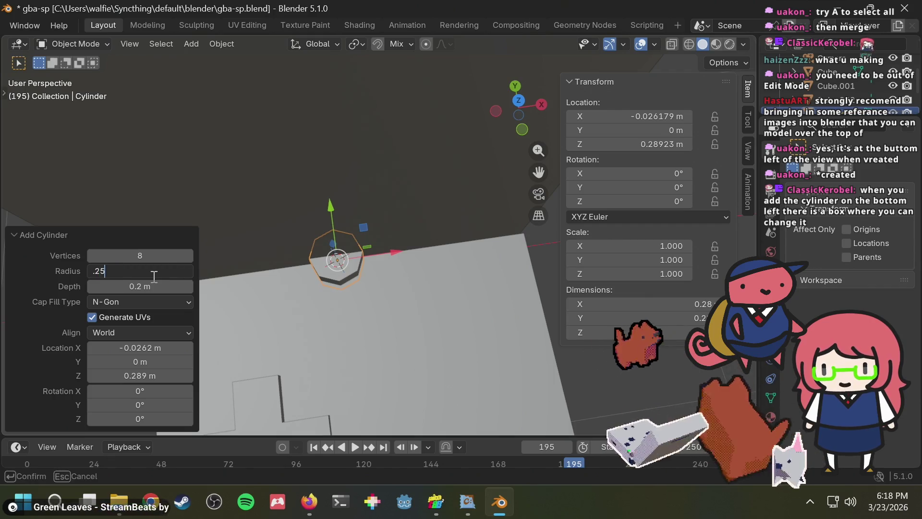
key("Return")
mouse_move(231, 267)
middle_mouse_down()
mouse_move(295, 254)
mouse_move(339, 276)
middle_mouse_up()
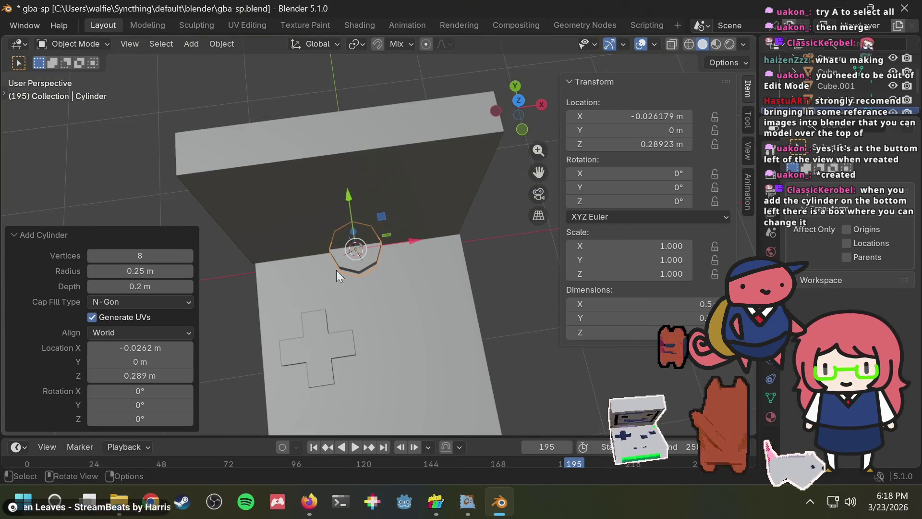
left_click_drag(414, 239, 469, 231)
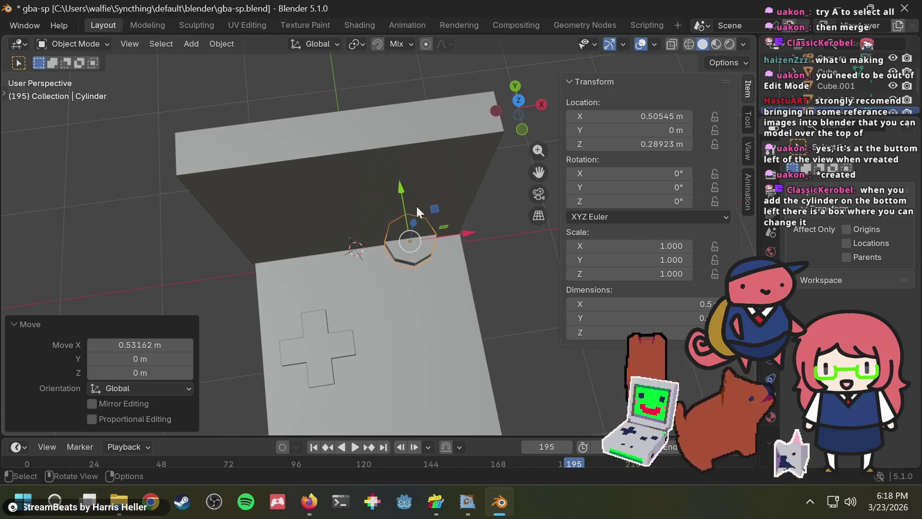
Step: Position the octagonal button on the board to the right of the D-pad
mouse_move(430, 244)
middle_mouse_down()
mouse_move(474, 240)
mouse_move(411, 169)
middle_mouse_up()
left_click_drag(401, 151, 467, 223)
mouse_move(466, 223)
middle_mouse_down()
mouse_move(369, 226)
mouse_move(403, 313)
middle_mouse_up()
left_click_drag(370, 301, 374, 289)
left_click_drag(399, 345, 419, 350)
mouse_move(420, 351)
middle_mouse_down()
mouse_move(475, 302)
mouse_move(487, 281)
mouse_move(489, 223)
mouse_move(485, 237)
middle_mouse_up()
Step: Scale the button uniformly to 0.576 and duplicate it
key("s")
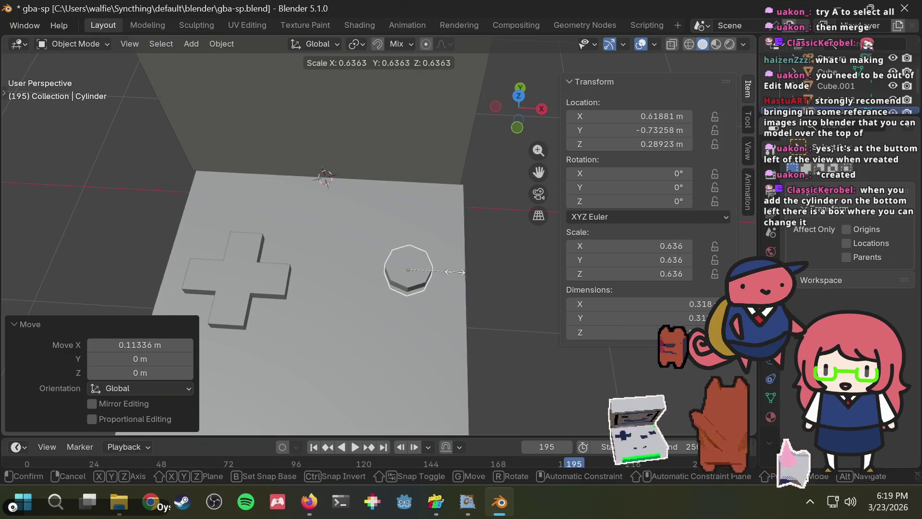
key("x")
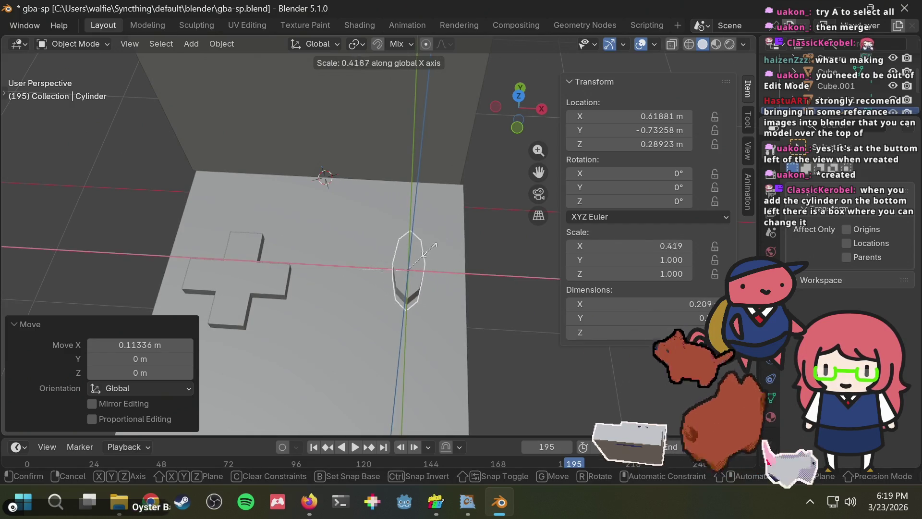
key("x")
key("x")
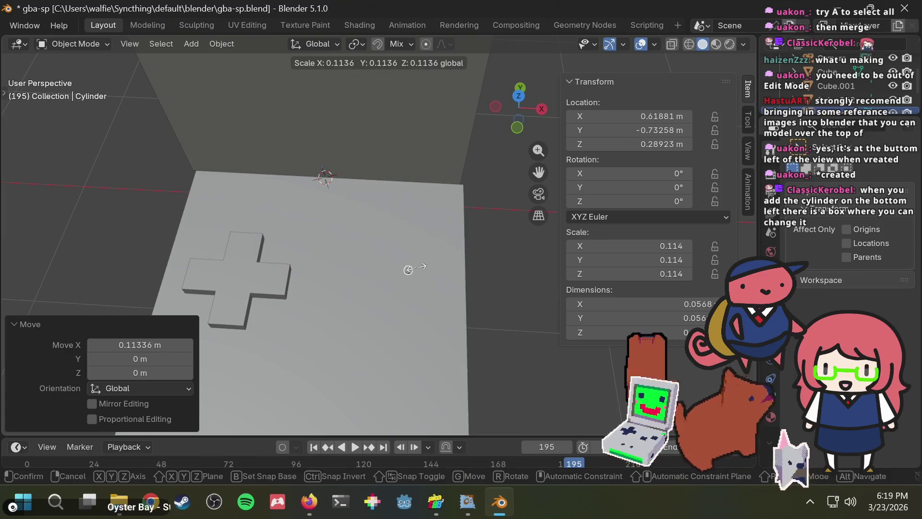
left_click(450, 264)
mouse_move(411, 282)
middle_mouse_down()
mouse_move(408, 310)
mouse_move(422, 274)
middle_mouse_up()
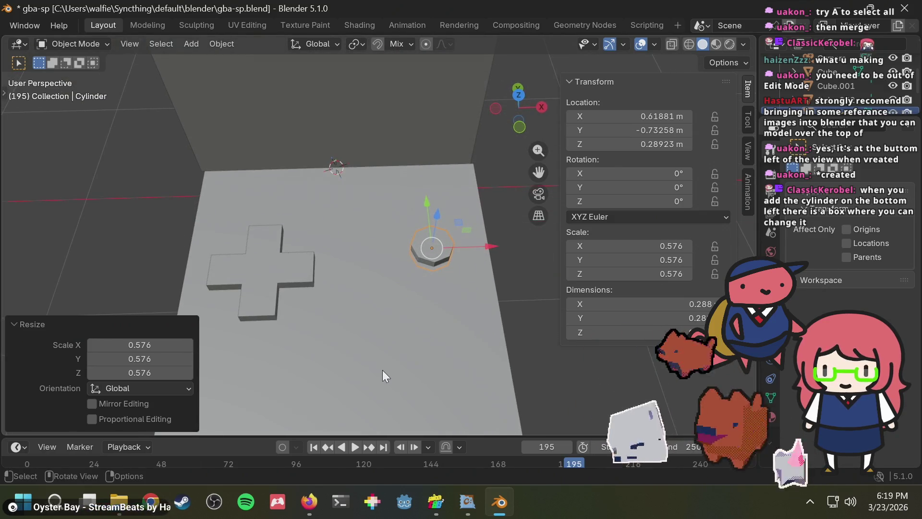
key("shift+d")
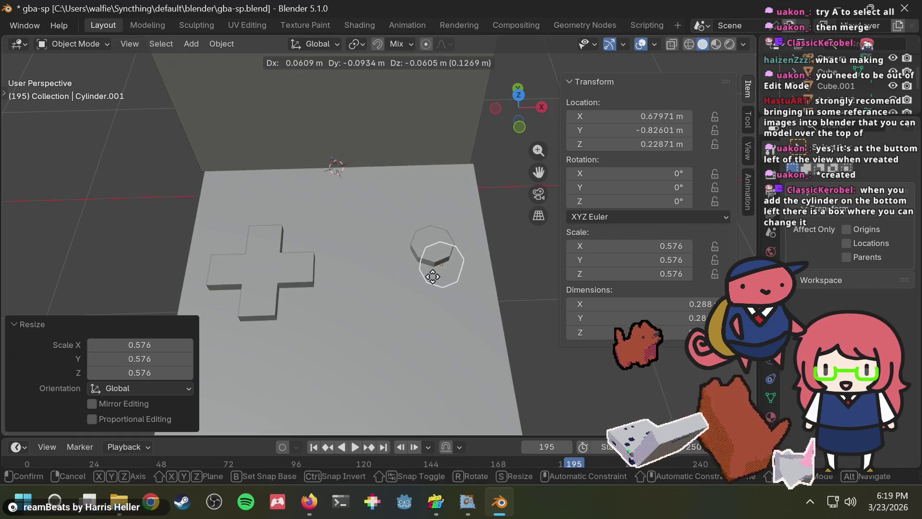
Step: Place the duplicate button below the first one, shifting it left along X and slightly along Y
key("x")
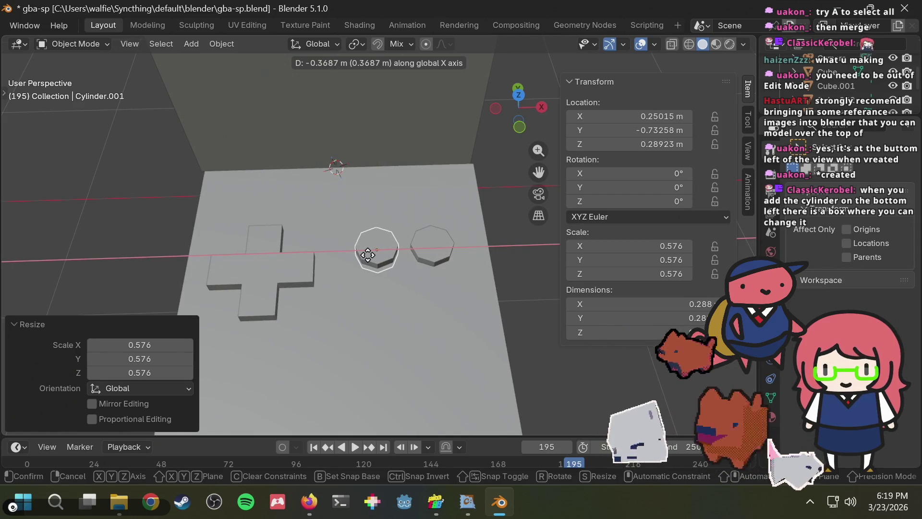
key("y")
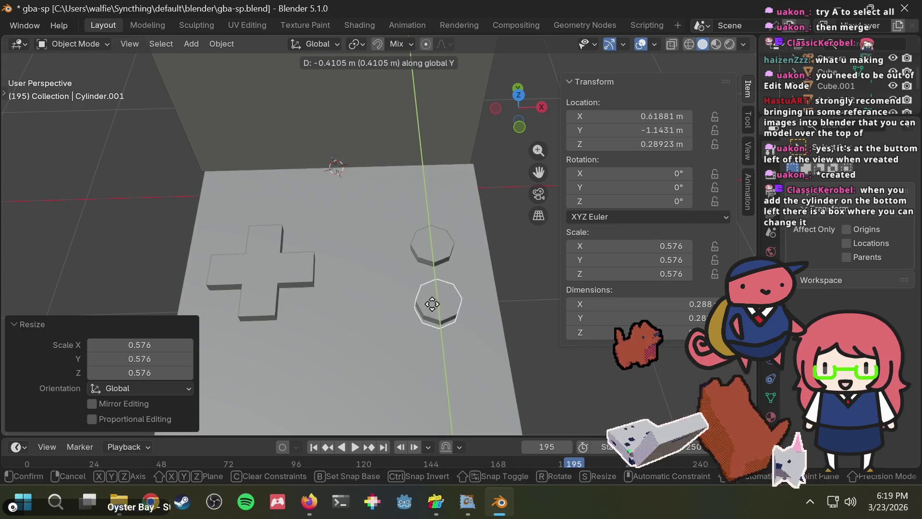
left_click(431, 310)
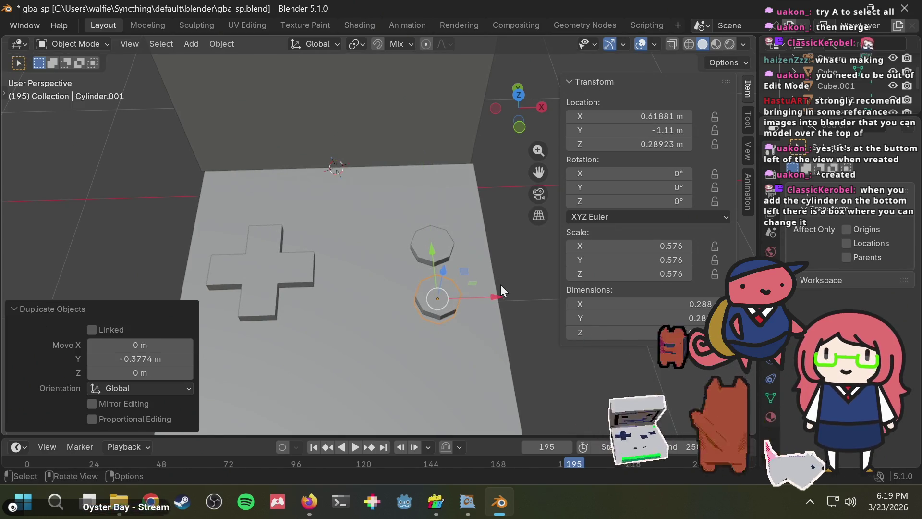
mouse_move(494, 298)
left_mouse_down()
mouse_move(422, 304)
mouse_move(443, 301)
left_mouse_up()
mouse_move(451, 251)
middle_mouse_down()
mouse_move(442, 278)
mouse_move(442, 262)
middle_mouse_up()
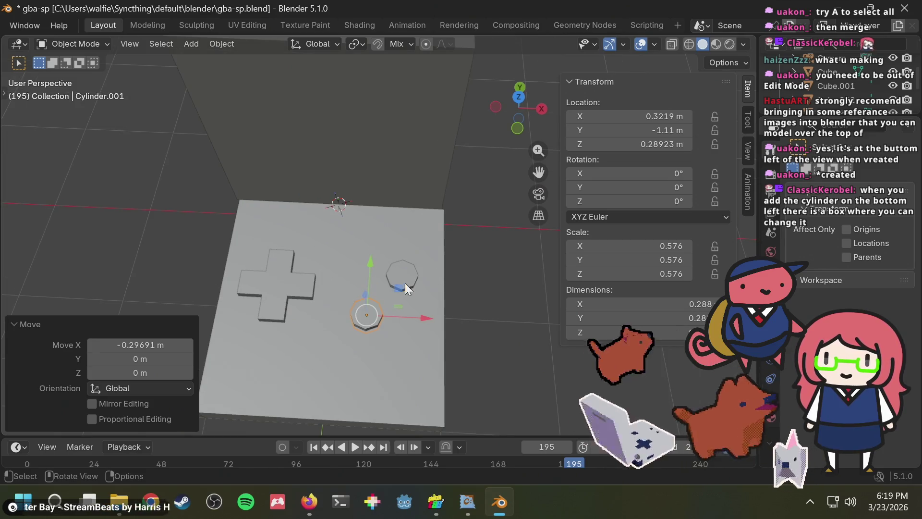
left_click_drag(370, 269, 372, 262)
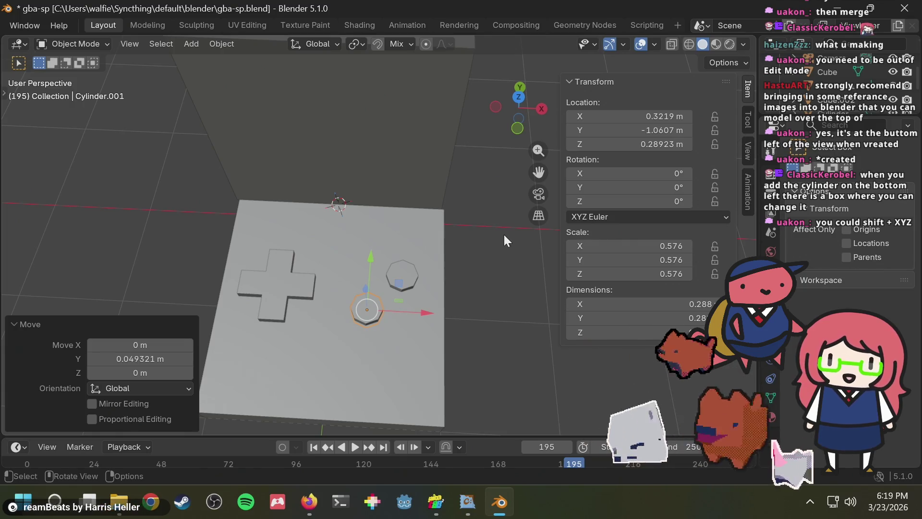
Step: Reselect the first button and try moving it in the Y–Z plane, then cancel the move
left_click(497, 232)
middle_click_drag(498, 232, 428, 240)
left_click(414, 250)
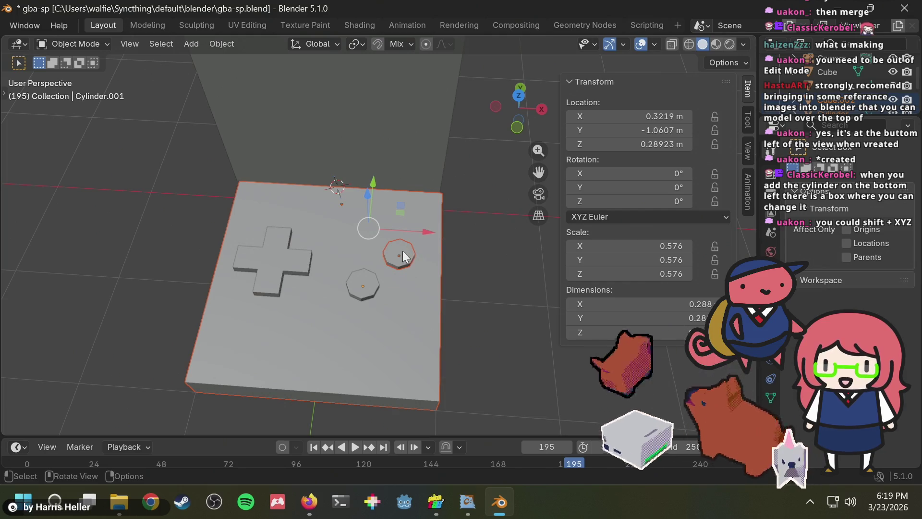
left_click(415, 247)
left_click(394, 249)
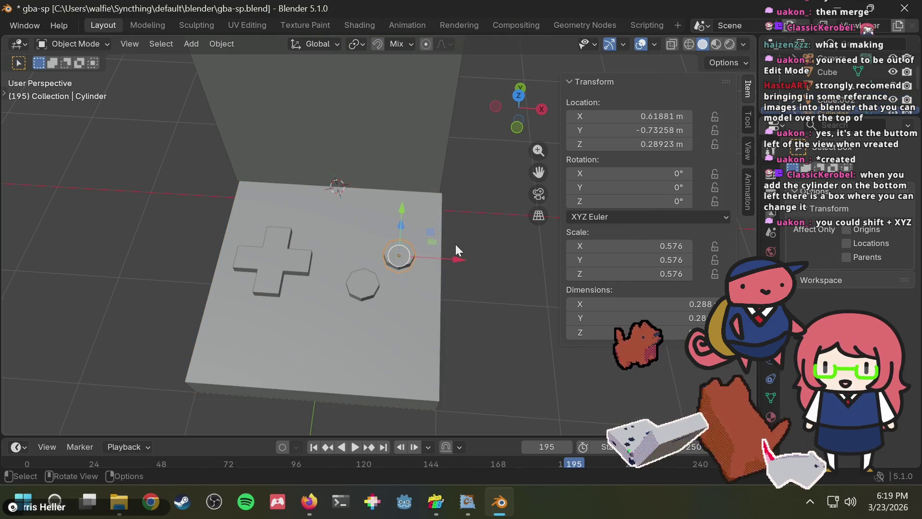
key("g")
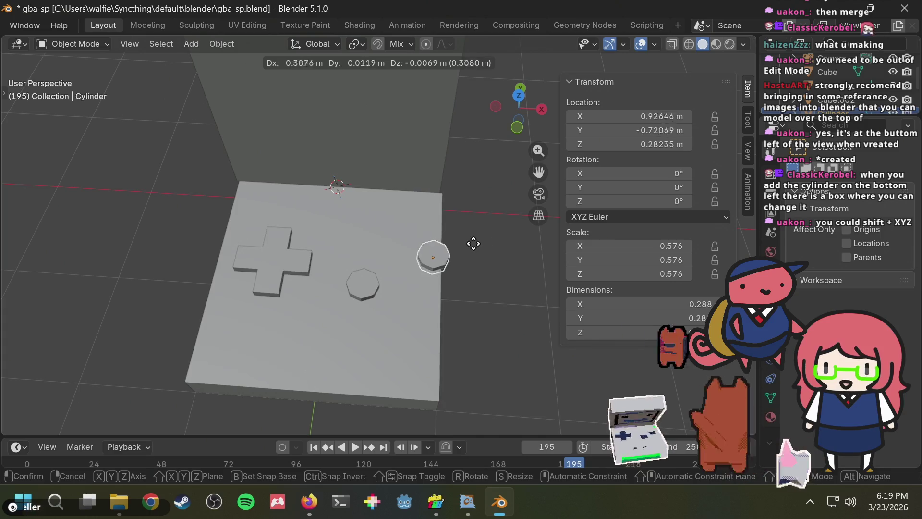
key("shift+x")
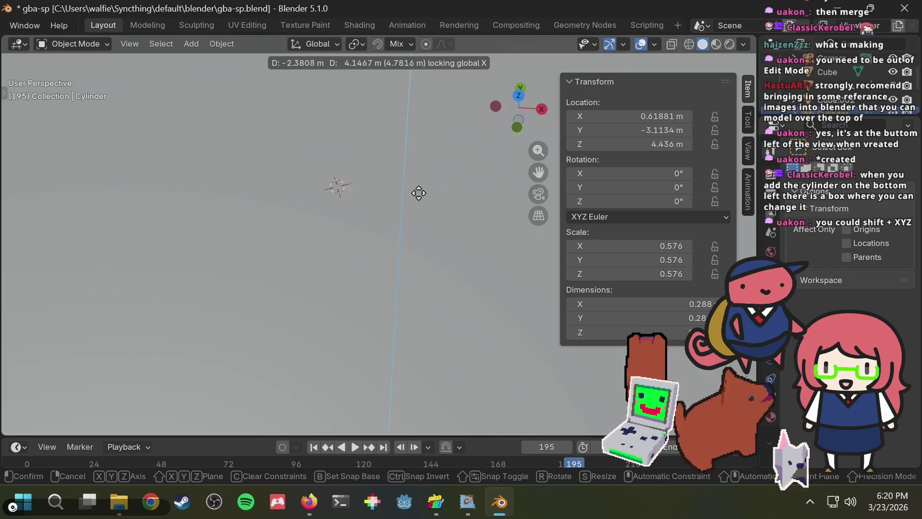
key("shift+x")
key("shift")
key("shift+x")
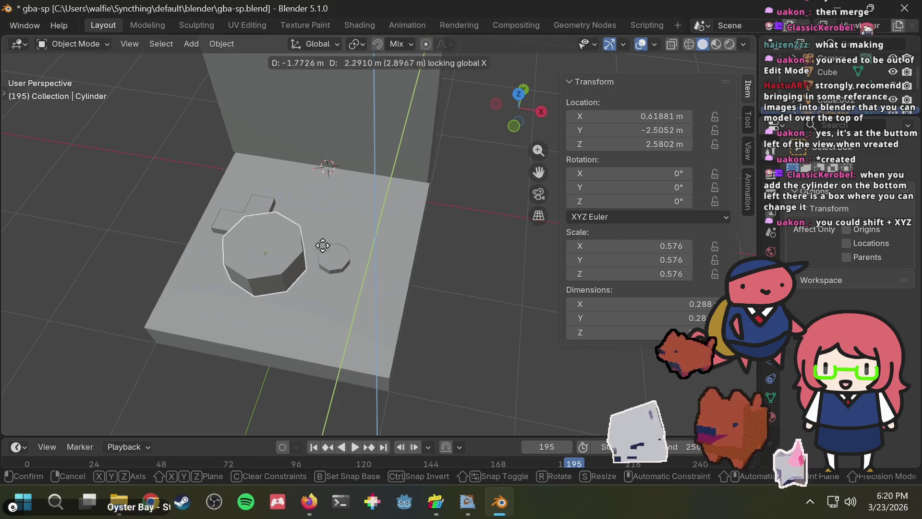
right_click(251, 232)
Step: Move the first button within the X–Z plane to a new position, then start moving it along X
middle_click_drag(350, 212, 413, 221)
key("g")
key("x")
key("shift+y")
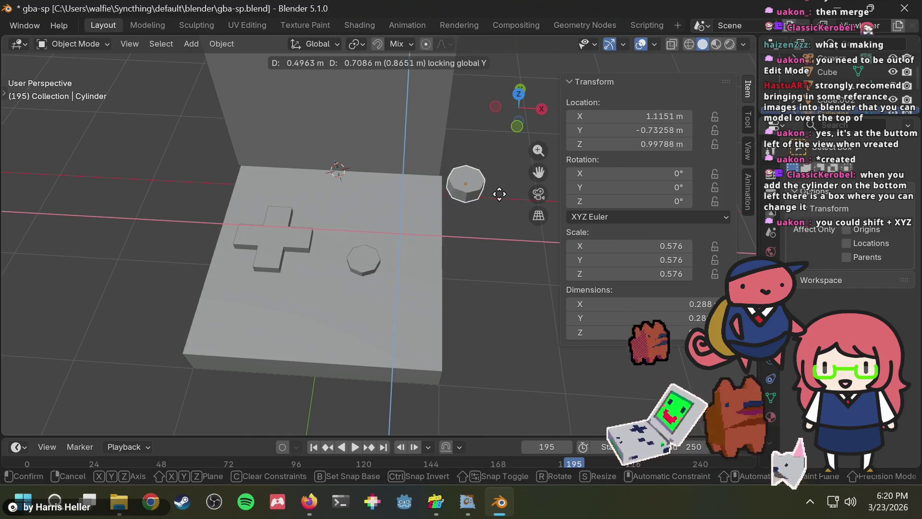
left_click(457, 241)
mouse_move(471, 200)
middle_mouse_down()
mouse_move(421, 203)
mouse_move(267, 276)
middle_mouse_up()
key("g")
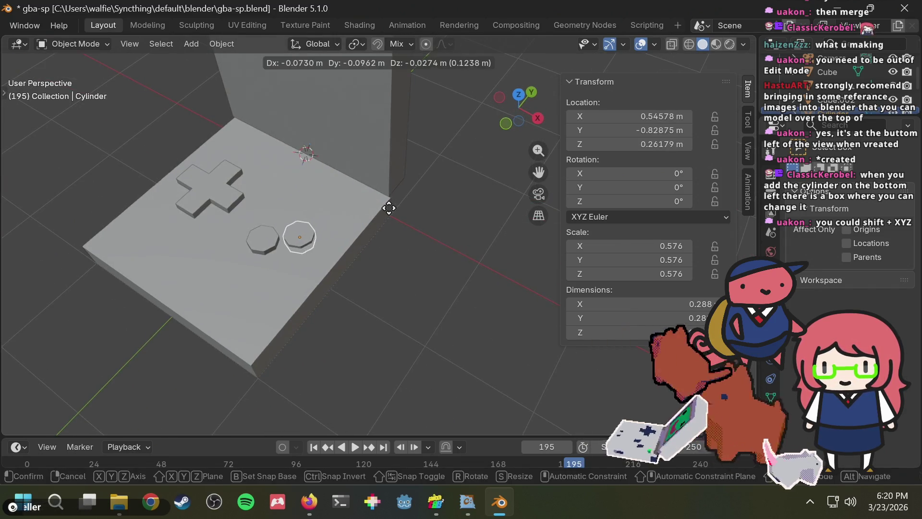
key("x")
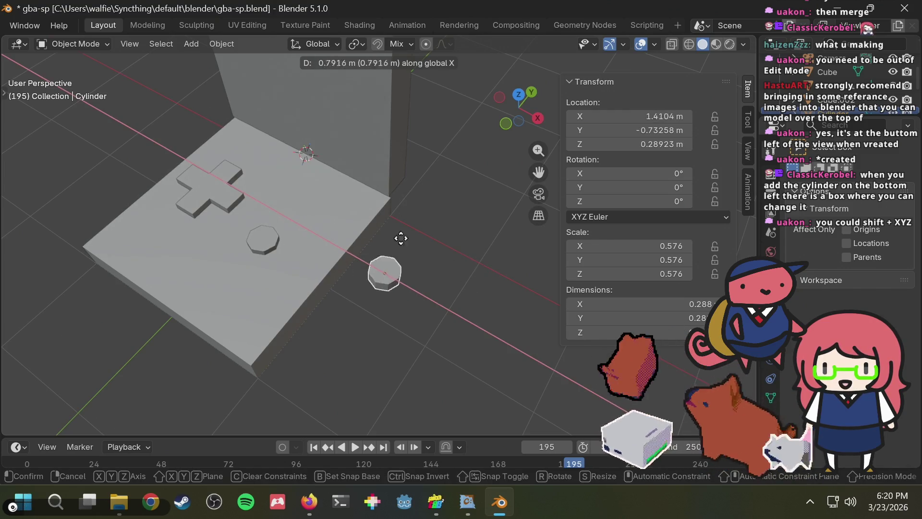
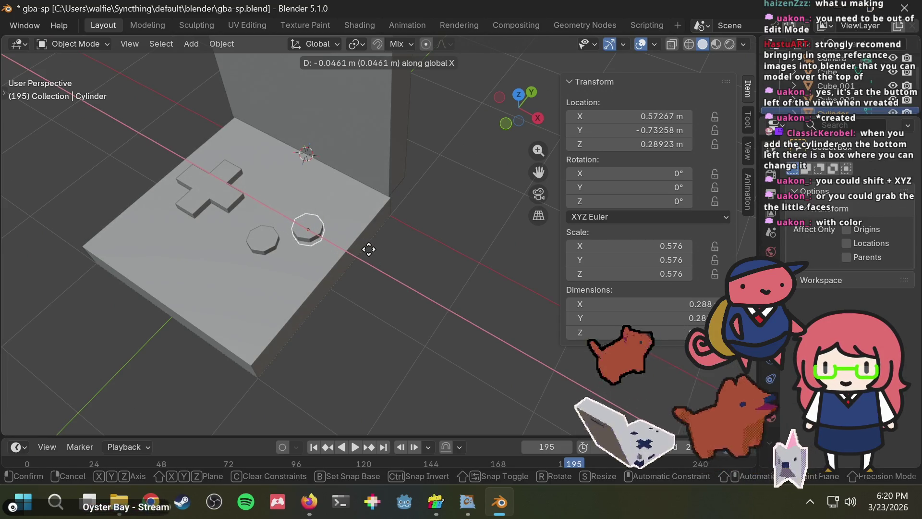
Step: Cancel the attempted cylinder moves and orbit the view to look down onto the base
right_click(368, 249)
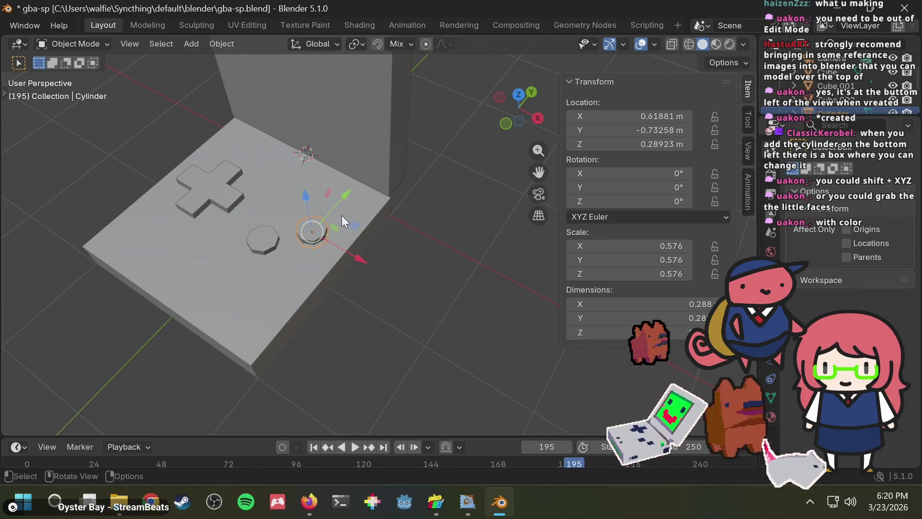
key("g")
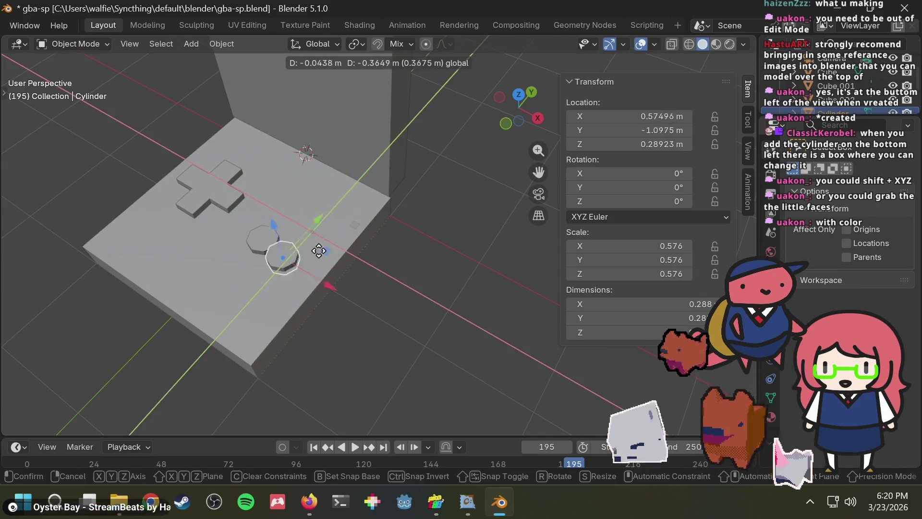
right_click(460, 242)
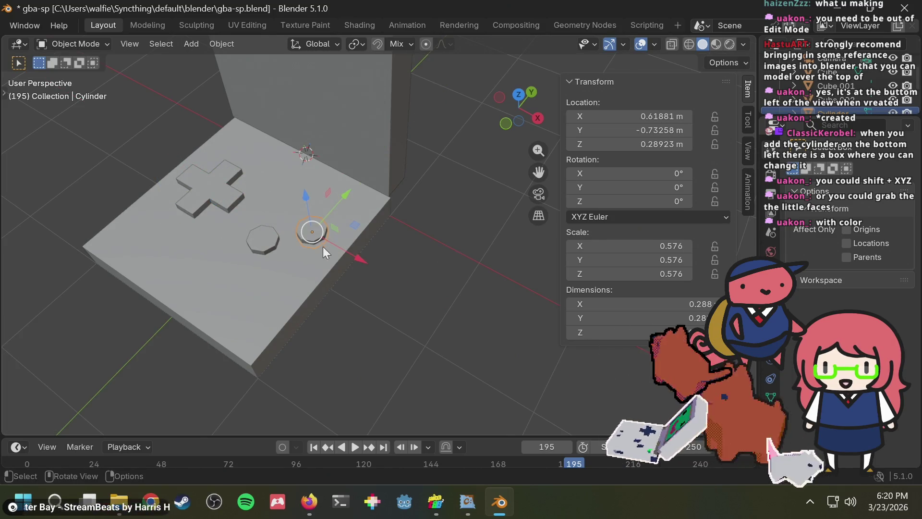
key("g")
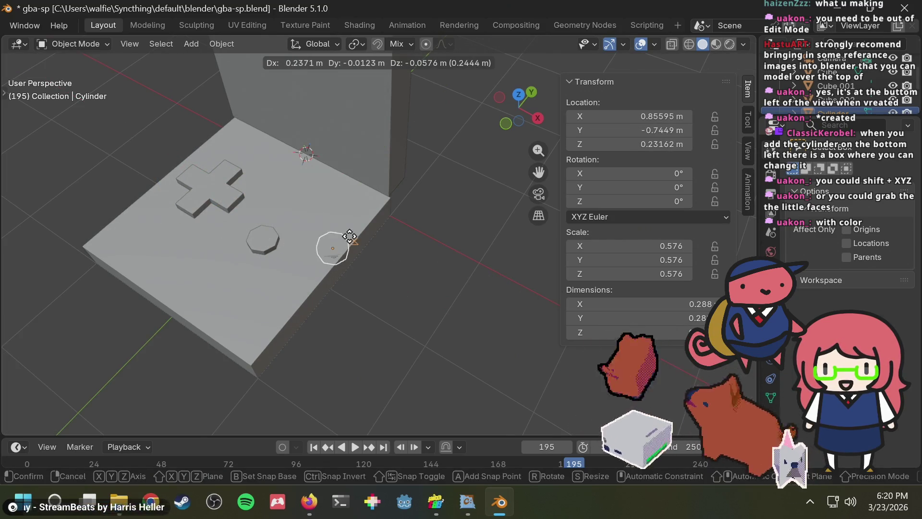
right_click(365, 247)
mouse_move(366, 246)
middle_mouse_down()
mouse_move(523, 263)
mouse_move(401, 263)
middle_mouse_up()
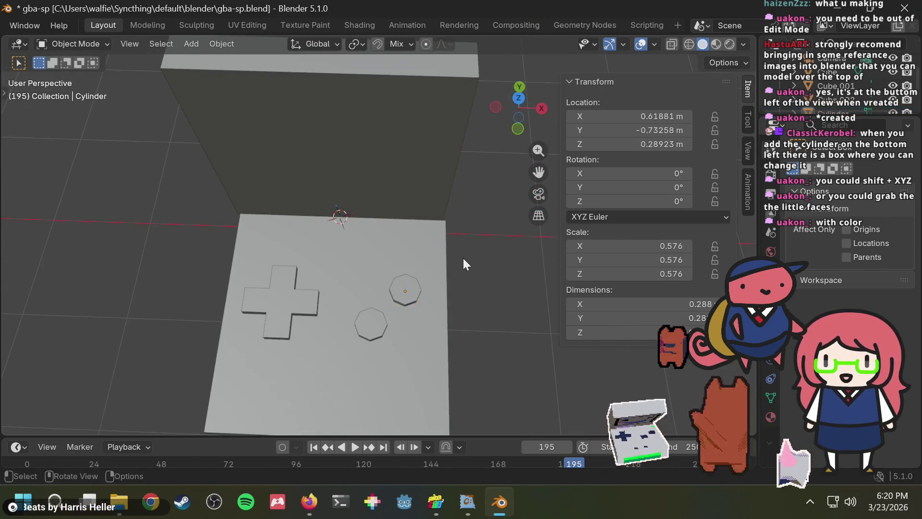
middle_click_drag(464, 259, 462, 283)
middle_click_drag(440, 341, 442, 309)
scroll(444, 310, "down", 3)
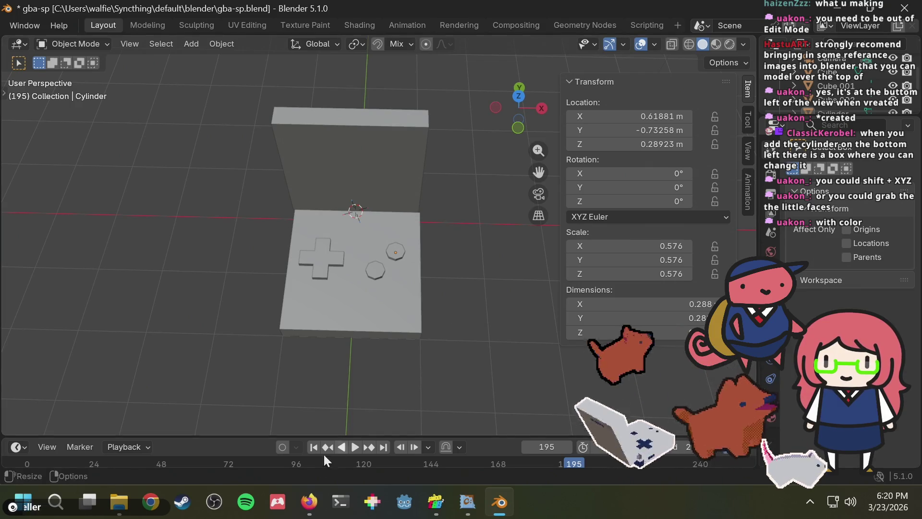
Step: Search Firefox images for 'gba sp', open the blue GBA SP photo, then select Blender's lower button
left_click(310, 503)
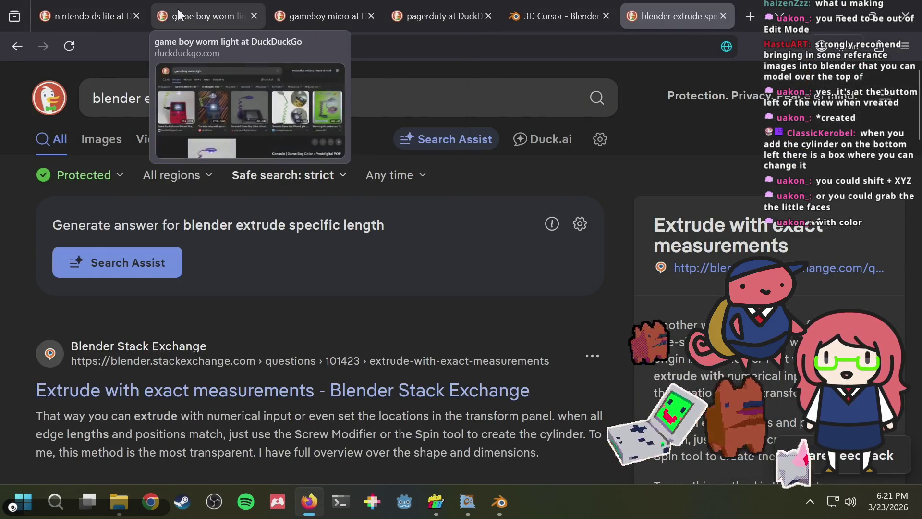
left_click(92, 6)
key("ctrl+l")
type("gba sp")
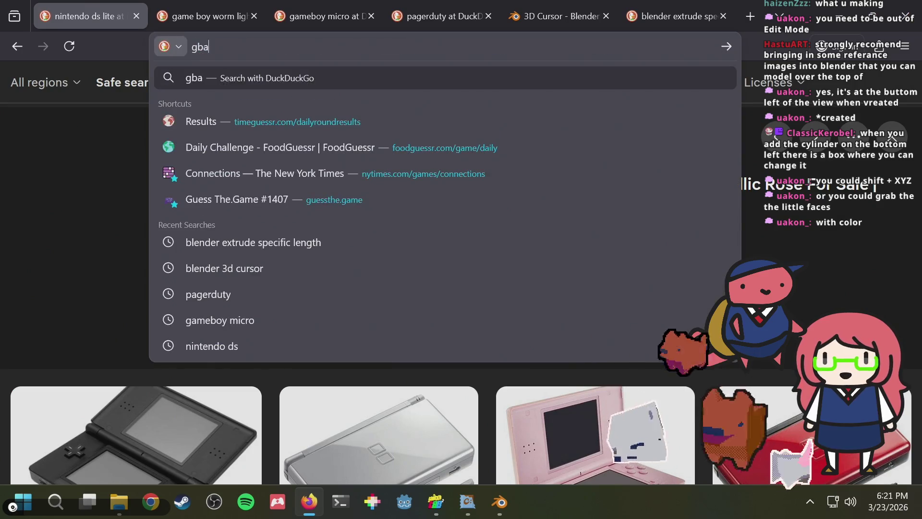
key("Return")
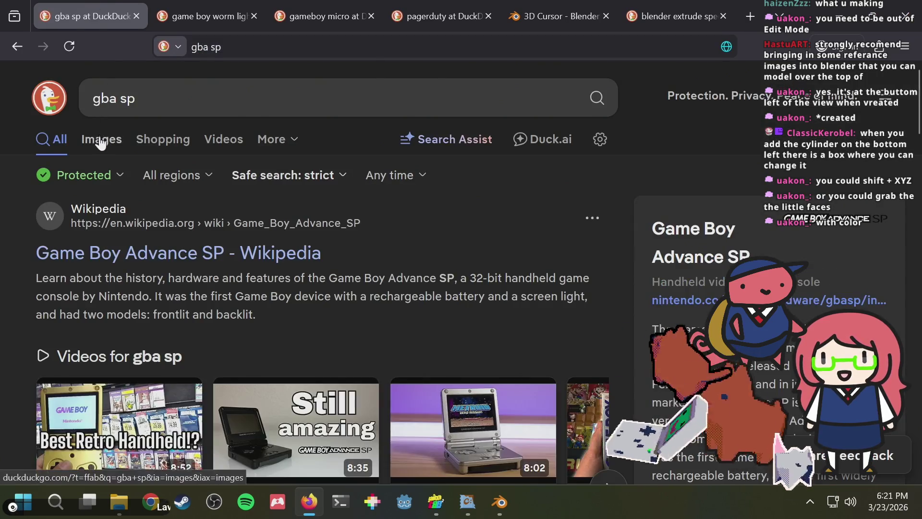
left_click(100, 142)
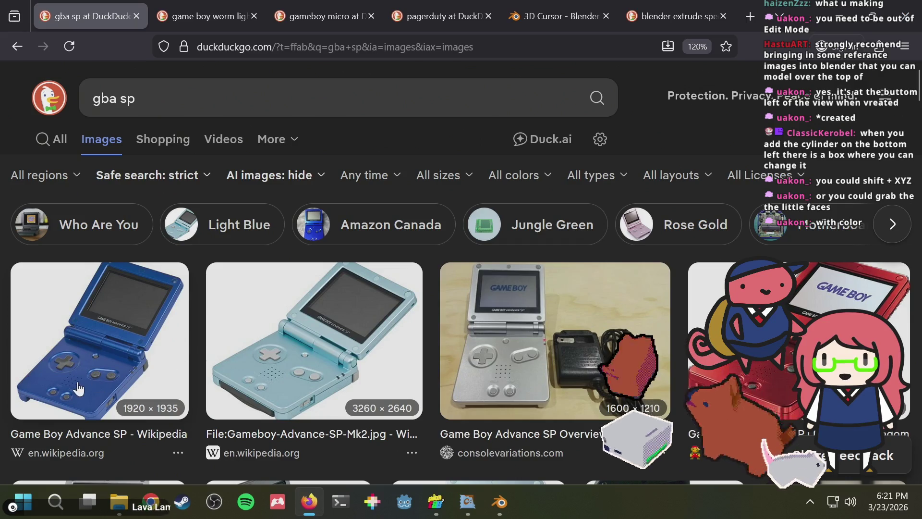
left_click(79, 388)
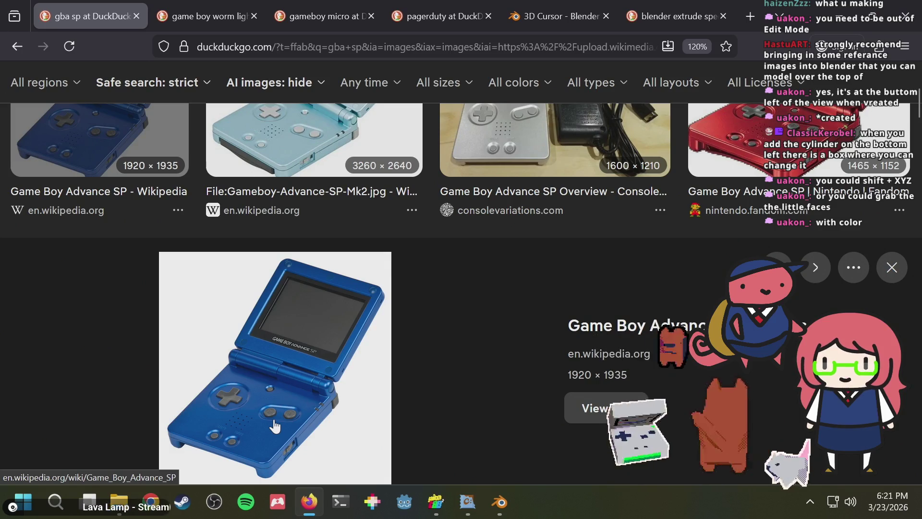
key("alt+Tab")
left_click(376, 270)
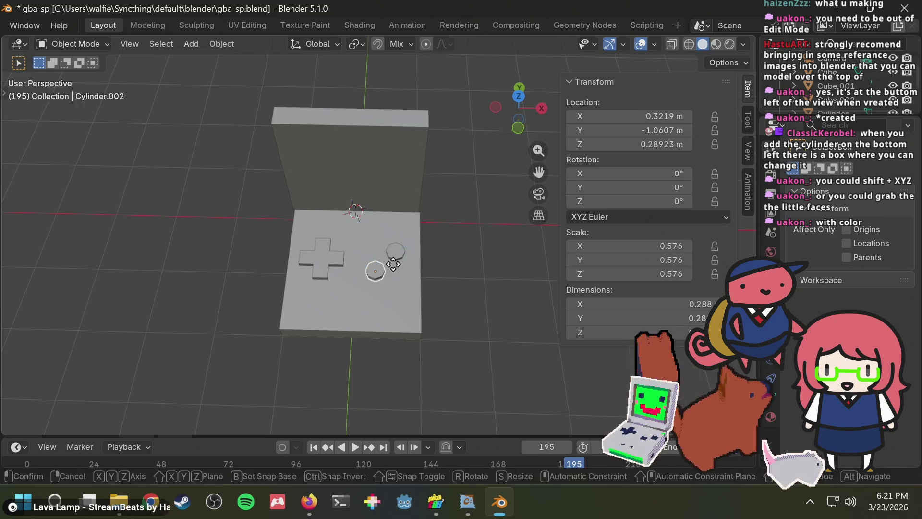
Step: Duplicate the lower round button, move it left and down toward the base edge, and scale it to 0.337
key("shift+d")
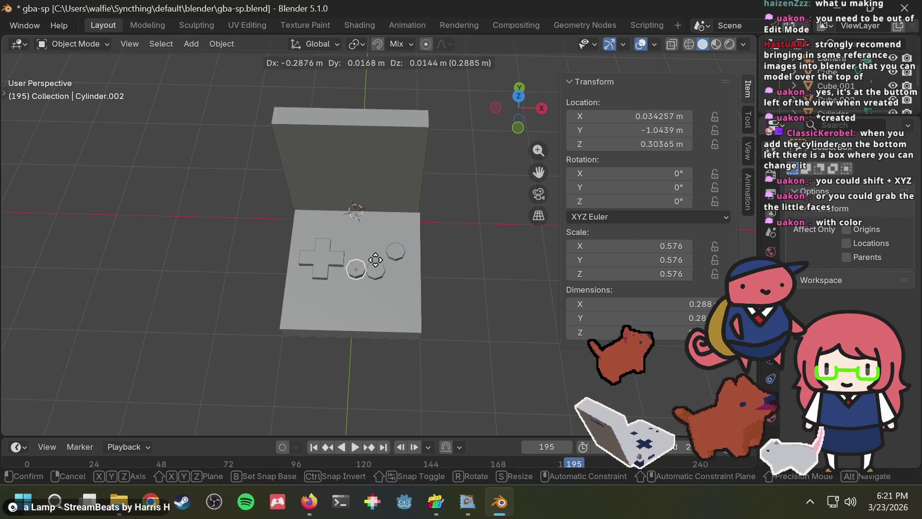
key("x")
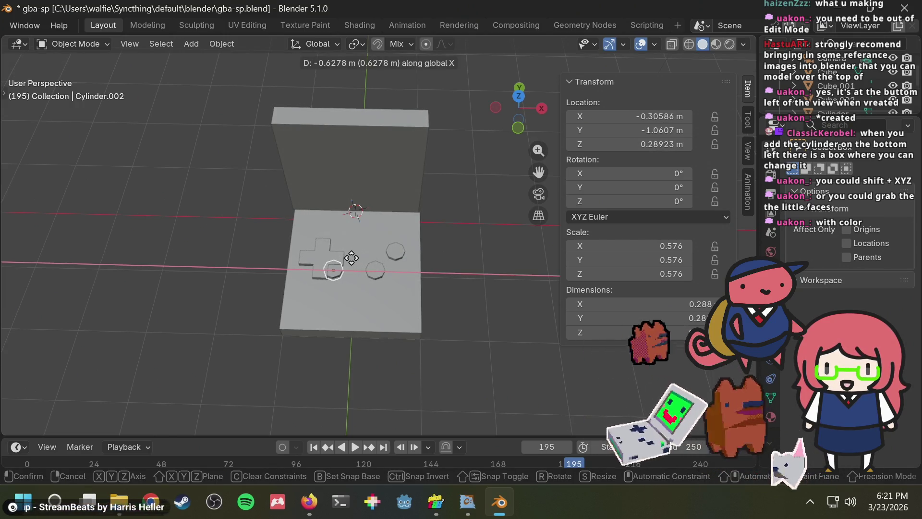
left_click(353, 258)
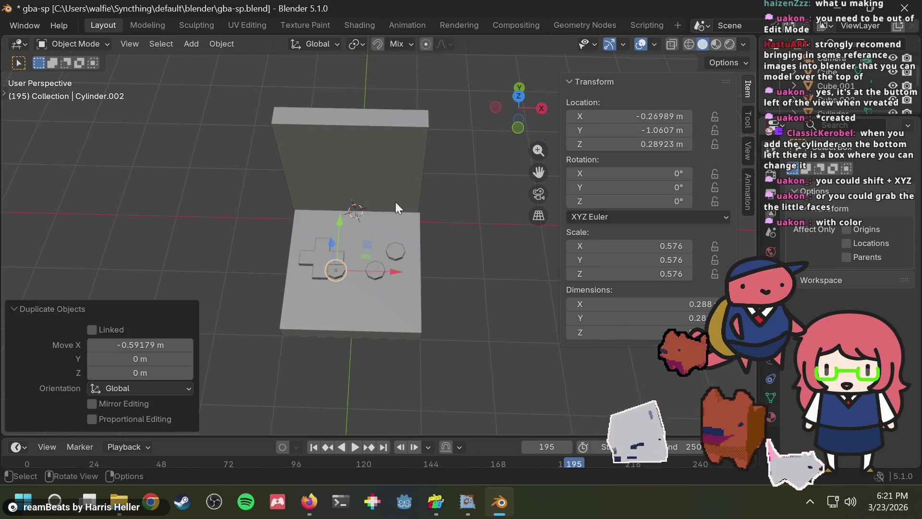
middle_click_drag(396, 202, 352, 209)
mouse_move(319, 213)
left_mouse_down()
mouse_move(289, 248)
mouse_move(302, 237)
left_mouse_up()
mouse_move(313, 268)
middle_mouse_down()
mouse_move(340, 206)
mouse_move(353, 251)
middle_mouse_up()
key("s")
left_click(322, 210)
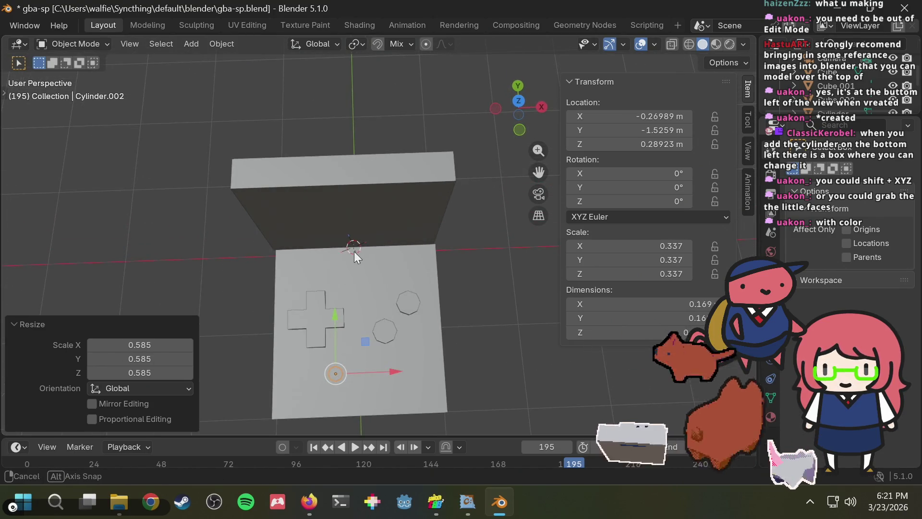
scroll(379, 289, "down", 3)
scroll(399, 316, "up", 4)
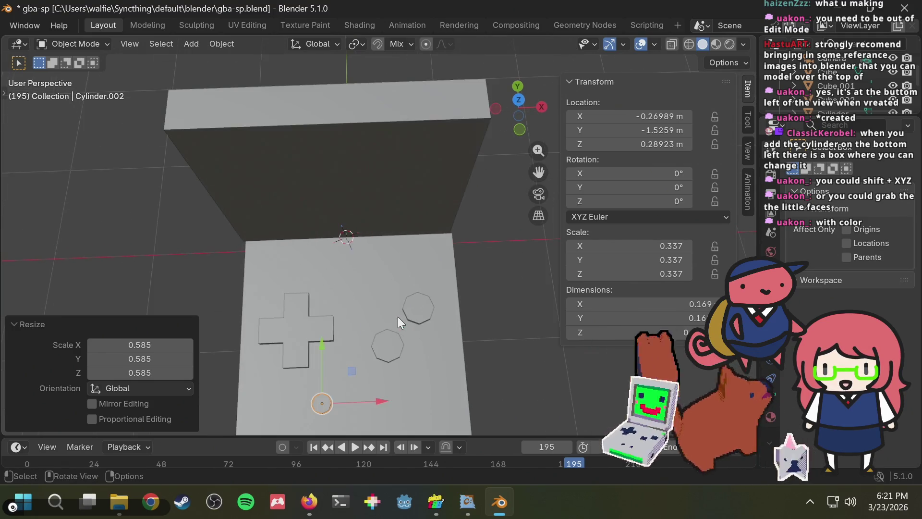
Step: Duplicate the small button and place the second copy to its right
key("shift+d")
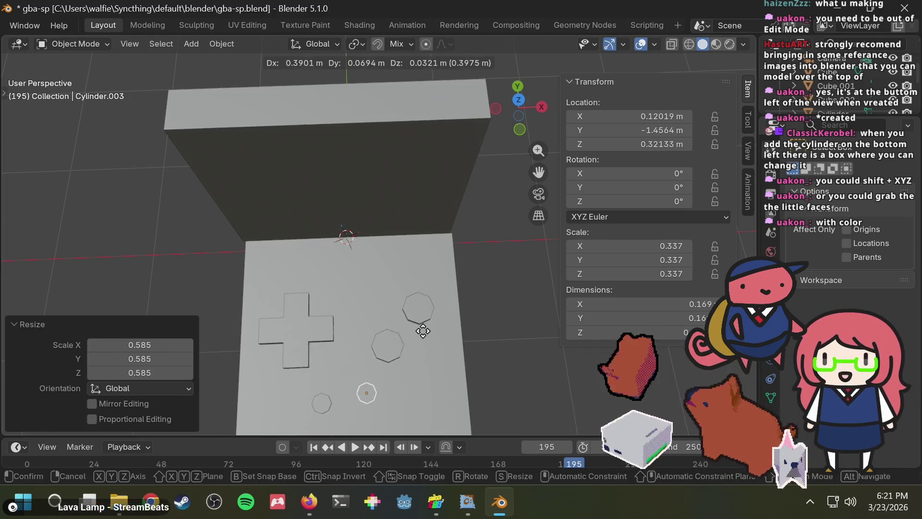
left_click(431, 336)
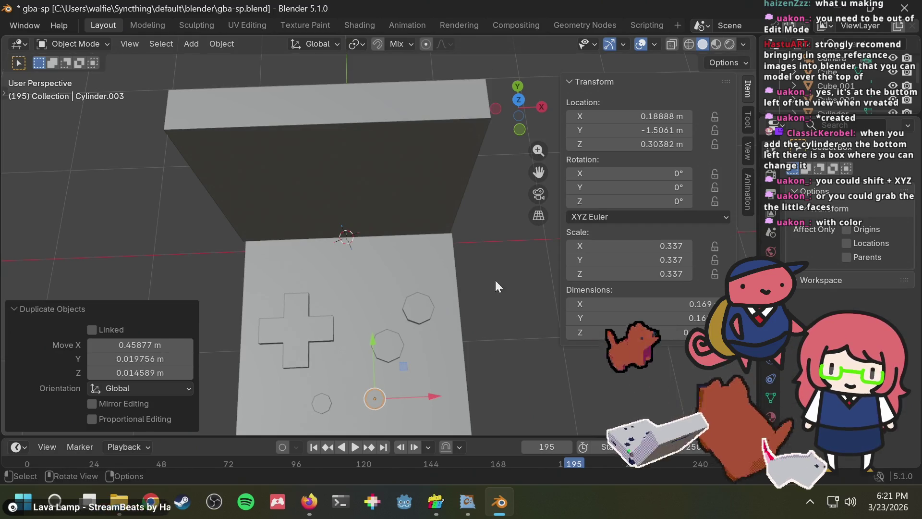
left_click(321, 403)
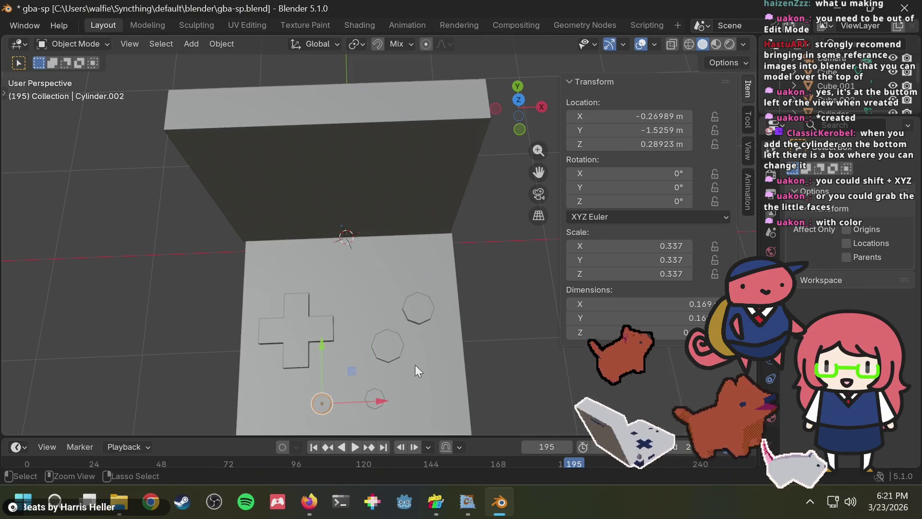
Step: Duplicate the small button along X, cancel the placement, and orbit to look down onto the base
scroll(373, 384, "down", 5)
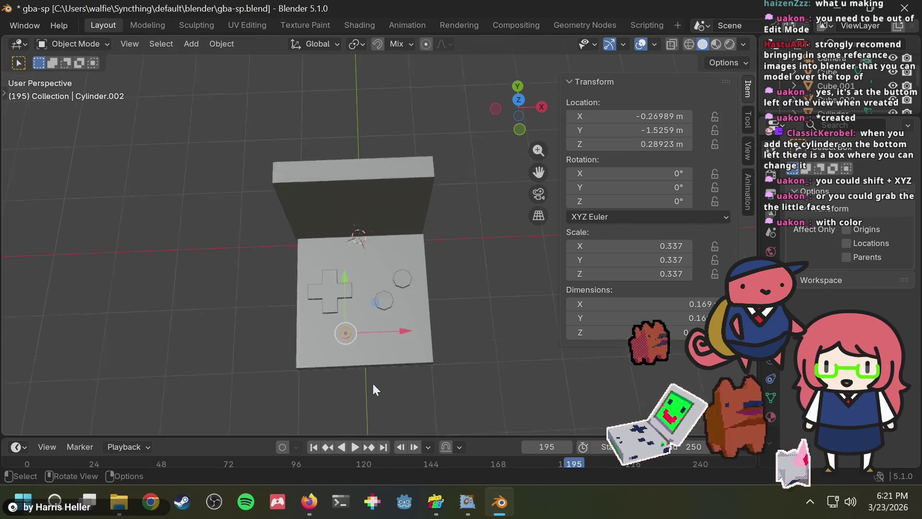
middle_click_drag(402, 364, 402, 358)
key("t")
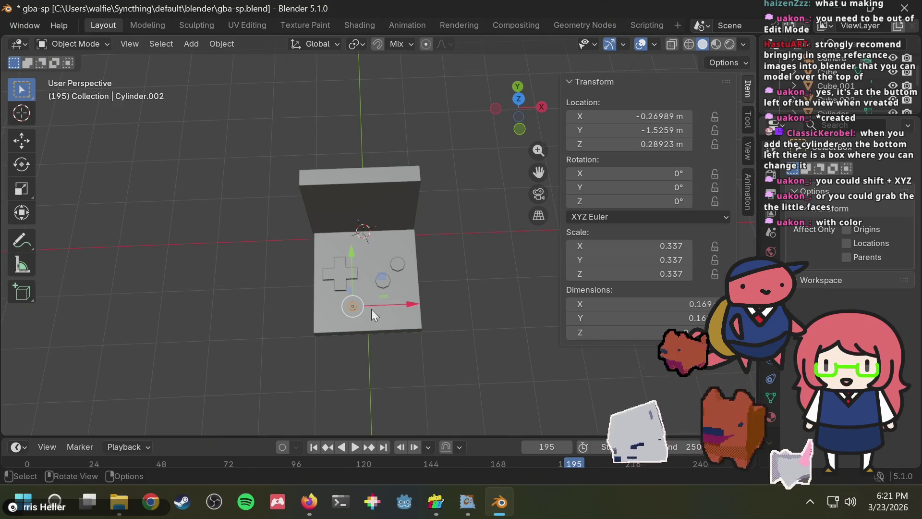
key("shift+d")
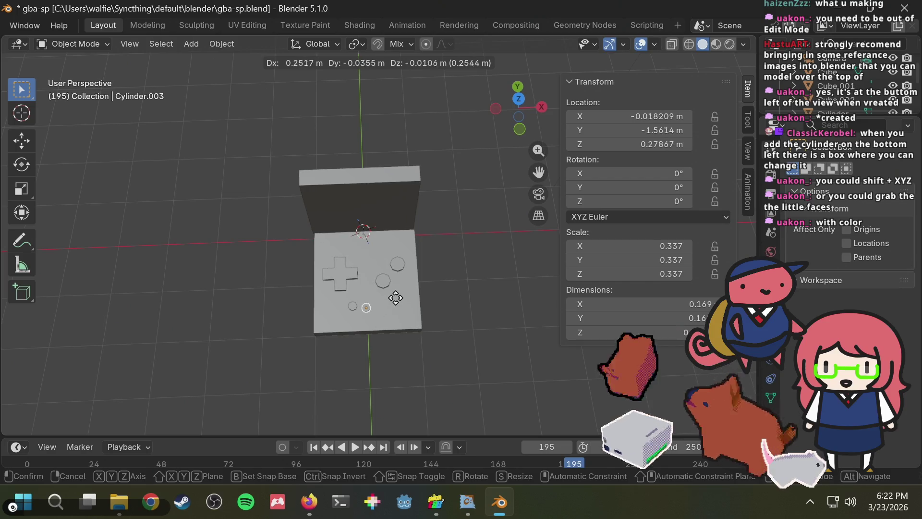
key("x")
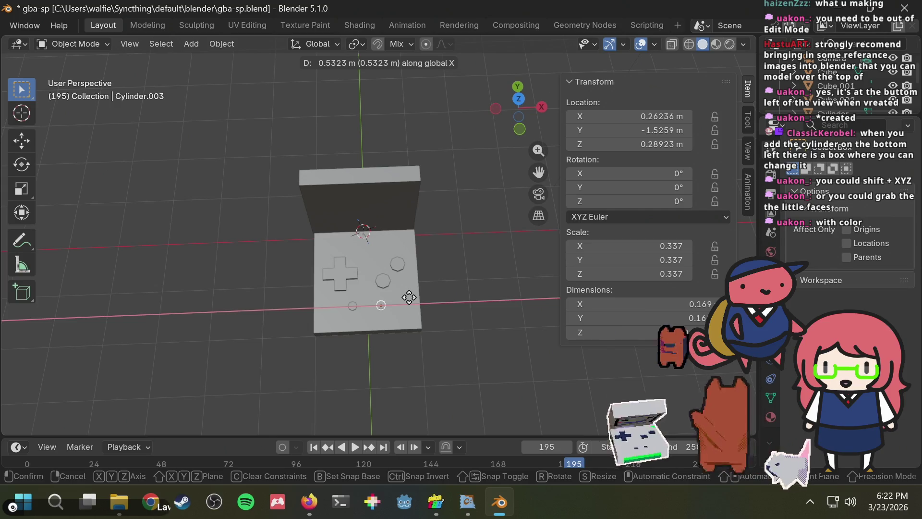
right_click(409, 297)
scroll(387, 313, "up", 1)
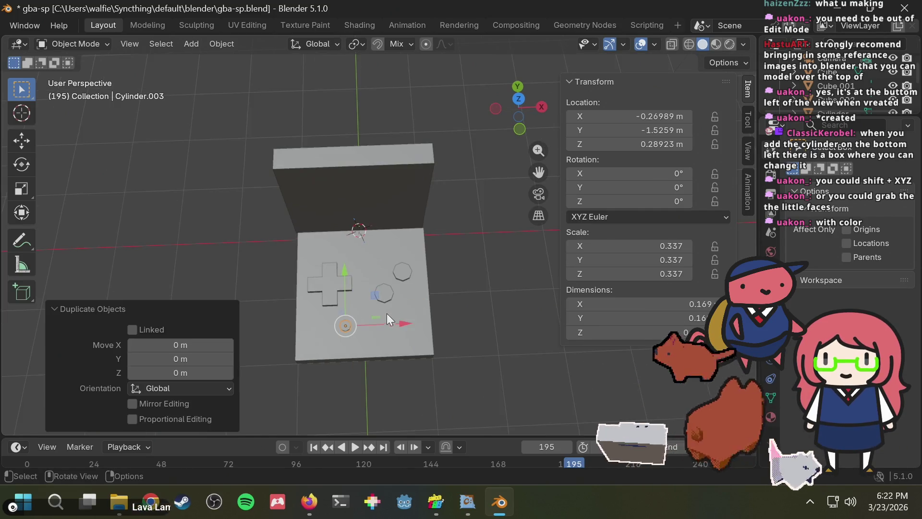
mouse_move(472, 315)
middle_mouse_down()
mouse_move(472, 294)
mouse_move(428, 290)
middle_mouse_up()
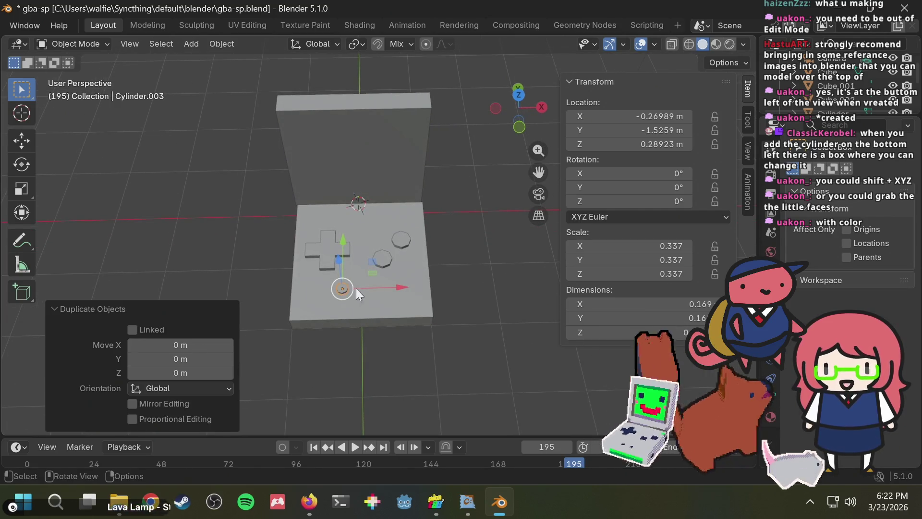
Step: Try moving the duplicate with snapping and an exact 1 m X, -1 m Y offset
key("g")
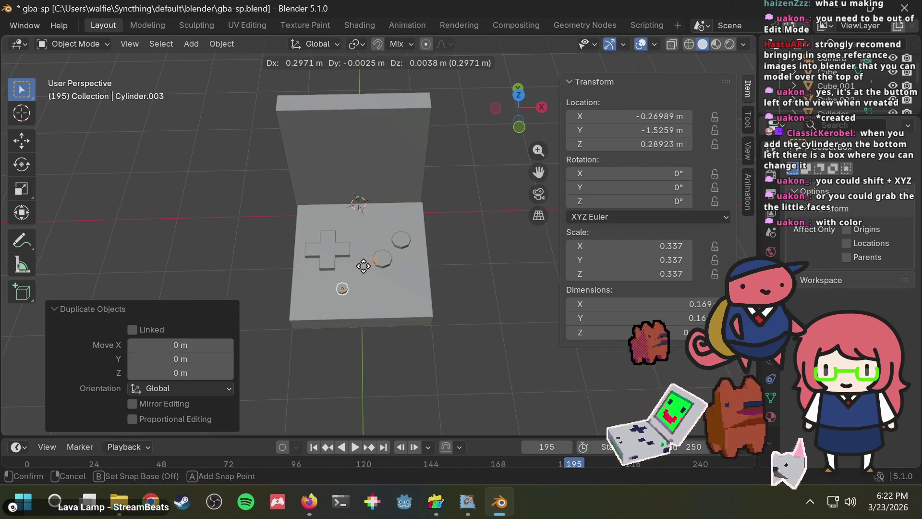
key("ctrl")
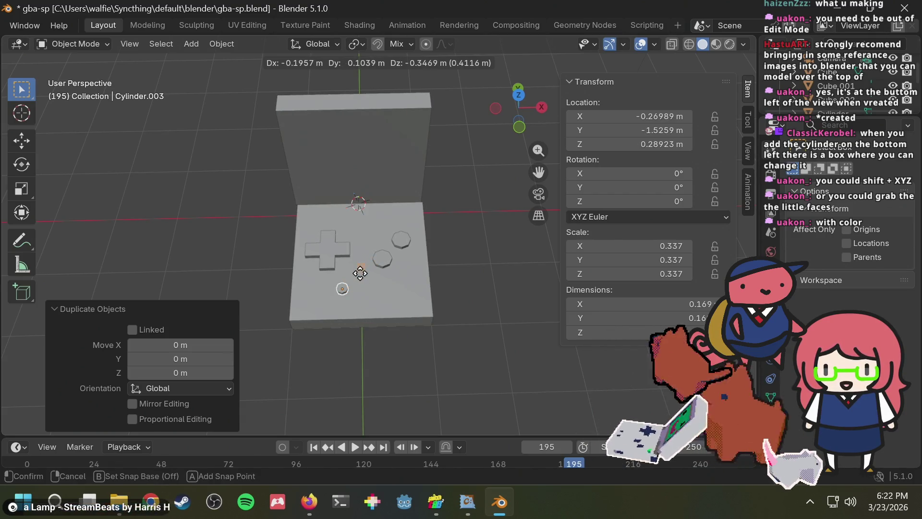
key("1")
key("BackSpace")
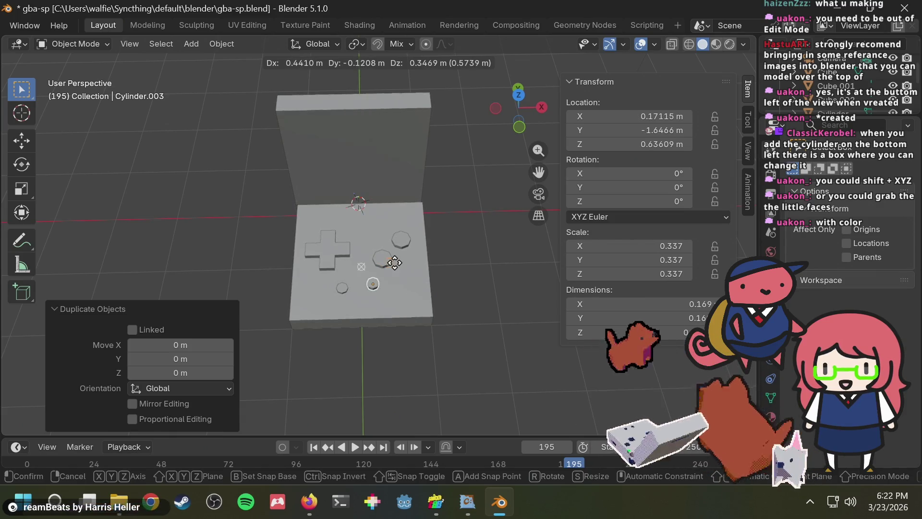
key("1")
key("Tab")
key("minus")
key("1")
key("BackSpace")
key("BackSpace")
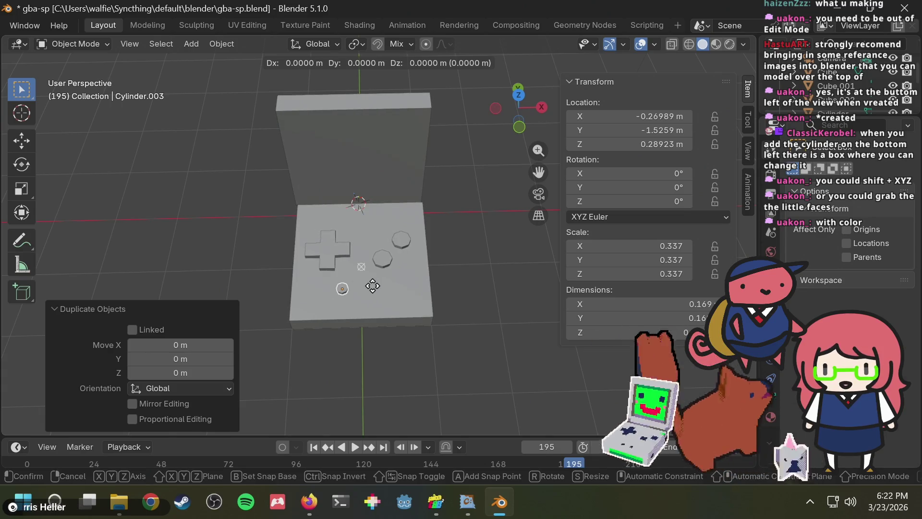
Step: Retype a 1 m X move distance several times, then cancel the move
type("x1")
key("BackSpace")
type("1")
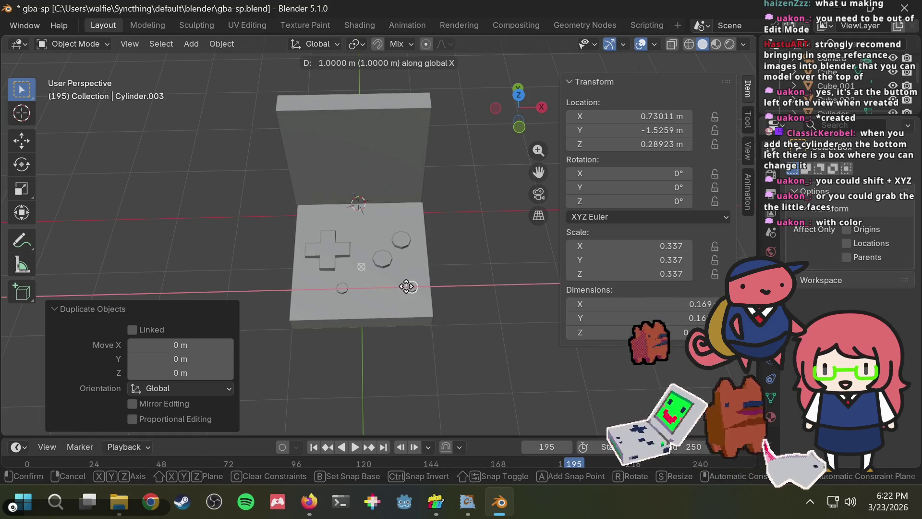
key("BackSpace")
type("1")
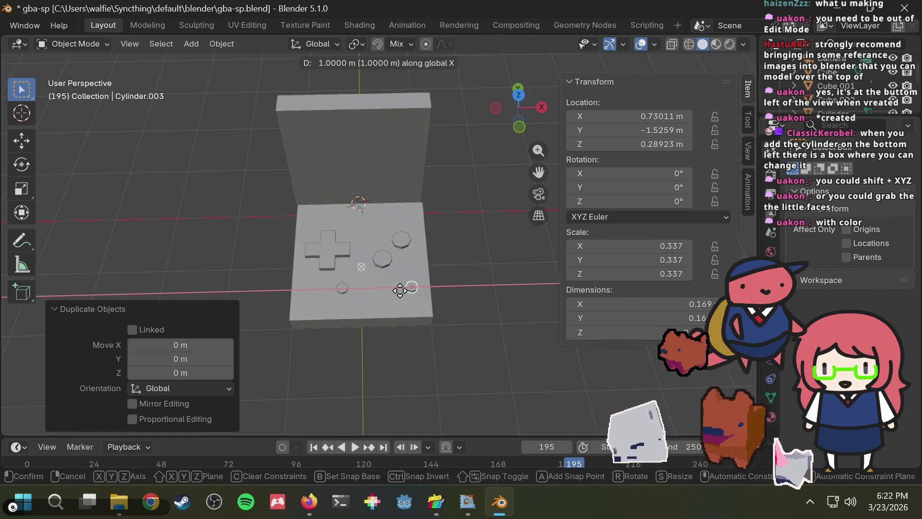
key("BackSpace")
type("1")
key("BackSpace")
type("1")
key("Escape")
Step: Move the copied button along global X to sit 0.52 m apart from Cylinder.002
scroll(392, 290, "up", 2)
scroll(379, 303, "down", 3)
scroll(372, 310, "up", 5)
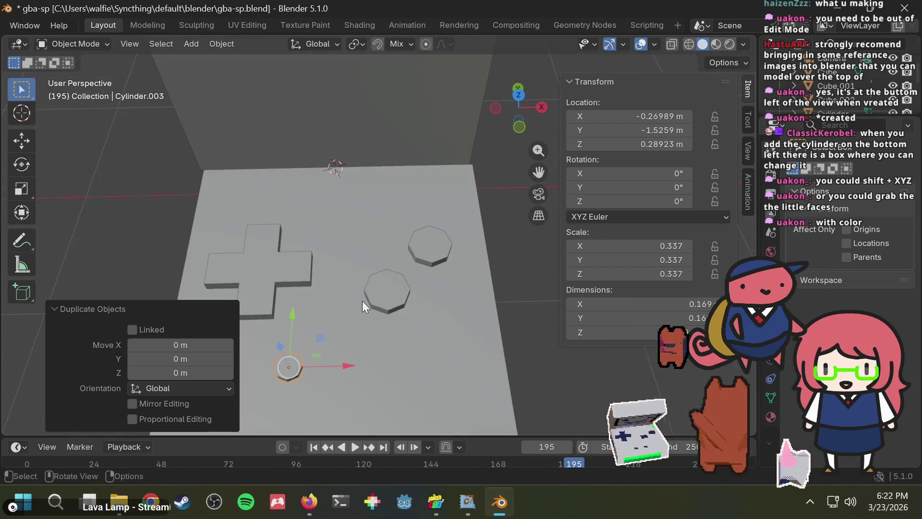
scroll(322, 303, "down", 5)
key("g")
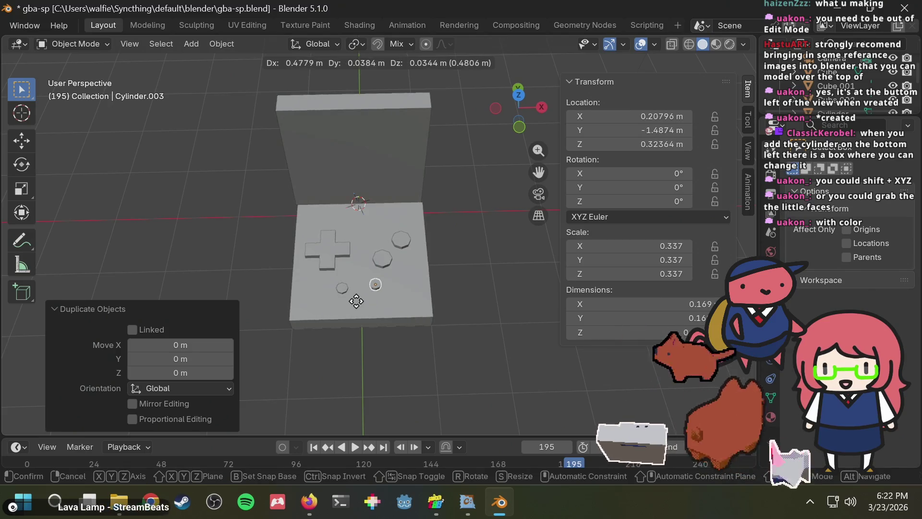
key("x")
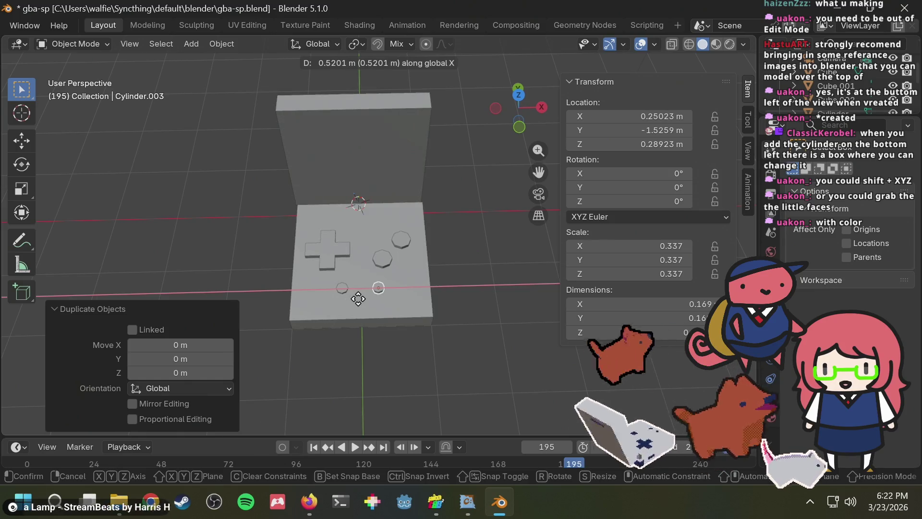
left_click(358, 299)
scroll(345, 324, "up", 5)
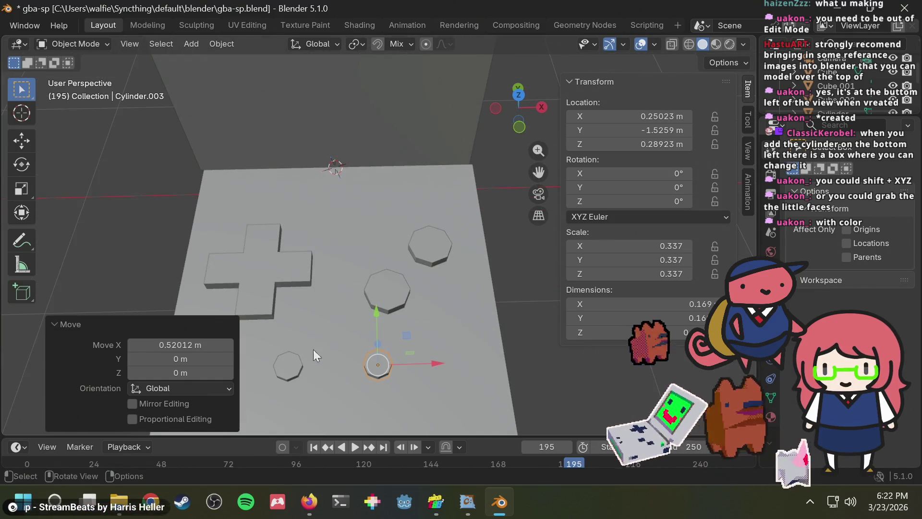
left_click(285, 370)
left_click(377, 362)
left_click(296, 364)
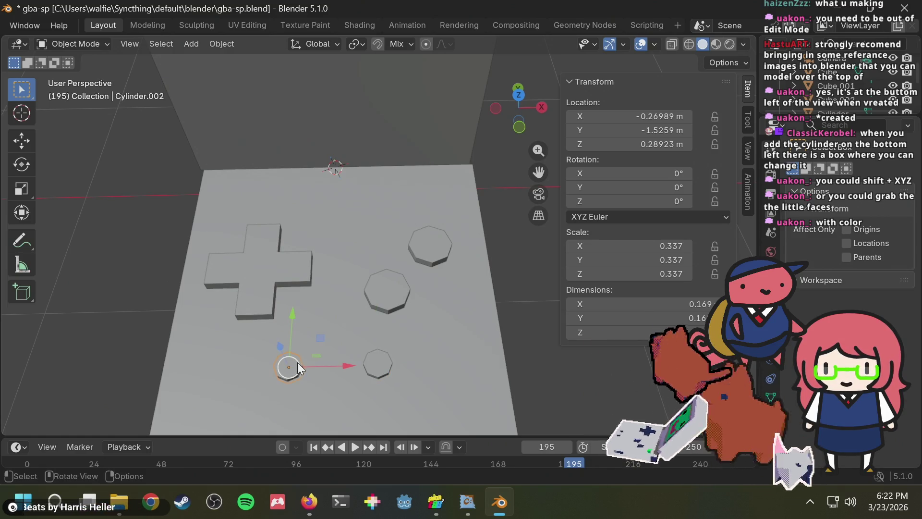
Step: Set the two small buttons' Location X to -0.25 and 0.25 in the N panel
left_click(649, 120)
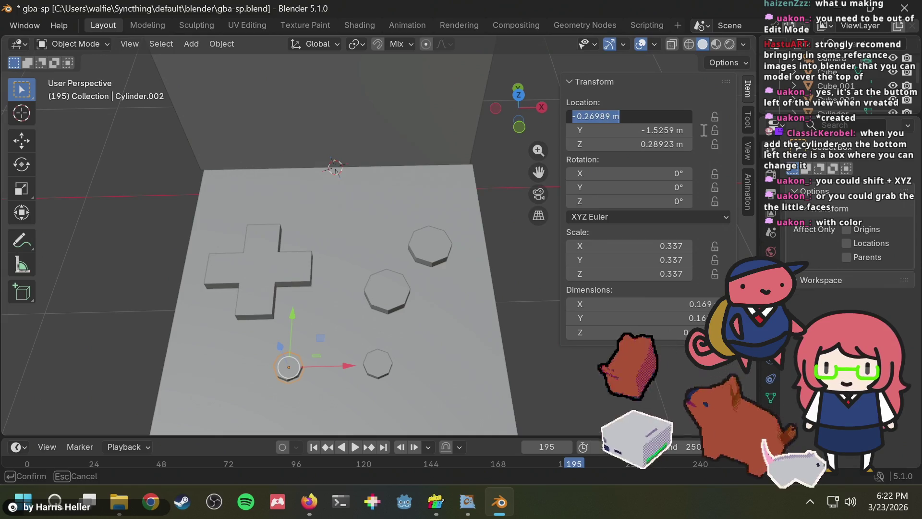
type("-.25")
key("Return")
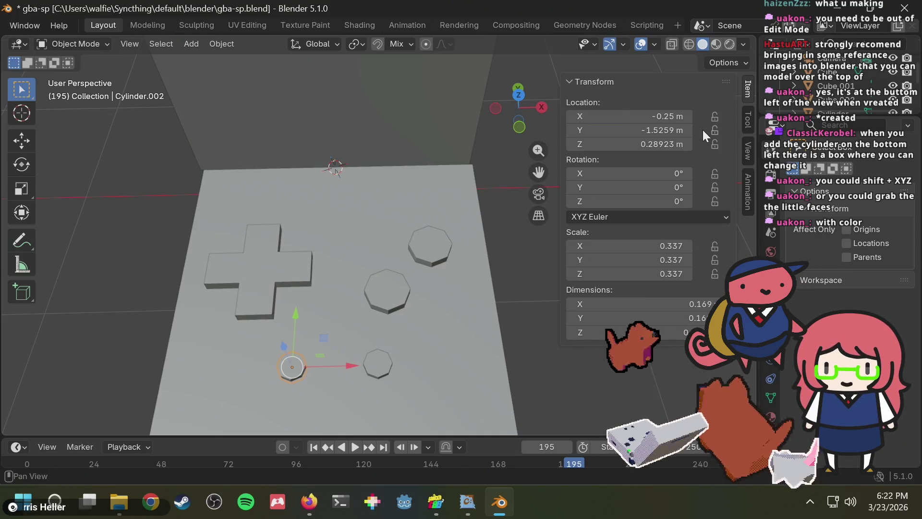
left_click(385, 359)
left_click(657, 117)
type(".25")
key("Return")
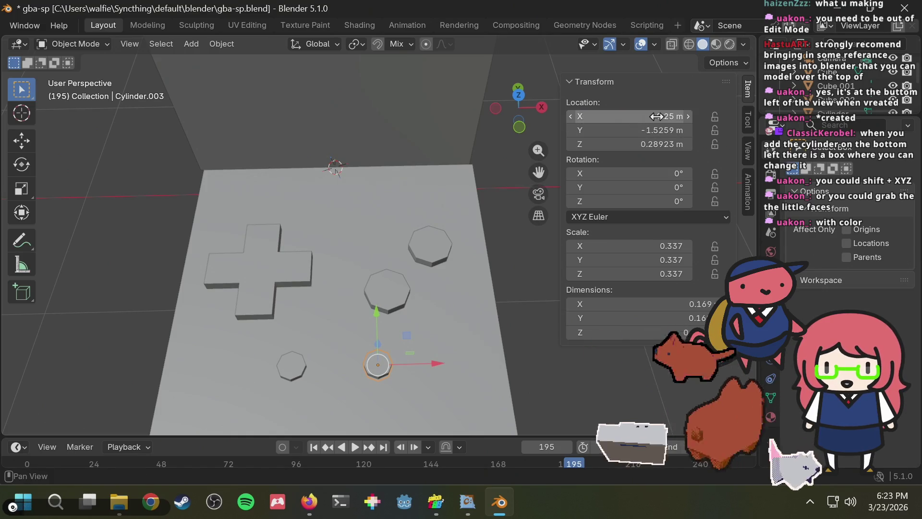
scroll(514, 249, "down", 5)
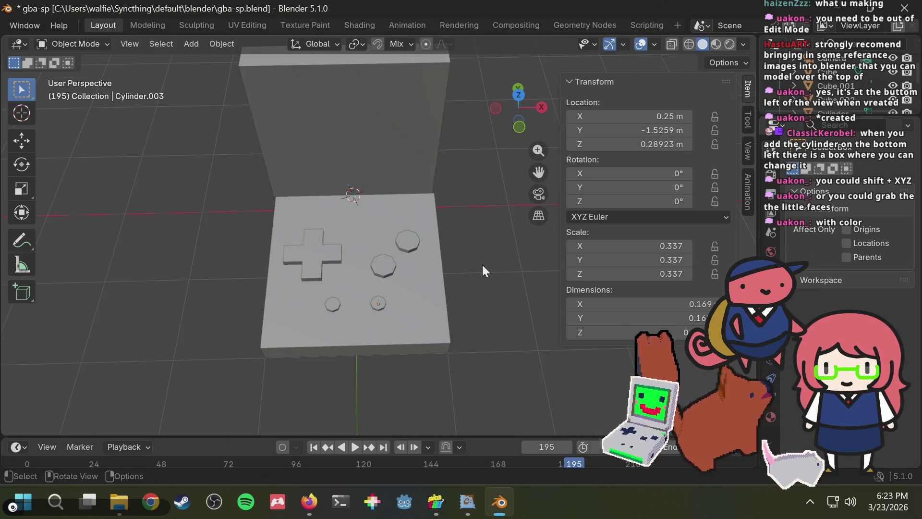
key("alt+Tab")
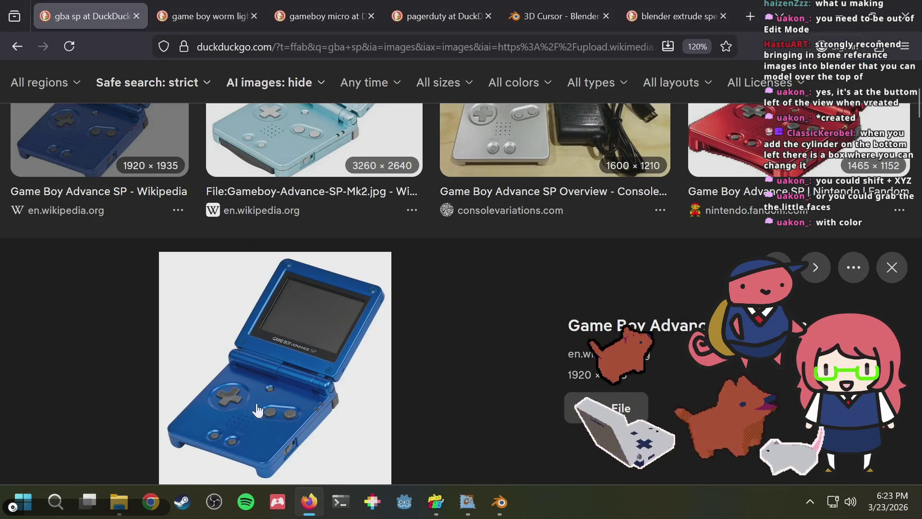
key("alt+Tab")
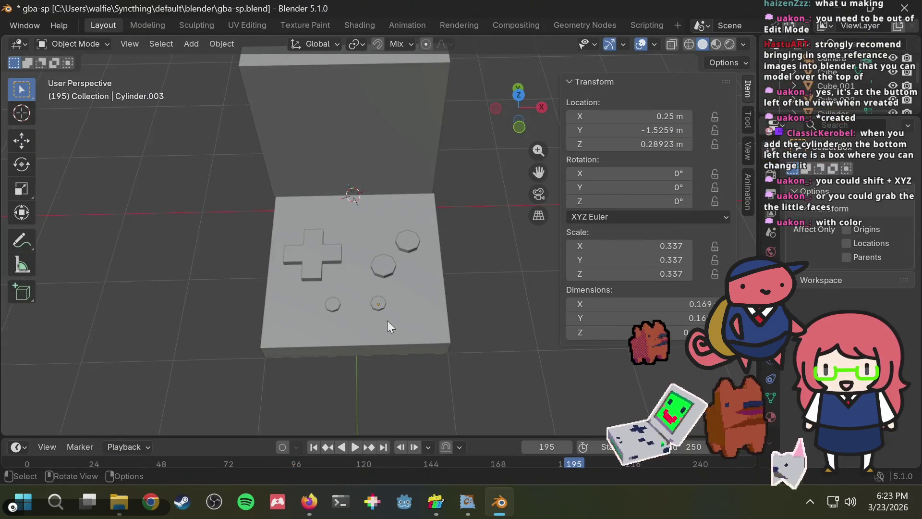
scroll(384, 315, "up", 2)
Step: Duplicate a small button to X 0 and slide the copy along Y toward the hinge edge
left_click(371, 327)
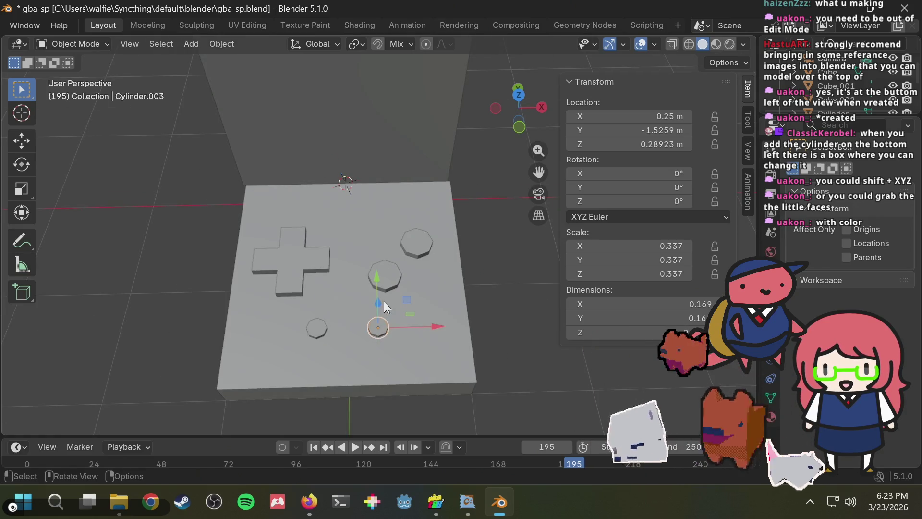
key("shift+d")
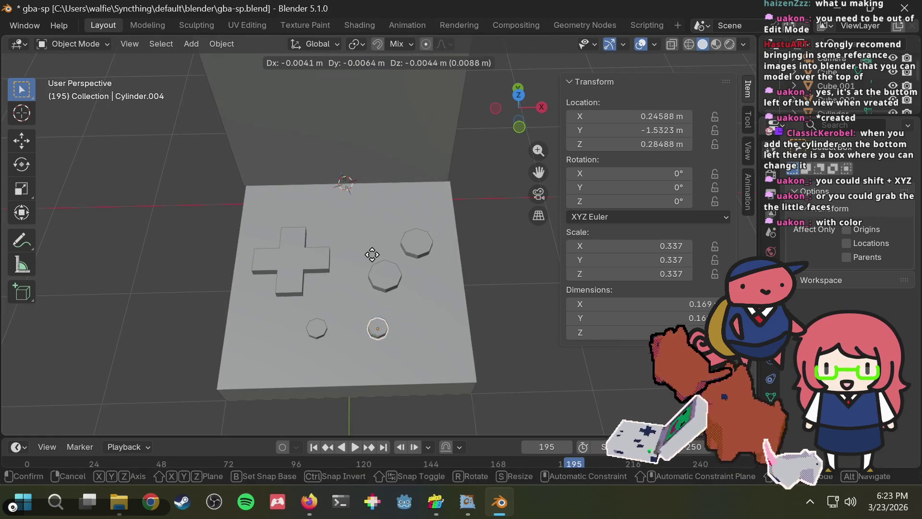
key("x")
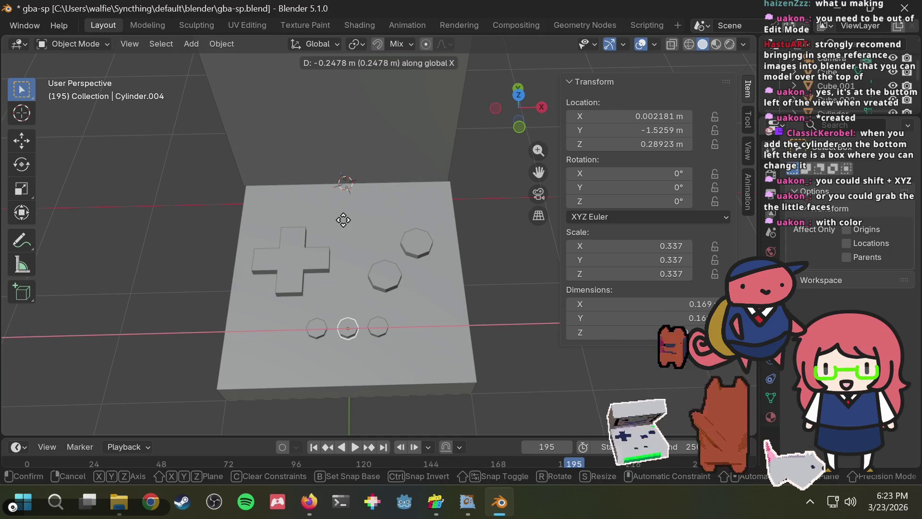
type("-0.25")
key("Return")
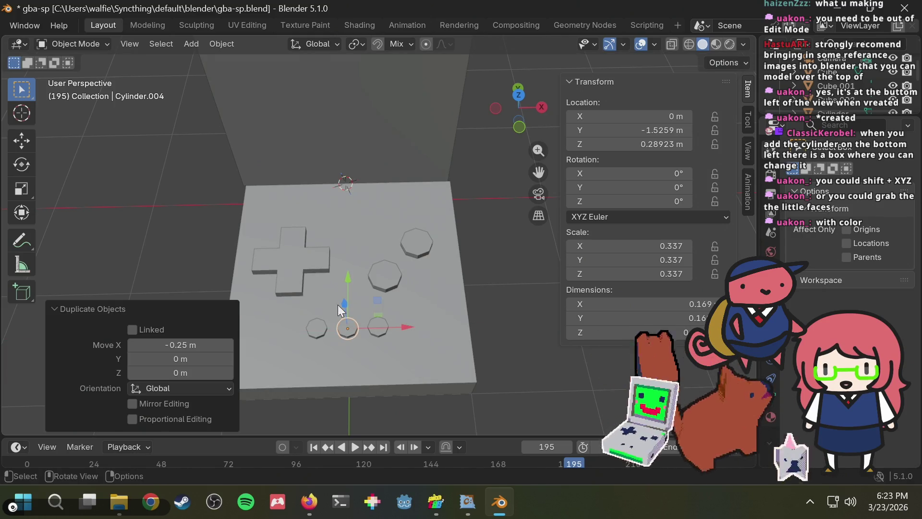
left_click_drag(339, 305, 344, 205)
right_click(344, 206)
mouse_move(344, 206)
middle_mouse_down()
mouse_move(382, 230)
mouse_move(398, 217)
mouse_move(457, 213)
middle_mouse_up()
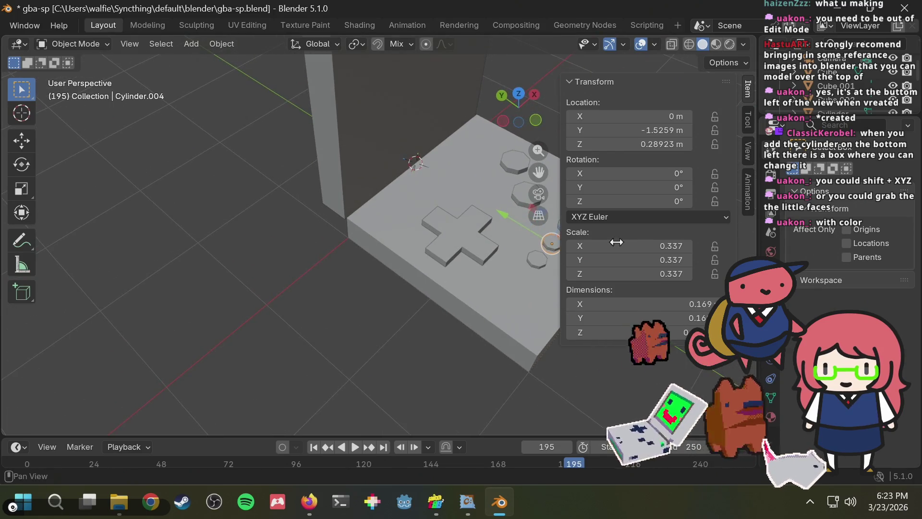
mouse_move(511, 221)
left_mouse_down()
mouse_move(382, 158)
mouse_move(390, 165)
left_mouse_up()
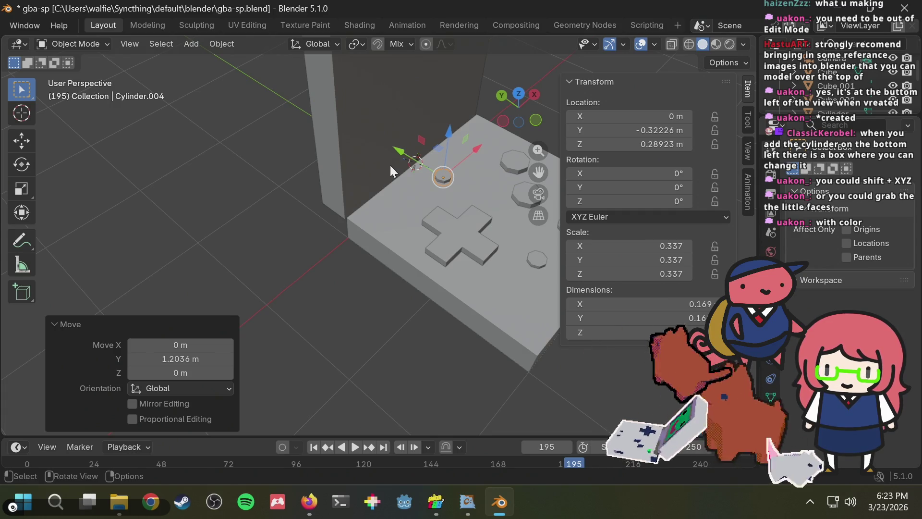
mouse_move(390, 168)
middle_mouse_down()
mouse_move(290, 284)
mouse_move(281, 281)
middle_mouse_up()
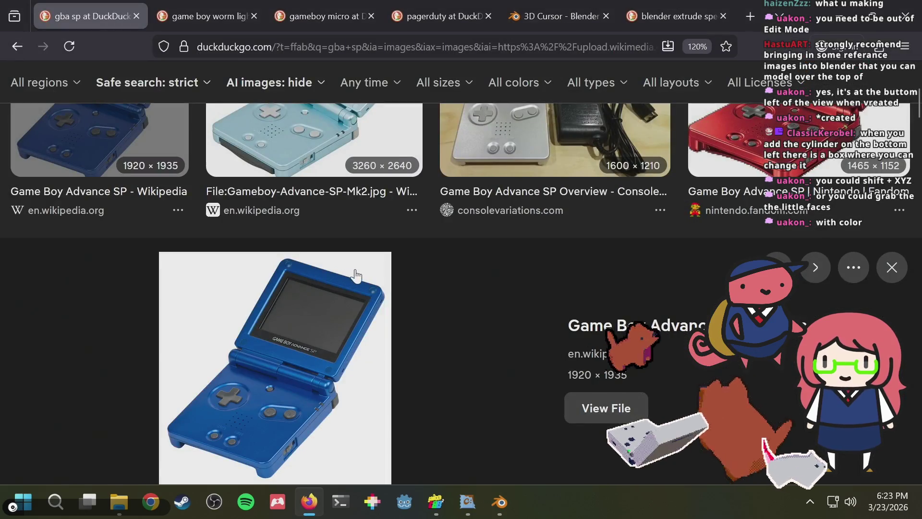
Step: View the light-blue Game Boy Advance SP image preview in Firefox, then go back to Blender
key("alt+Tab")
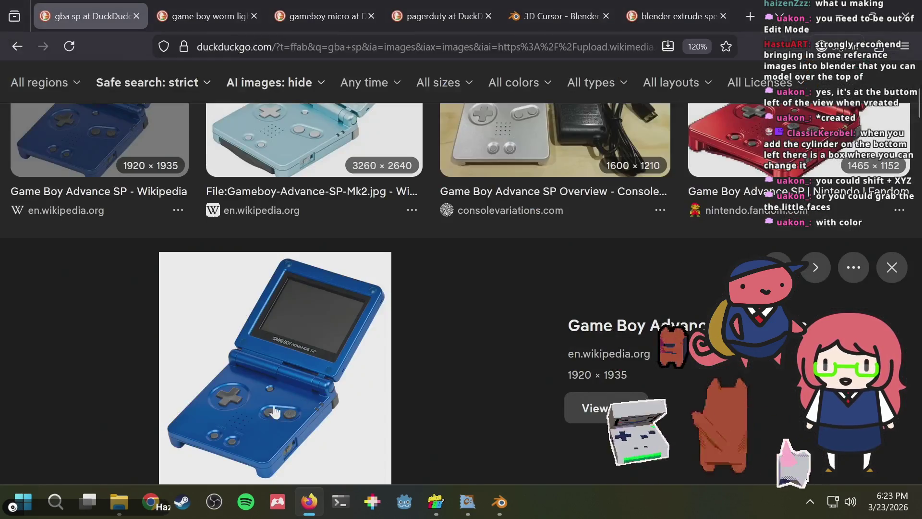
scroll(300, 357, "up", 3)
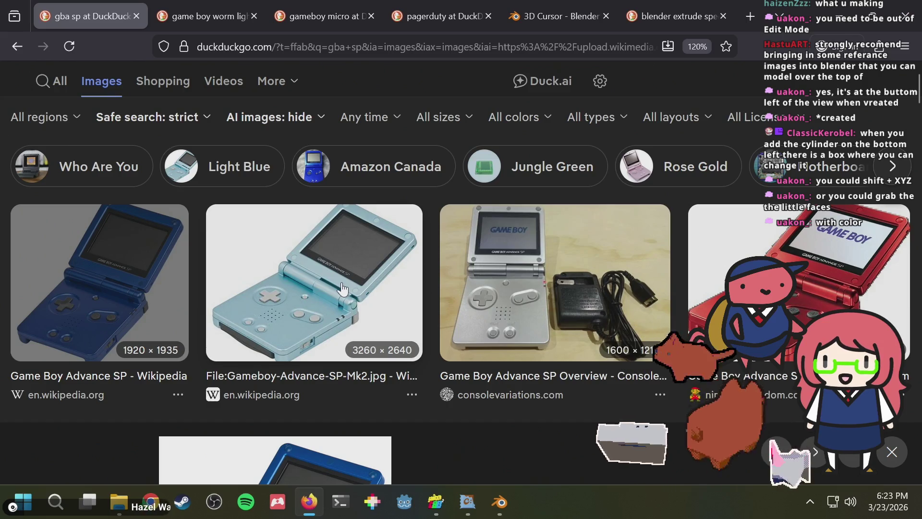
left_click(309, 300)
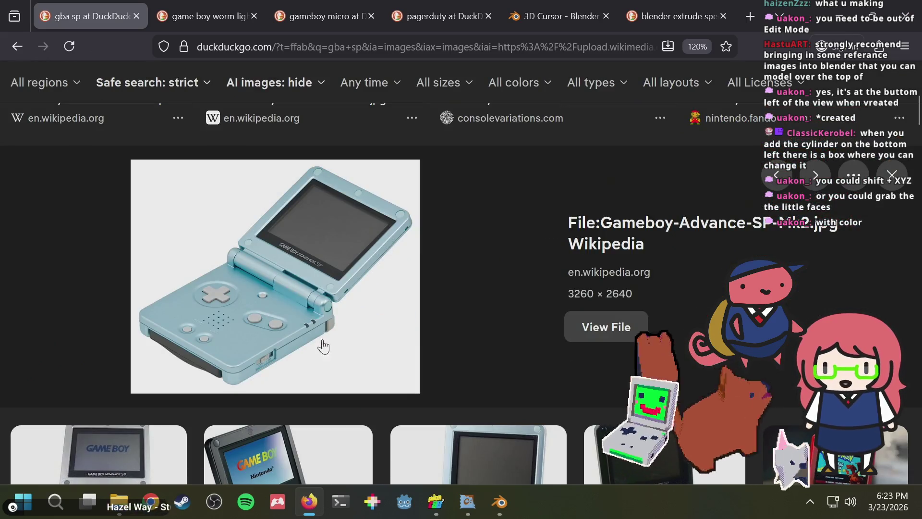
key("alt+Tab")
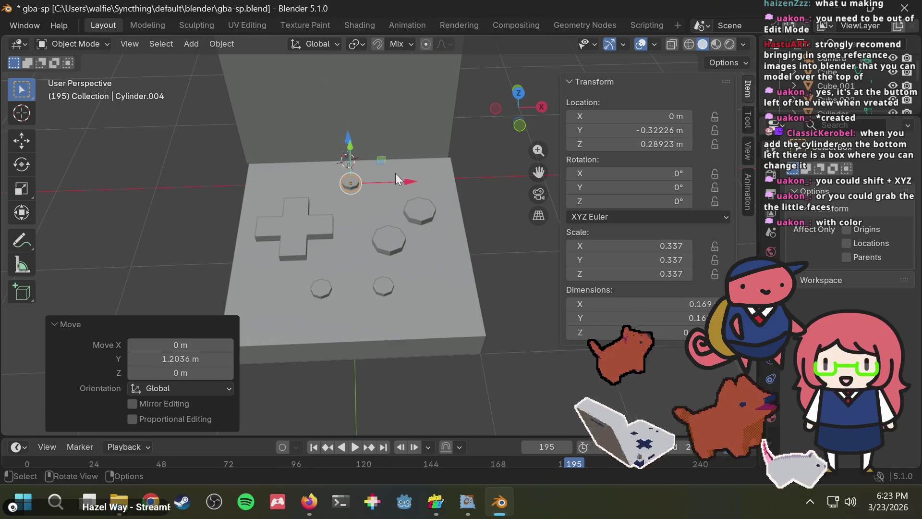
Step: Shrink the hinge-side cylinder to 0.245 scale and save gba-sp.blend
key("s")
left_click(383, 180)
mouse_move(383, 179)
middle_mouse_down()
mouse_move(479, 216)
mouse_move(439, 279)
middle_mouse_up()
scroll(339, 317, "down", 3)
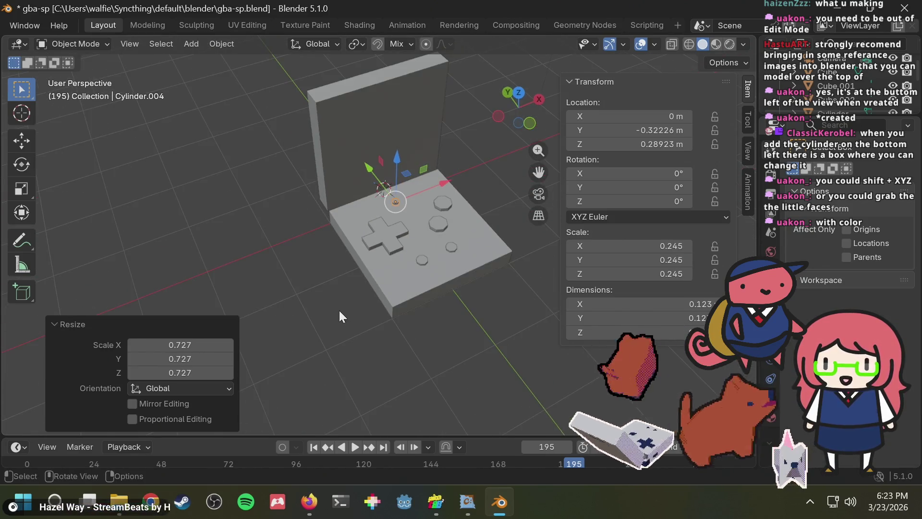
left_click(528, 293)
middle_click_drag(513, 298, 483, 283)
key("ctrl+s")
Step: Select the upright screen lid, Cube.001, and enter Edit Mode
mouse_move(494, 227)
middle_mouse_down()
mouse_move(497, 261)
mouse_move(348, 268)
mouse_move(367, 236)
mouse_move(469, 250)
mouse_move(452, 235)
mouse_move(452, 179)
middle_mouse_up()
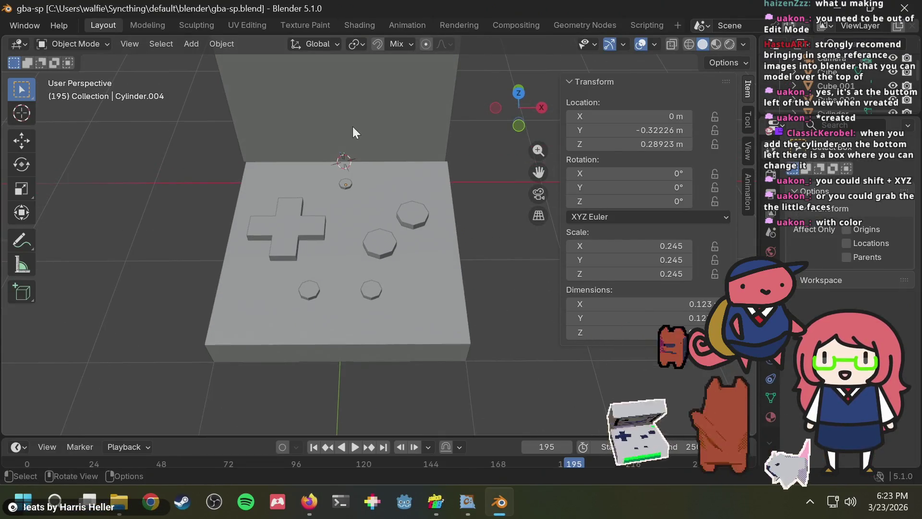
left_click(356, 120)
middle_click_drag(356, 120, 438, 116)
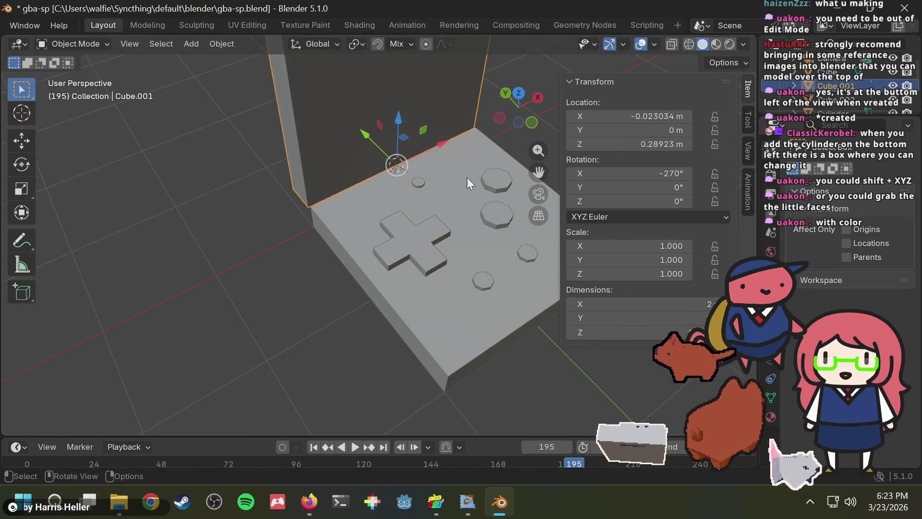
mouse_move(447, 190)
middle_mouse_down("shift")
mouse_move(426, 255)
mouse_move(396, 264)
mouse_move(387, 228)
middle_mouse_up("shift")
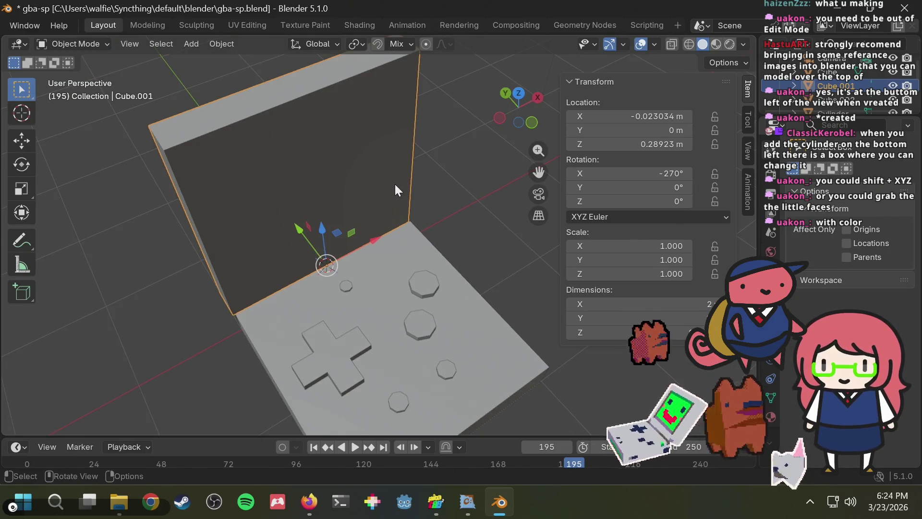
key("Tab")
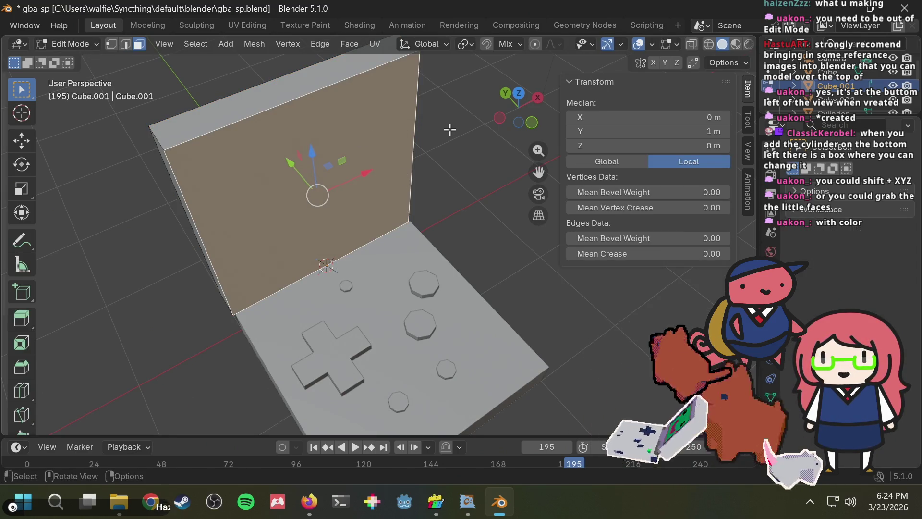
Step: Inset the screen face by 0.1623 m, save, then undo an unwanted Y move of the face
key("i")
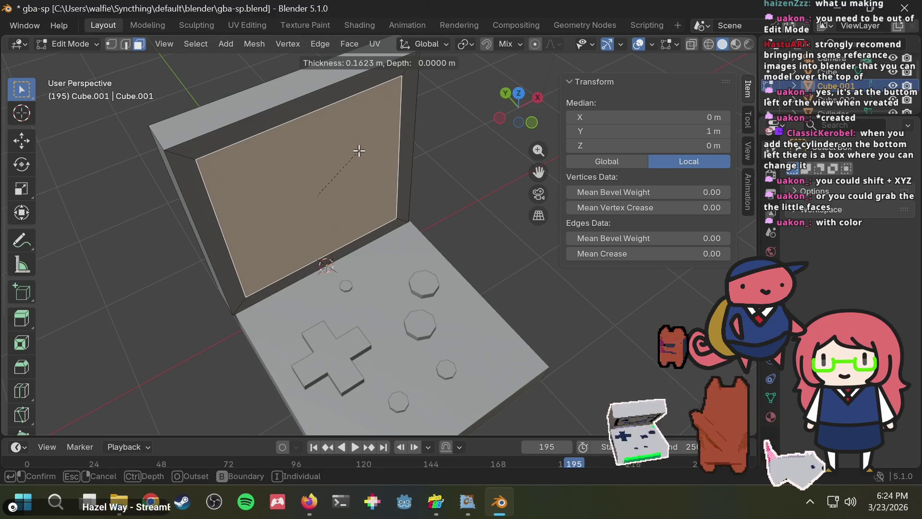
left_click(359, 151)
mouse_move(406, 210)
middle_mouse_down()
mouse_move(427, 211)
mouse_move(433, 201)
middle_mouse_up()
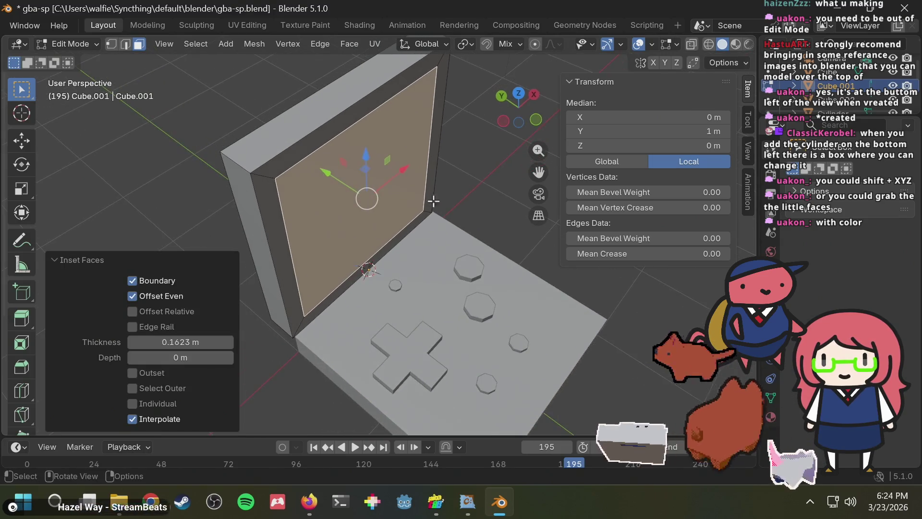
mouse_move(332, 178)
left_mouse_down()
mouse_move(320, 174)
mouse_move(320, 183)
left_mouse_up()
mouse_move(319, 182)
middle_mouse_down()
mouse_move(395, 191)
mouse_move(368, 251)
middle_mouse_up()
key("ctrl+s")
key("alt+Tab")
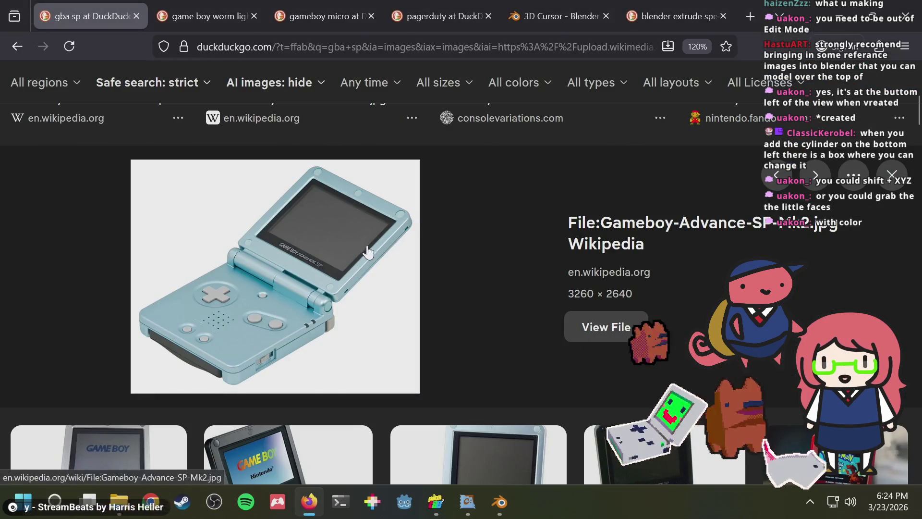
key("alt+Tab")
middle_click_drag(384, 168, 402, 160)
scroll(346, 181, "up", 3)
middle_click_drag(346, 181, 388, 169)
key("ctrl+z")
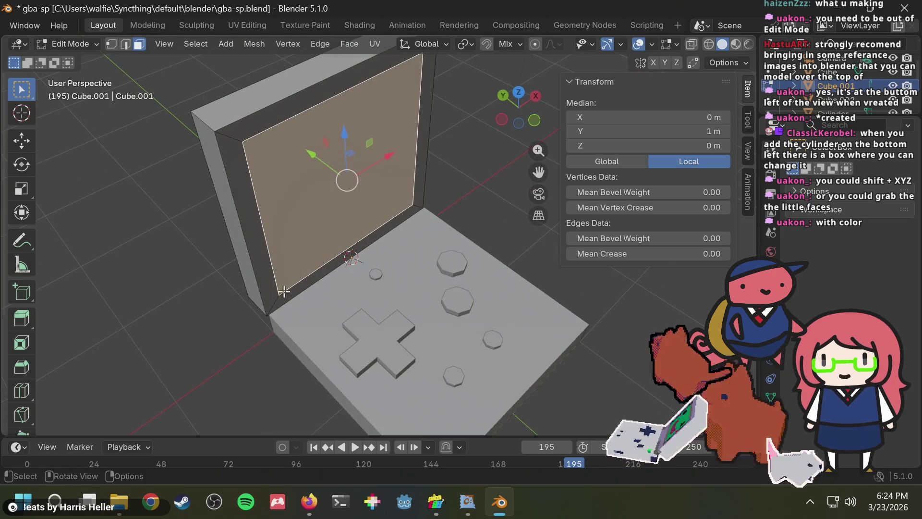
Step: Reselect the lid's screen face, inset it again, and undo an accidental sideways shift
key("t")
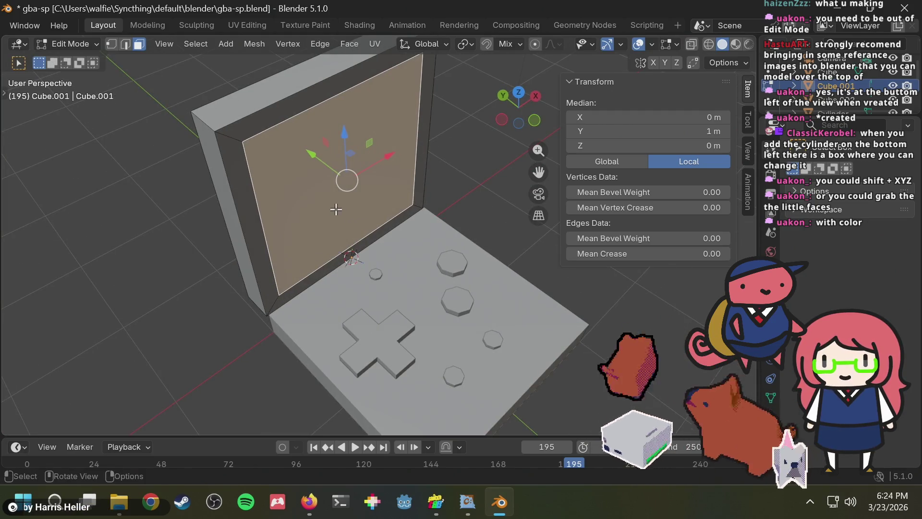
left_click(452, 131)
left_click(372, 153)
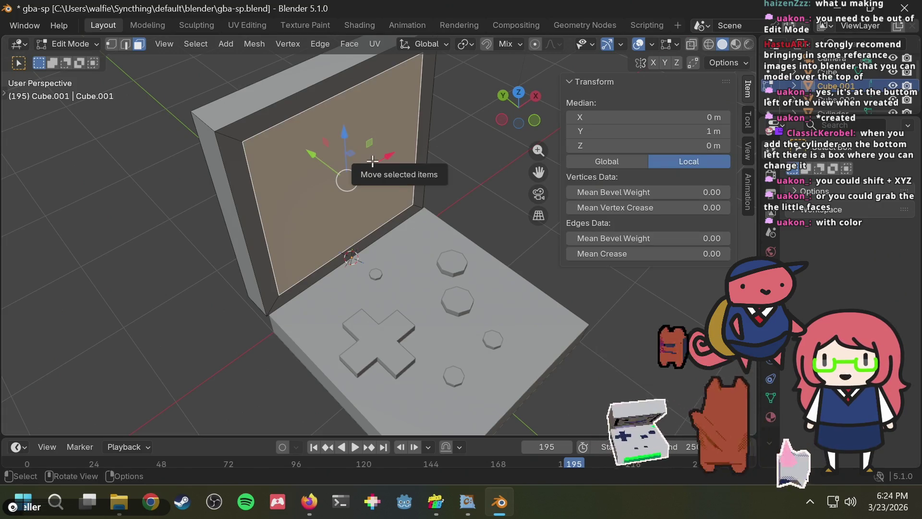
key("i")
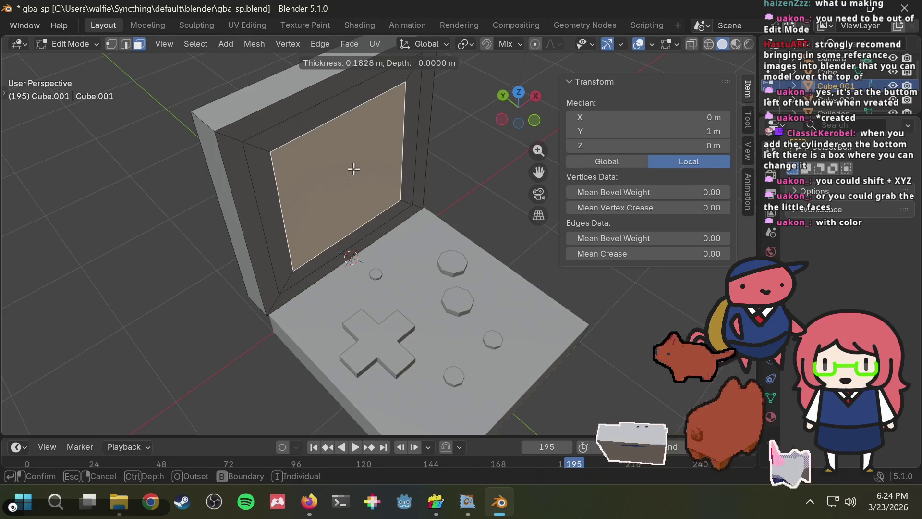
left_click(368, 163)
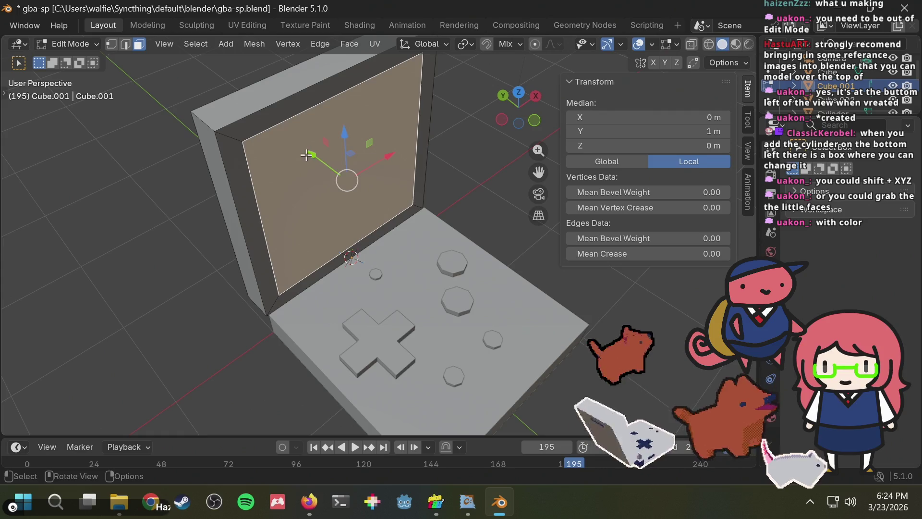
mouse_move(313, 154)
left_mouse_down()
mouse_move(277, 150)
mouse_move(297, 153)
left_mouse_up()
key("ctrl+z")
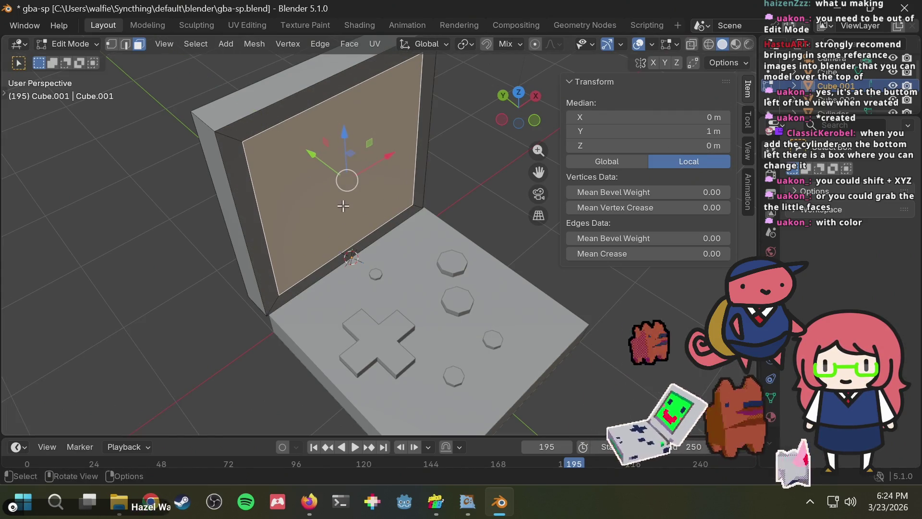
scroll(314, 226, "up", 2)
scroll(329, 223, "down", 2)
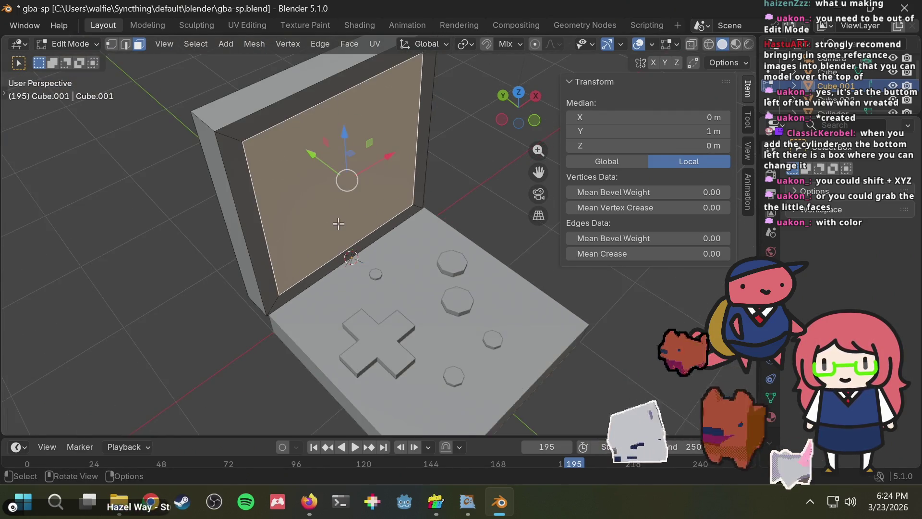
scroll(333, 223, "up", 3)
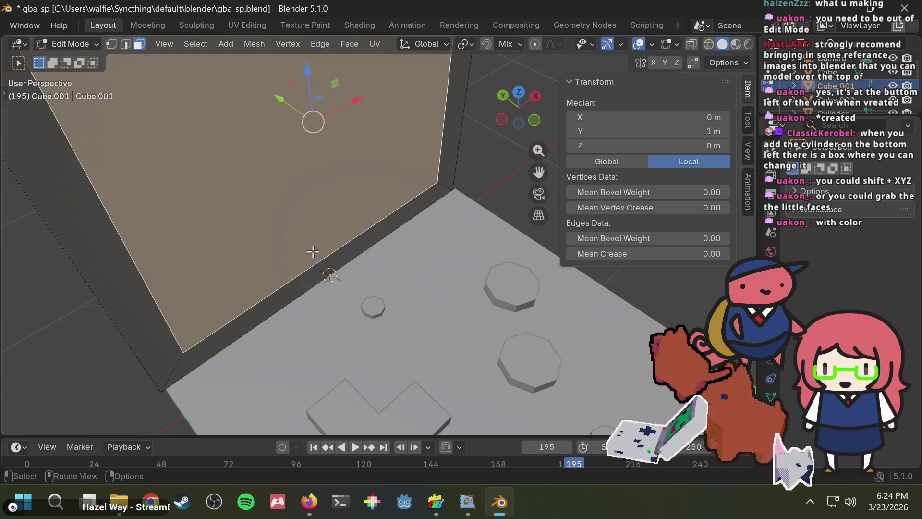
mouse_move(337, 213)
middle_mouse_down()
mouse_move(313, 211)
mouse_move(371, 189)
middle_mouse_up()
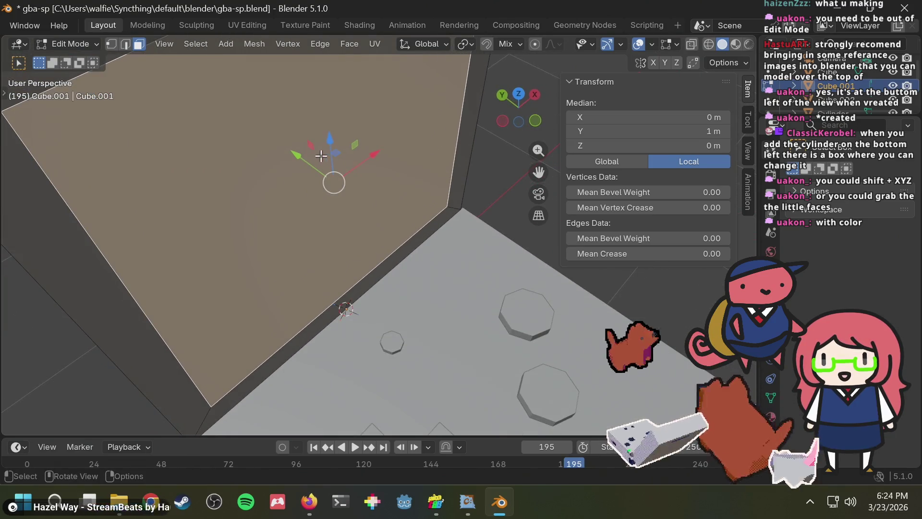
Step: Inset the screen face once more and sink it about 0.06 m into the lid along Y
key("i")
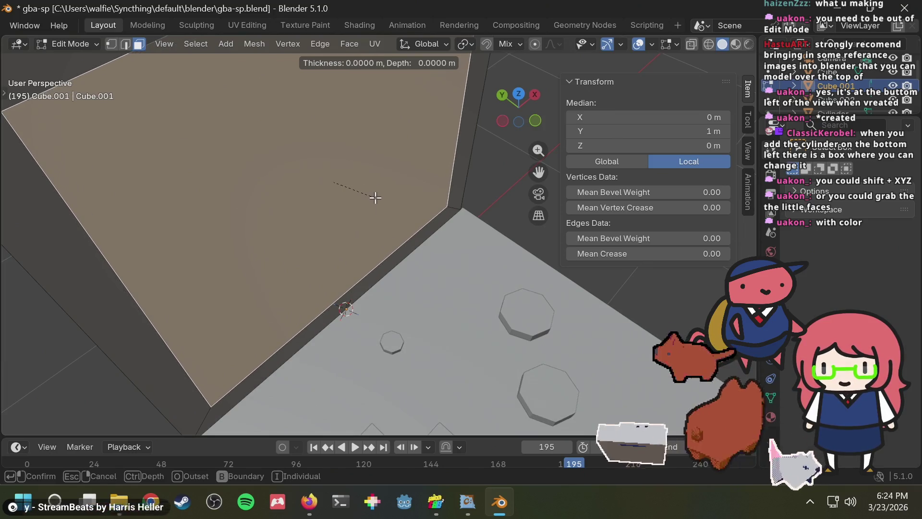
left_click(376, 197)
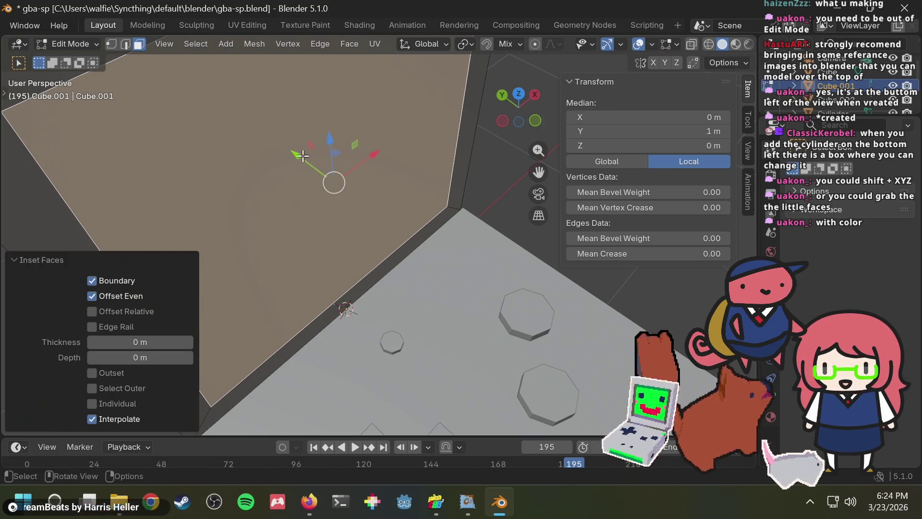
key("g")
key("y")
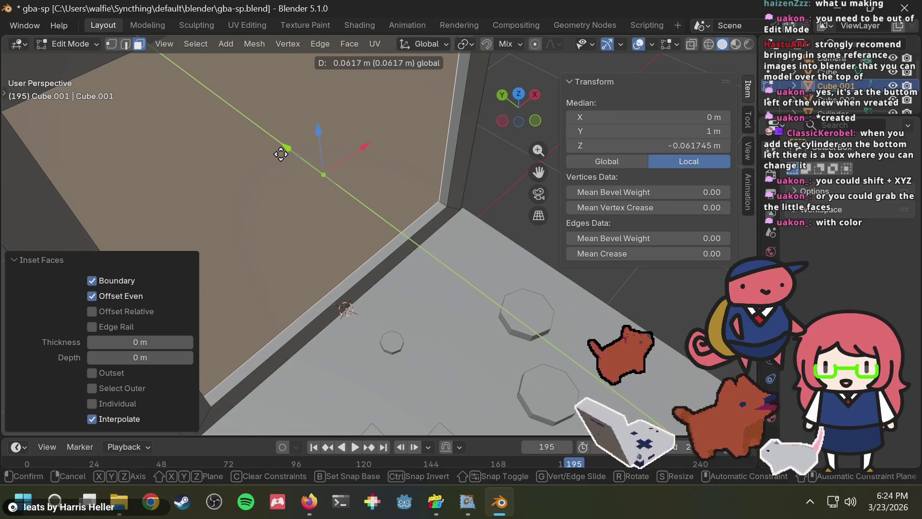
left_click(282, 150)
mouse_move(490, 204)
middle_mouse_down()
mouse_move(453, 179)
mouse_move(408, 181)
mouse_move(360, 222)
mouse_move(446, 198)
middle_mouse_up()
key("alt+Tab")
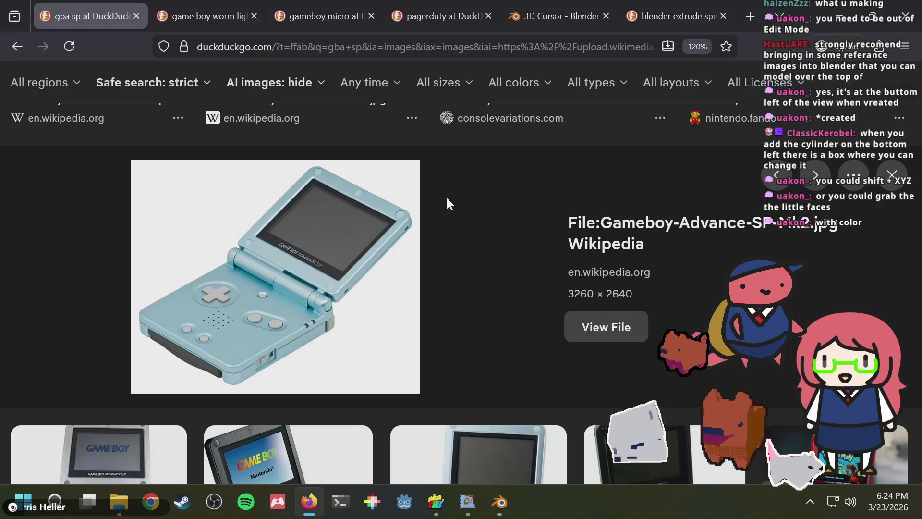
Step: Compare the console model from several angles against the GBA SP reference photos
key("alt+Tab")
left_click(444, 181)
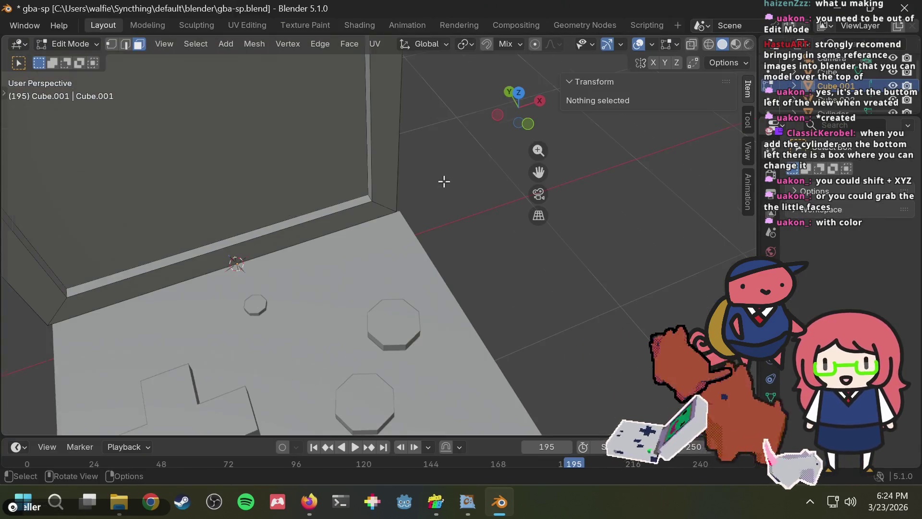
scroll(442, 181, "down", 5)
mouse_move(442, 181)
middle_mouse_down()
mouse_move(422, 179)
mouse_move(405, 154)
mouse_move(475, 140)
mouse_move(531, 145)
mouse_move(412, 172)
middle_mouse_up()
key("alt+Tab")
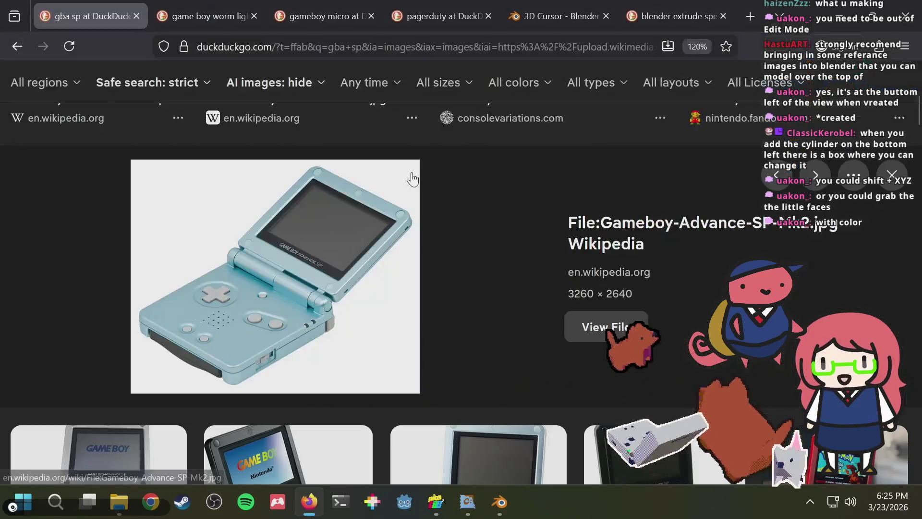
key("alt+Tab")
scroll(341, 223, "up", 3)
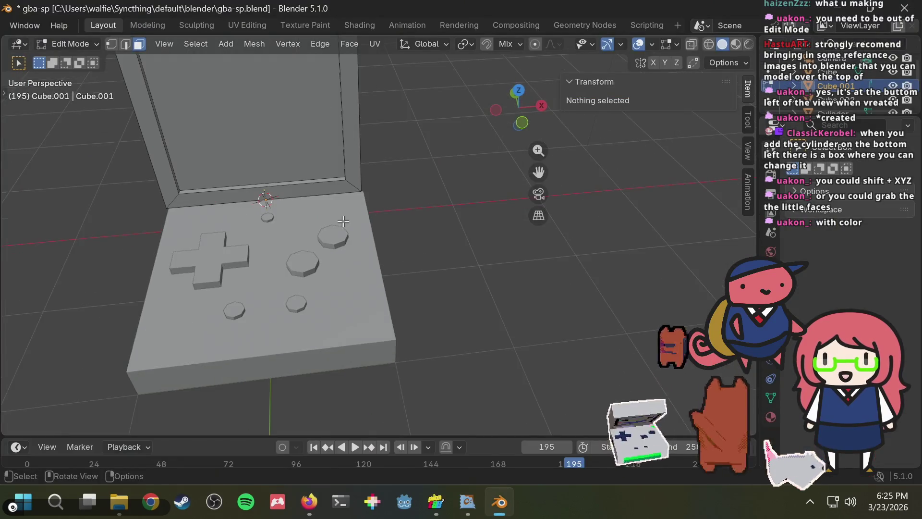
middle_click_drag(356, 189, 369, 210)
scroll(368, 210, "up", 3)
scroll(216, 219, "down", 2)
key("alt+Tab")
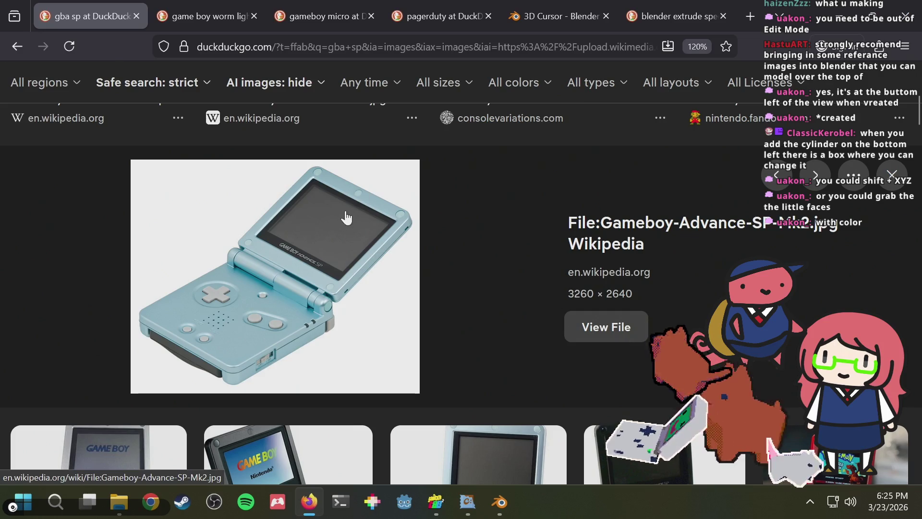
key("alt+Tab")
mouse_move(408, 144)
middle_mouse_down()
mouse_move(406, 116)
mouse_move(408, 139)
mouse_move(404, 128)
mouse_move(206, 142)
mouse_move(229, 144)
mouse_move(240, 123)
mouse_move(317, 117)
mouse_move(358, 117)
mouse_move(251, 163)
mouse_move(77, 166)
mouse_move(218, 103)
mouse_move(302, 103)
mouse_move(346, 148)
middle_mouse_up()
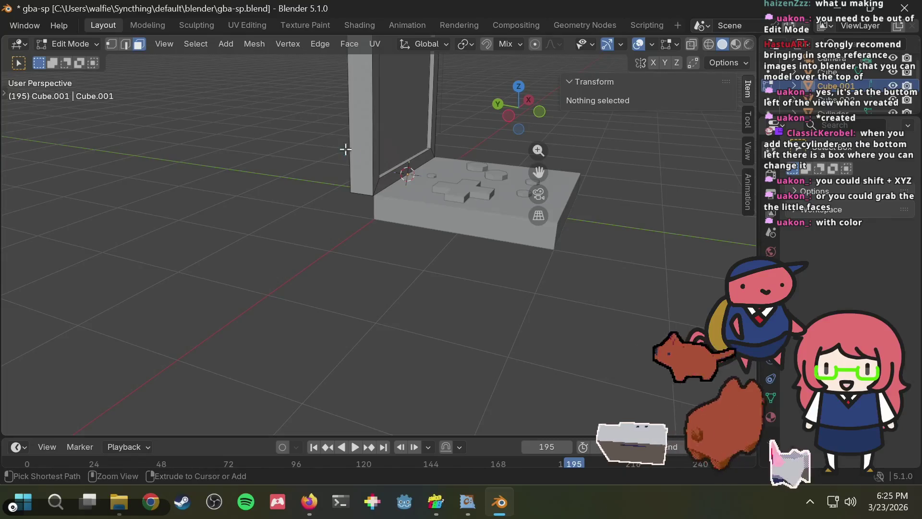
Step: Save the .blend file and keep inspecting the lid and whole console against the references
key("ctrl+s")
scroll(354, 208, "up", 3)
mouse_move(354, 208)
middle_mouse_down()
mouse_move(306, 232)
mouse_move(456, 161)
mouse_move(308, 201)
mouse_move(142, 222)
mouse_move(221, 99)
mouse_move(288, 158)
middle_mouse_up()
scroll(306, 233, "down", 4)
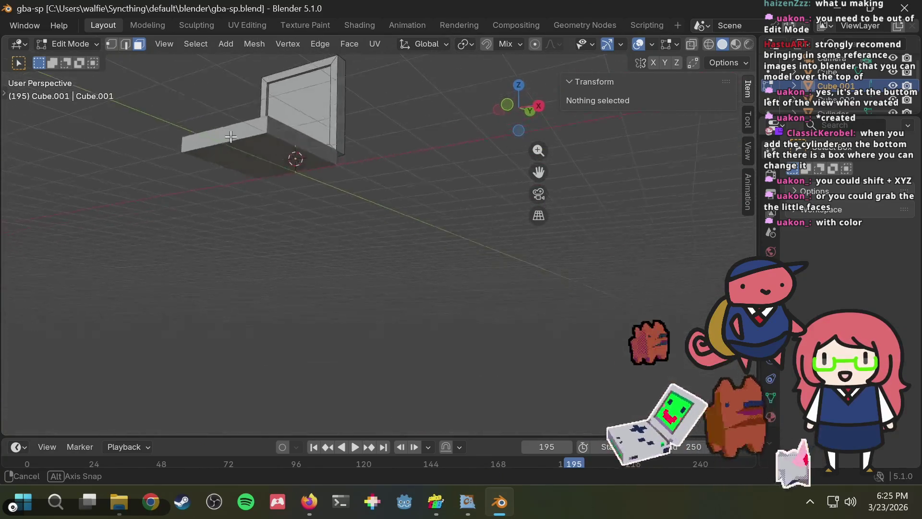
key("alt+Tab")
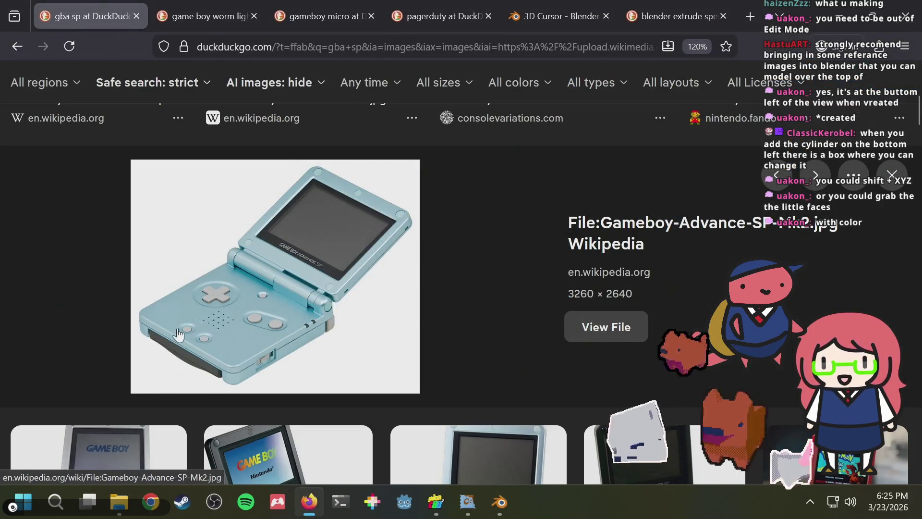
key("alt+Tab")
mouse_move(319, 206)
middle_mouse_down()
mouse_move(341, 214)
mouse_move(282, 131)
mouse_move(202, 106)
mouse_move(138, 69)
middle_mouse_up()
left_click(255, 136)
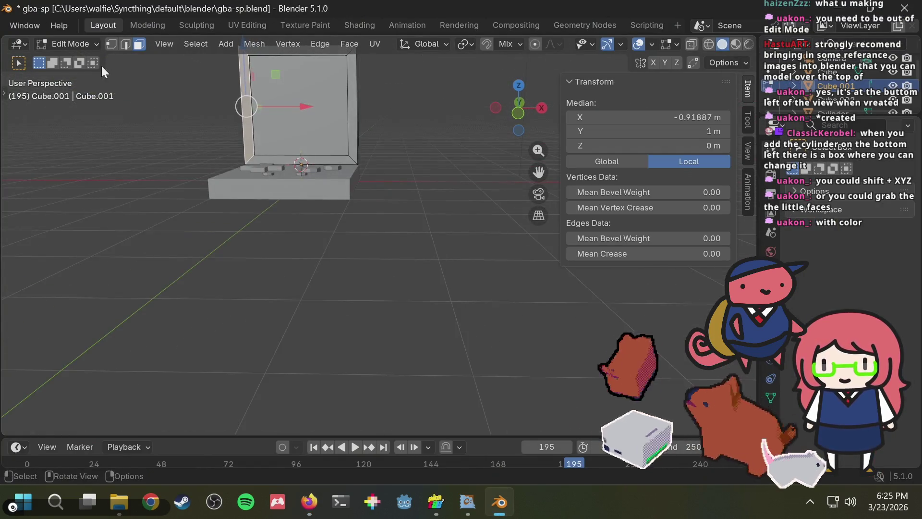
left_click(285, 194)
middle_click_drag(294, 189, 226, 216)
Step: Parent Cube under Cube.001 and rename the lid object to 'screen'
left_click(124, 44)
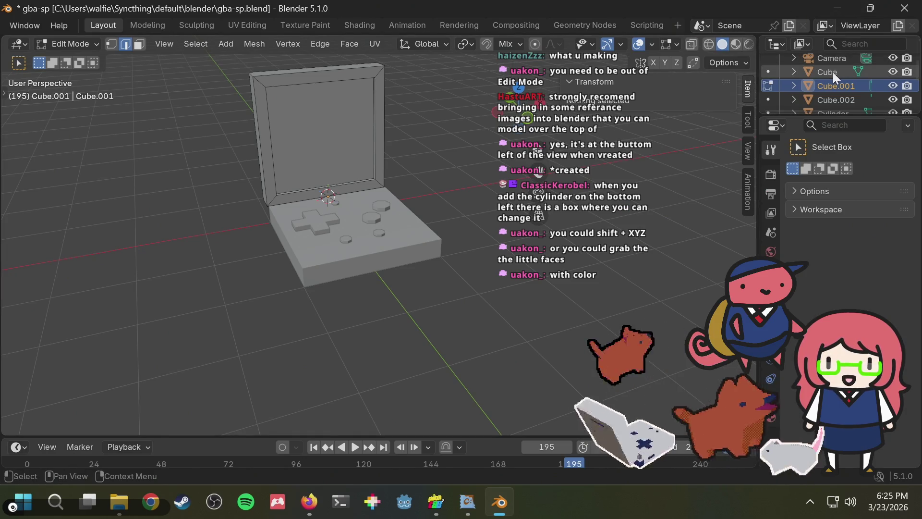
left_click(892, 71)
left_click(894, 71)
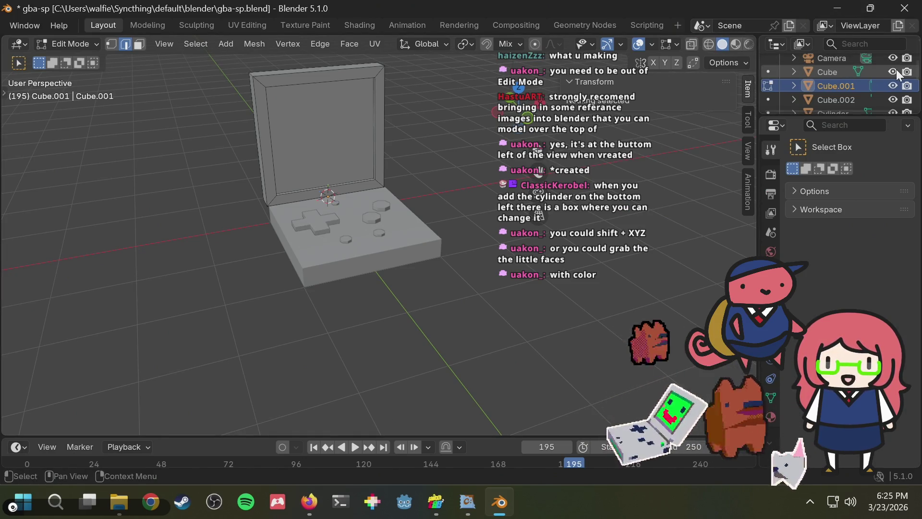
left_click_drag(834, 73, 876, 75)
left_click(892, 74)
left_click(892, 74)
double_click(840, 74)
type("screen")
key("Return")
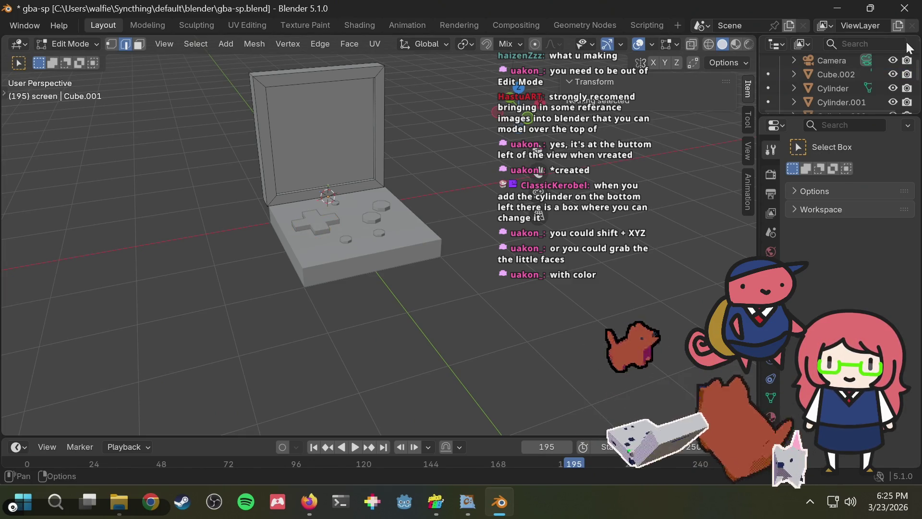
Step: Rename the console base to 'bottom' and Cylinder to 'a-button'
left_click(891, 74)
left_click(891, 73)
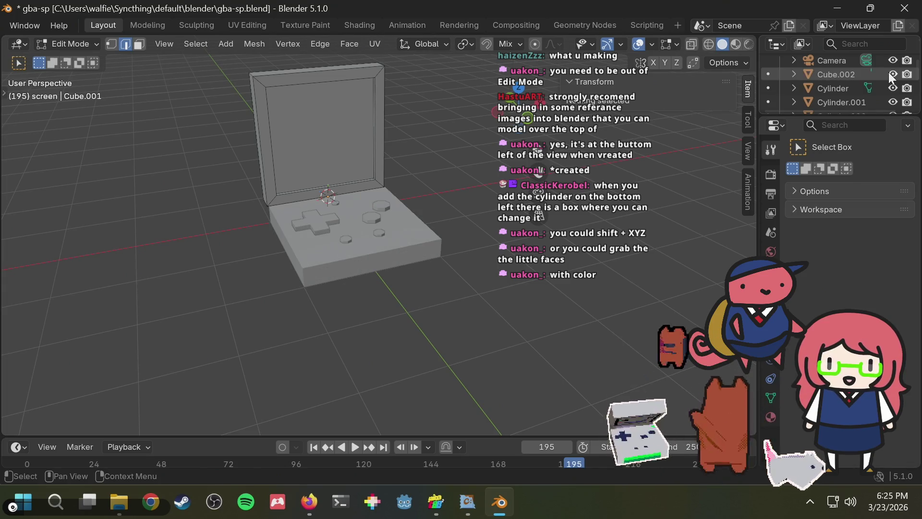
double_click(835, 75)
type("b")
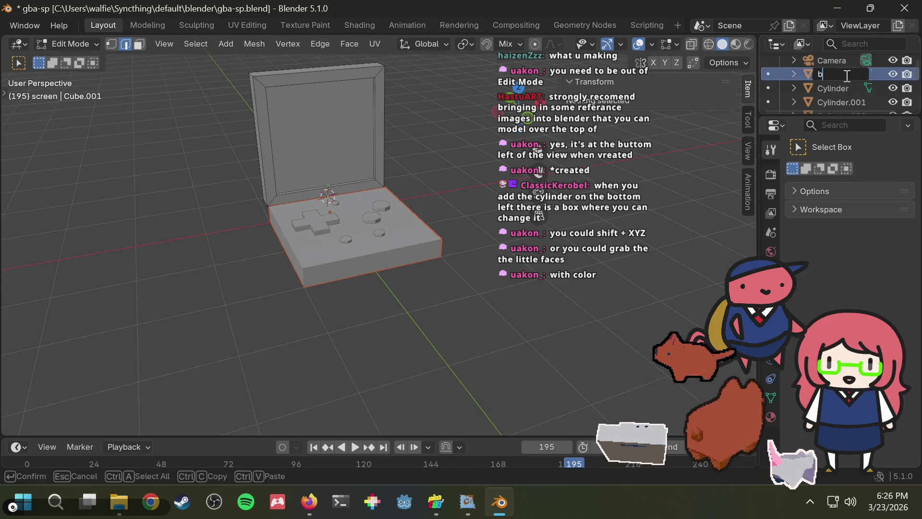
type("ottom")
key("Return")
left_click(892, 87)
left_click(891, 86)
double_click(842, 86)
type("a-button")
key("Return")
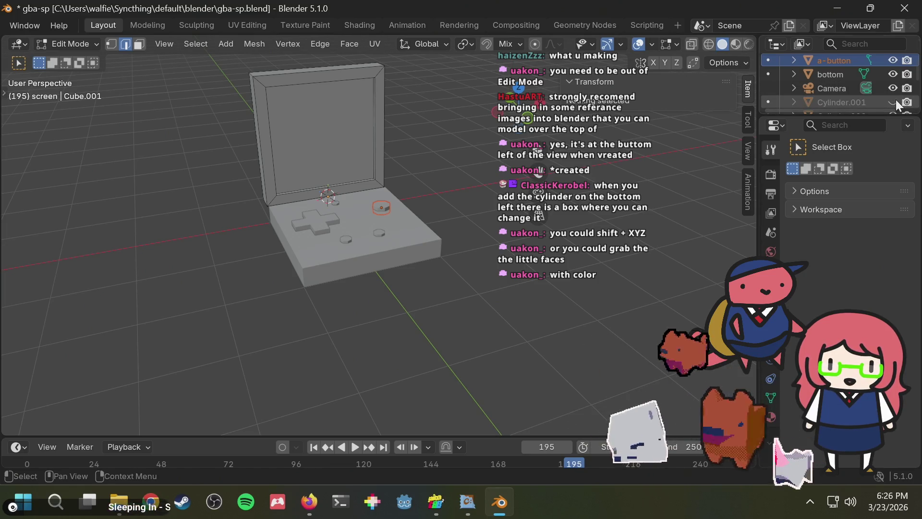
Step: Rename Cylinder.001, .002 and .003 as the b-button, select button and start button
double_click(873, 102)
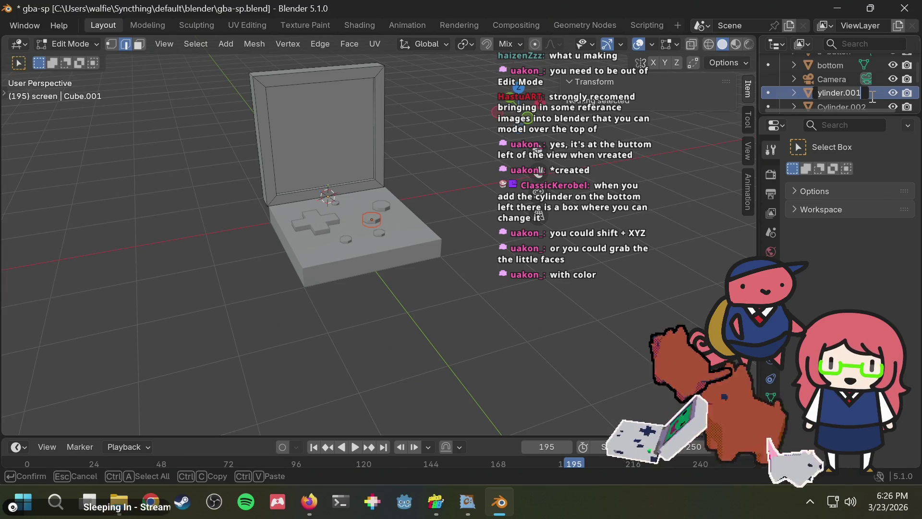
type("b-button")
key("Return")
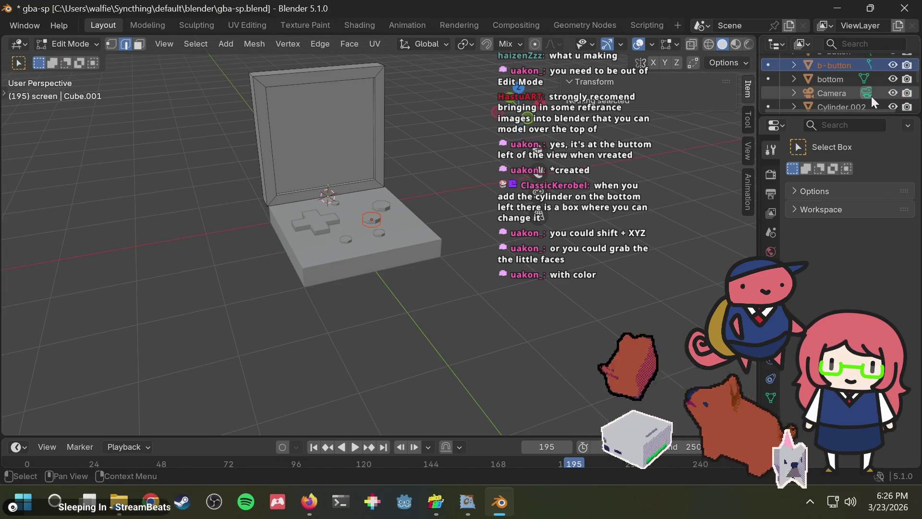
scroll(889, 103, "down", 2)
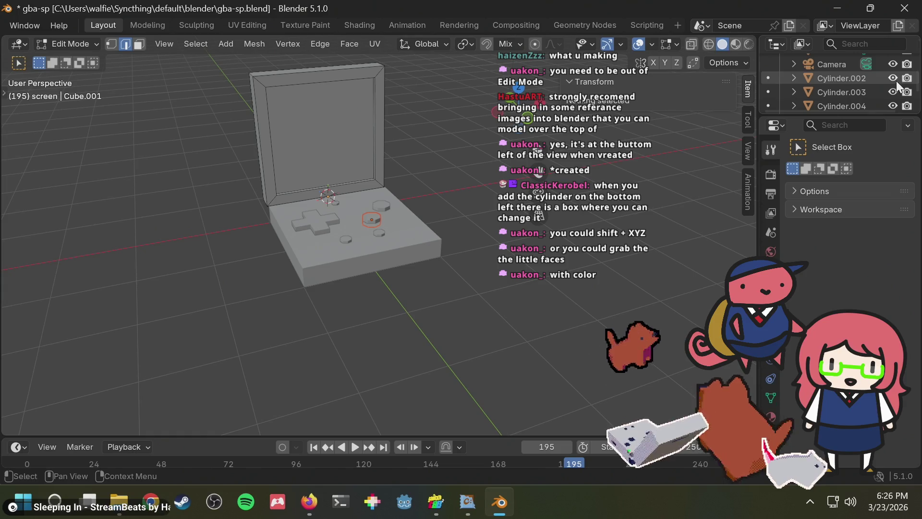
double_click(862, 78)
type("select-butt")
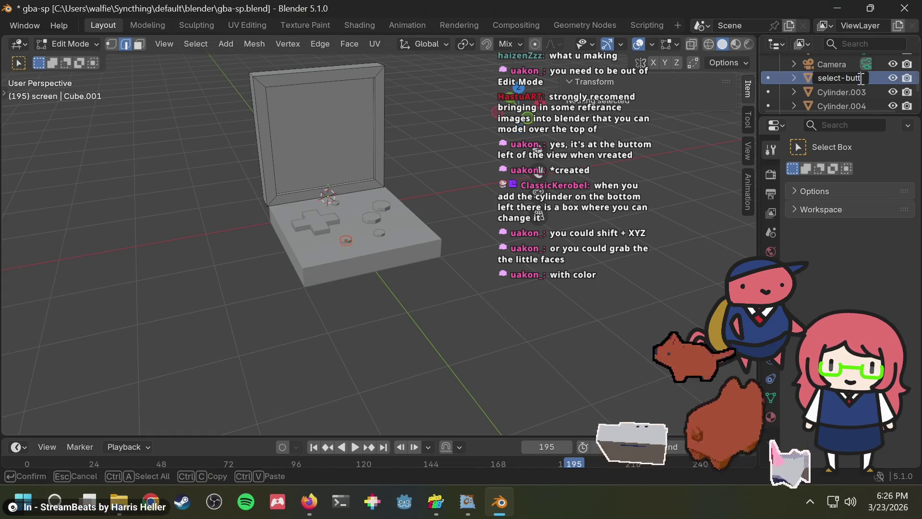
type("on")
key("Return")
left_click(894, 79)
left_click(894, 80)
left_click(852, 79)
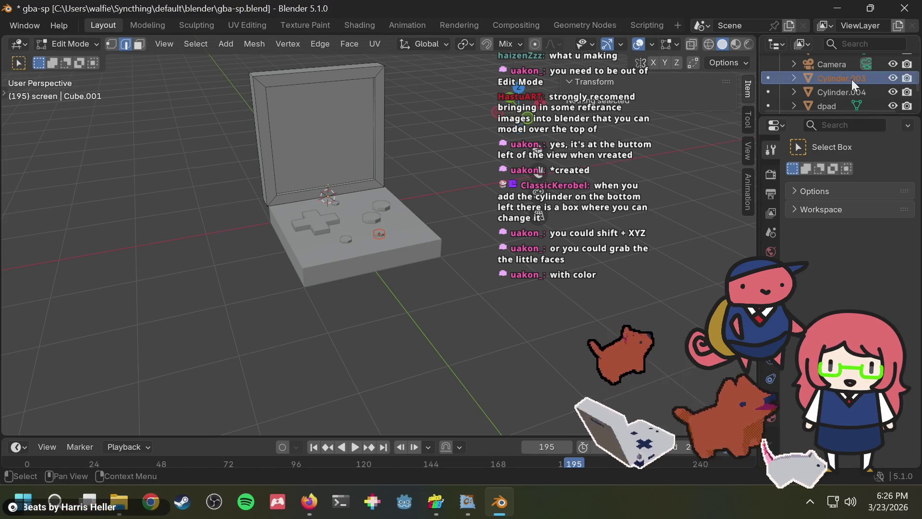
double_click(852, 79)
type("start-")
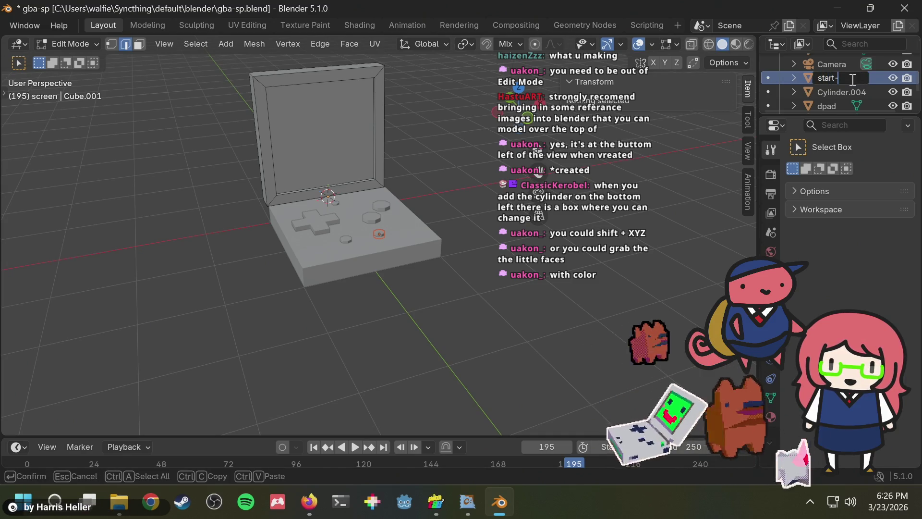
key("Return")
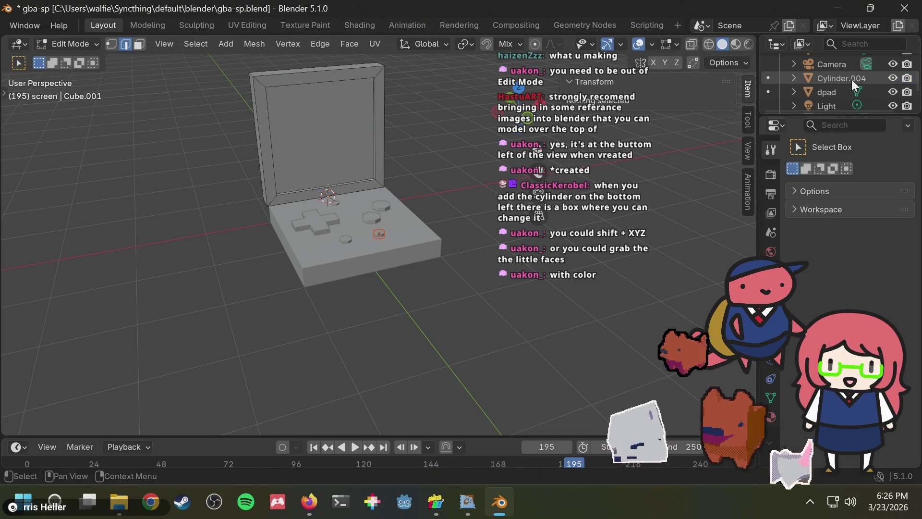
Step: Rename Cylinder.004 to 'light-button' and save gba-sp.blend
scroll(853, 80, "down", 3)
scroll(854, 84, "up", 8)
scroll(854, 83, "down", 5)
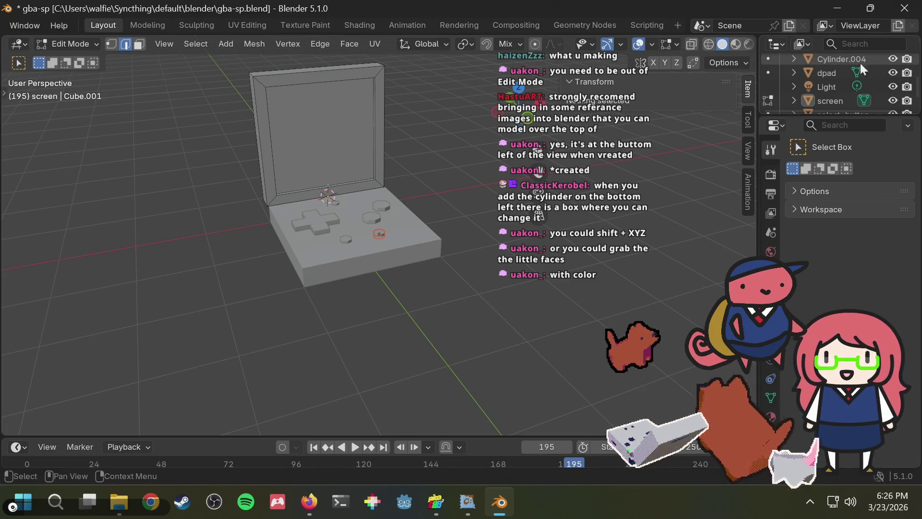
double_click(845, 58)
key("BackSpace")
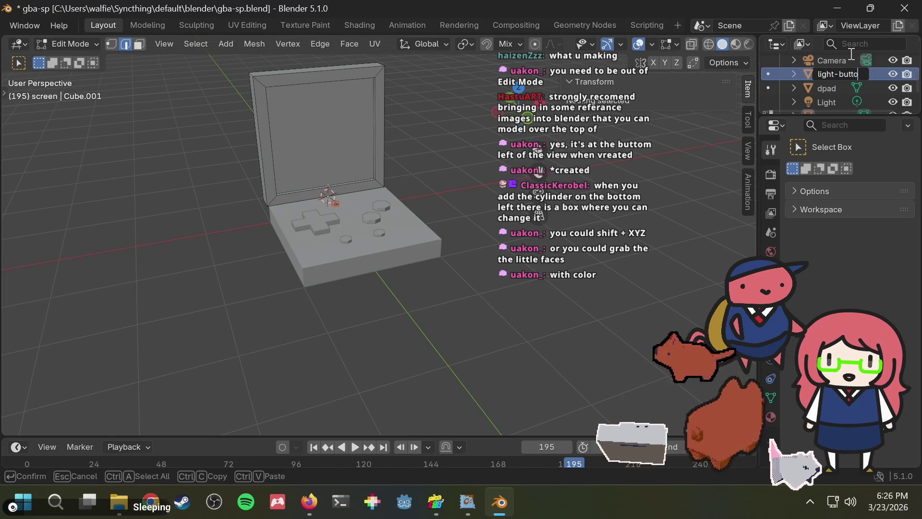
type("n")
key("Return")
scroll(288, 279, "up", 8)
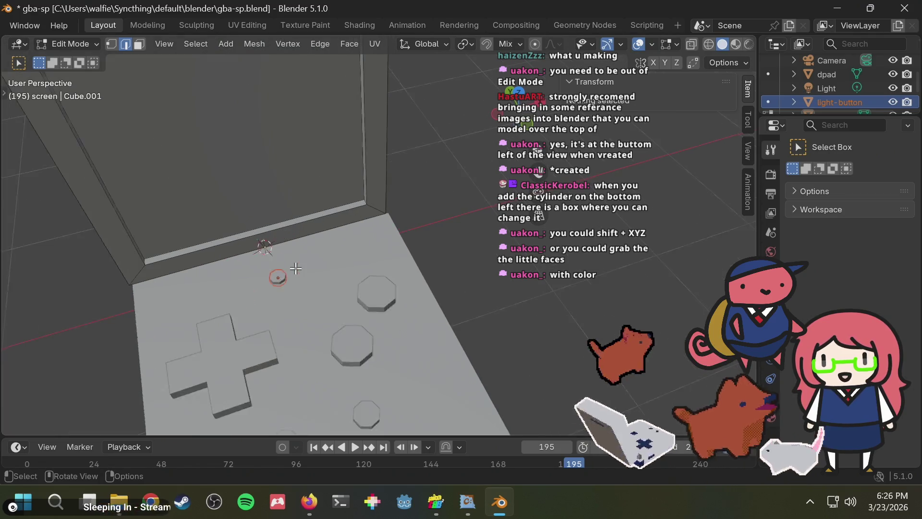
scroll(295, 267, "up", 2)
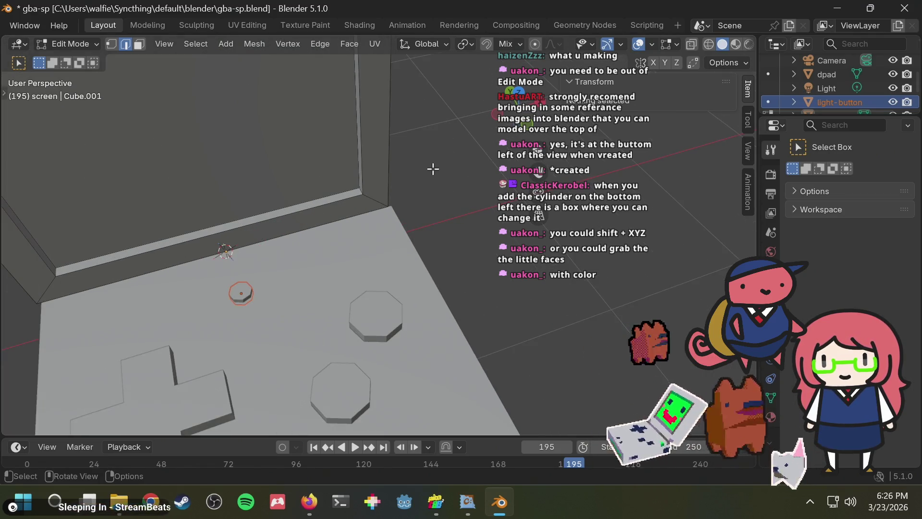
scroll(432, 168, "down", 3)
key("ctrl+s")
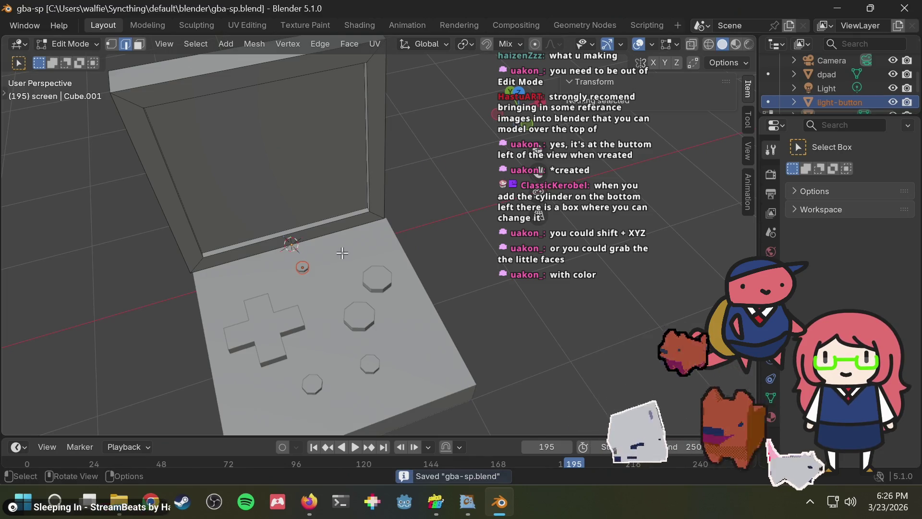
Step: Preview the 859×1484 Game Boy reference photo, then return to the model
scroll(304, 277, "up", 3)
scroll(237, 165, "down", 5)
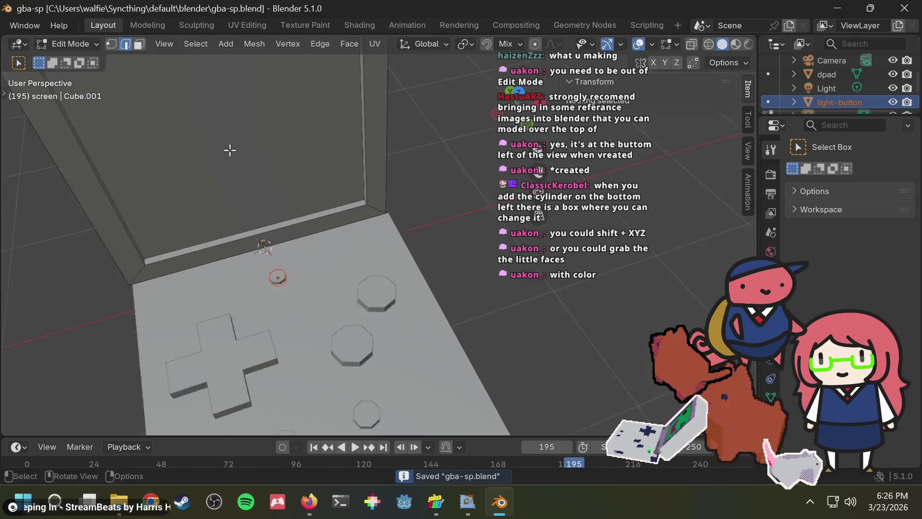
key("alt+Tab")
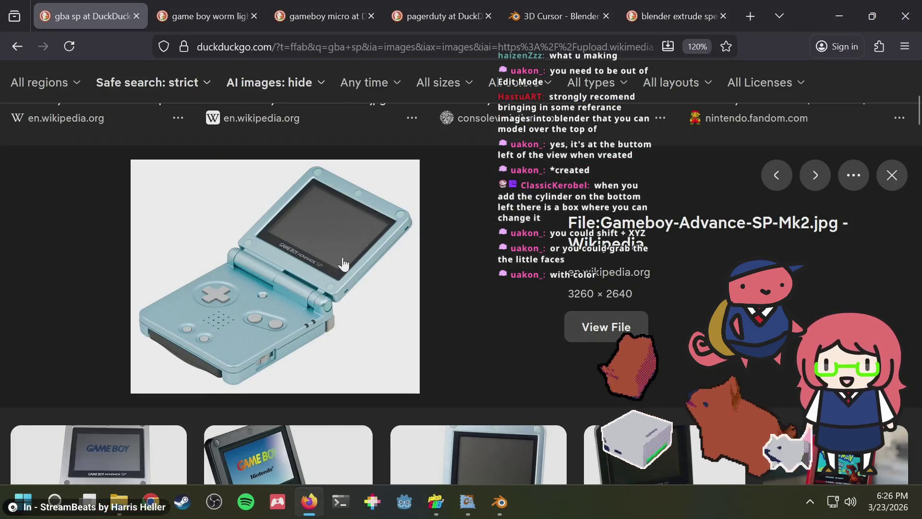
scroll(310, 269, "down", 5)
left_click(159, 380)
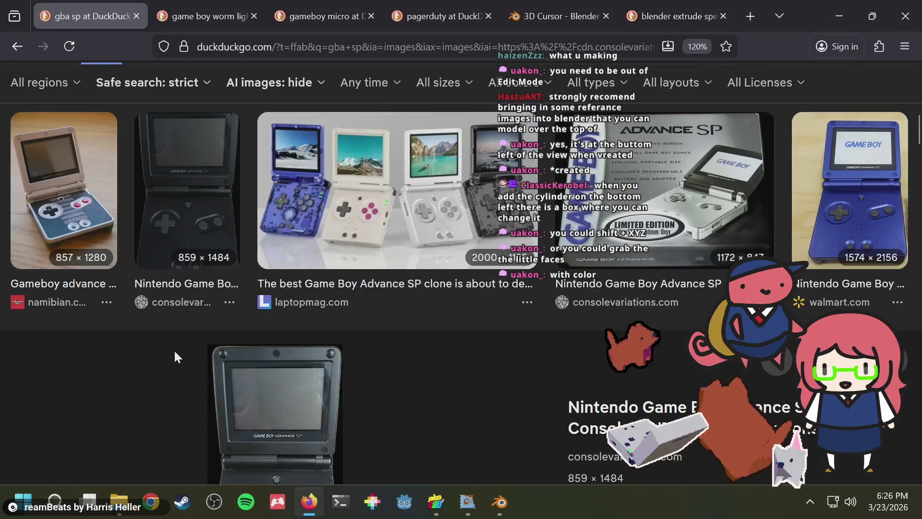
scroll(344, 379, "down", 5)
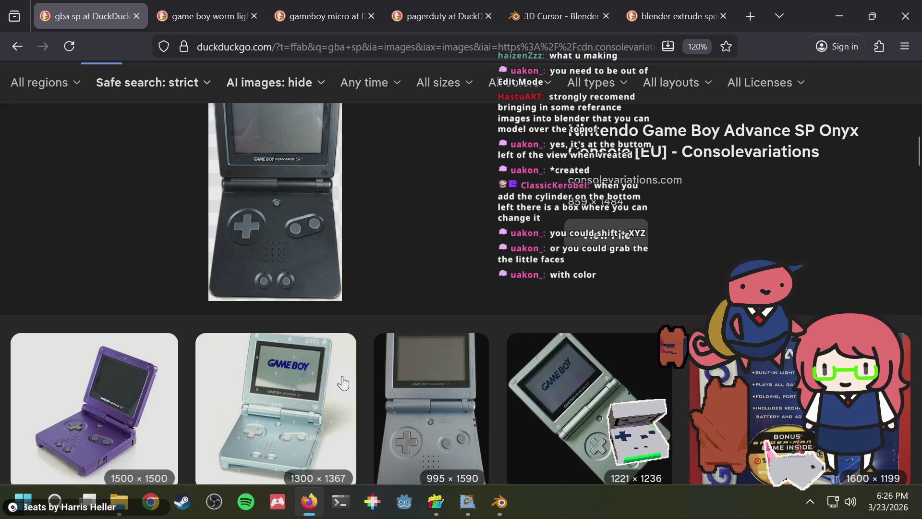
key("alt+Tab")
scroll(376, 190, "down", 2)
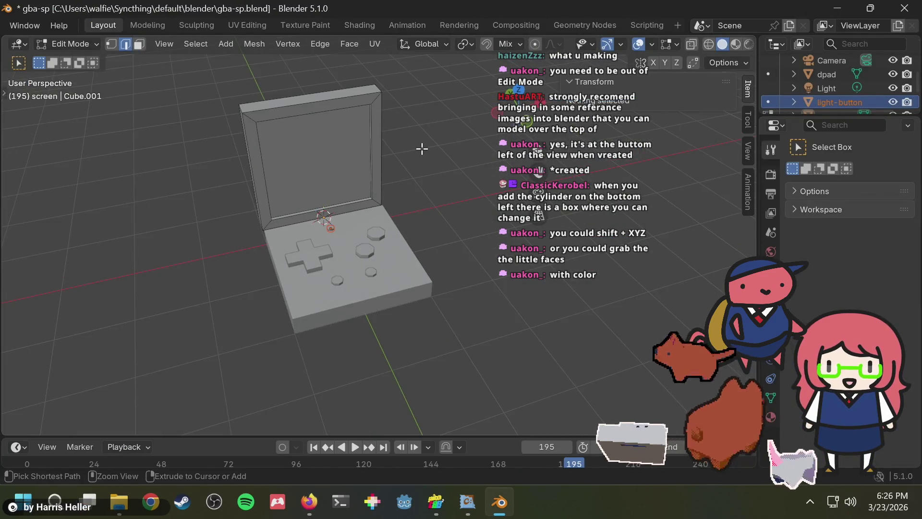
Step: Save the file, select the 'bottom' object and switch to face selection mode
key("ctrl+s")
middle_click_drag(393, 157, 422, 158)
scroll(868, 86, "up", 3)
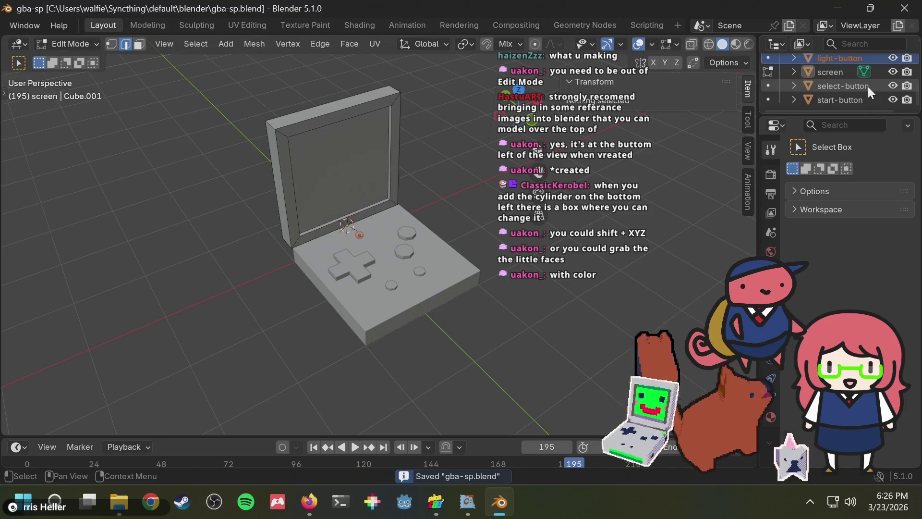
middle_click_drag(293, 274, 220, 195)
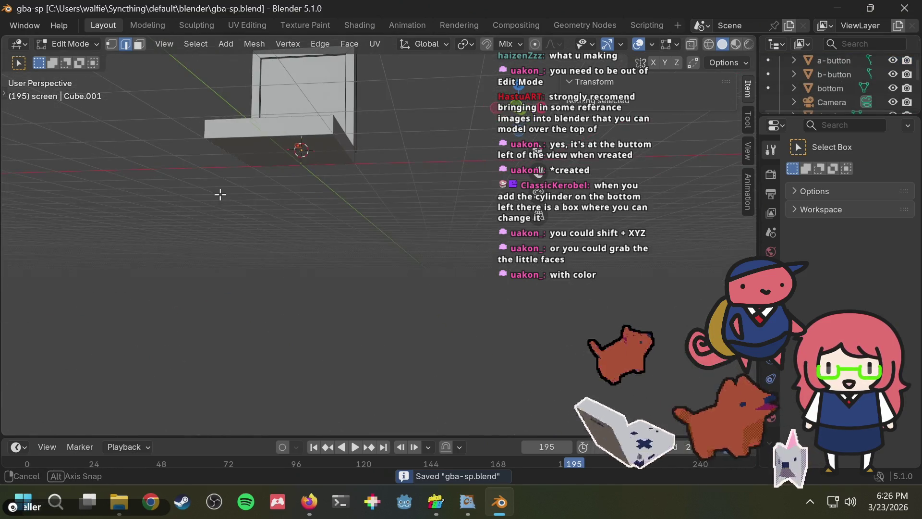
left_click(831, 89)
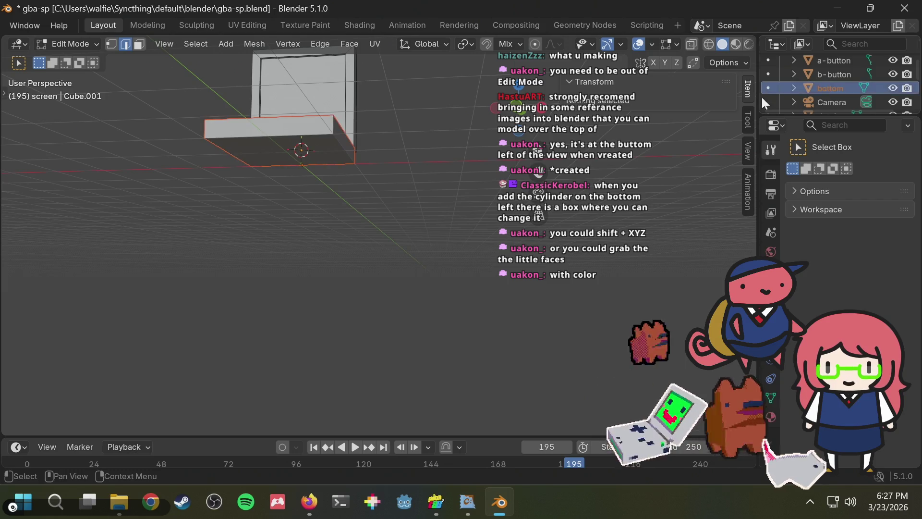
left_click(260, 127)
middle_click_drag(327, 160, 226, 140)
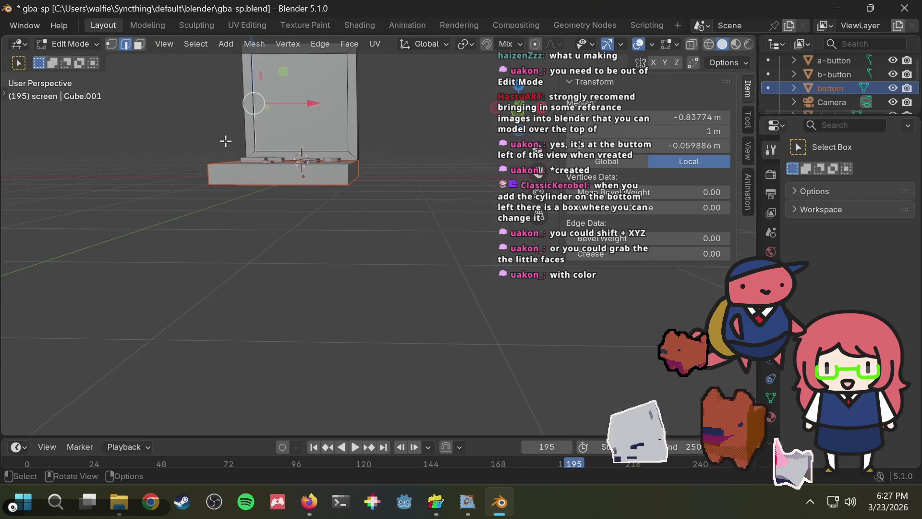
left_click(140, 45)
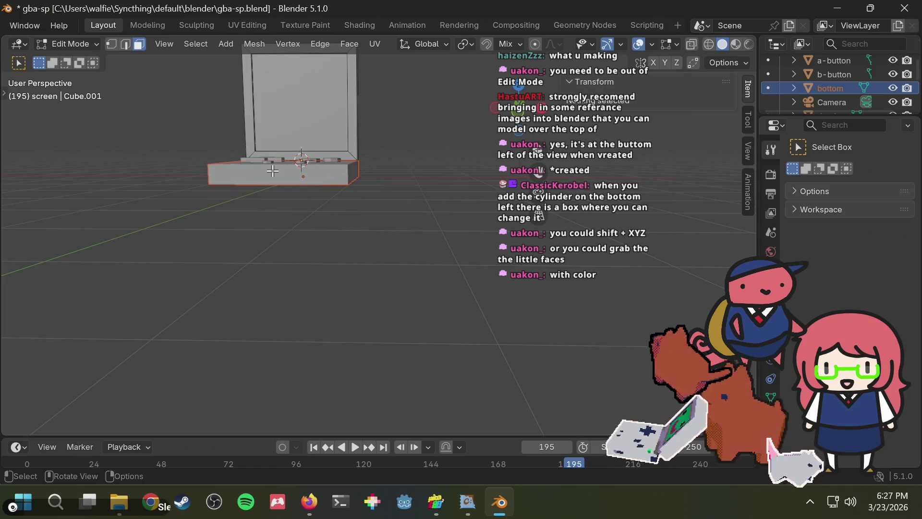
Step: Edit the bottom mesh, select the base's front face, and bring up the reference photos
mouse_move(277, 213)
middle_mouse_down()
mouse_move(312, 168)
mouse_move(304, 186)
middle_mouse_up()
key("Tab")
left_click(299, 169)
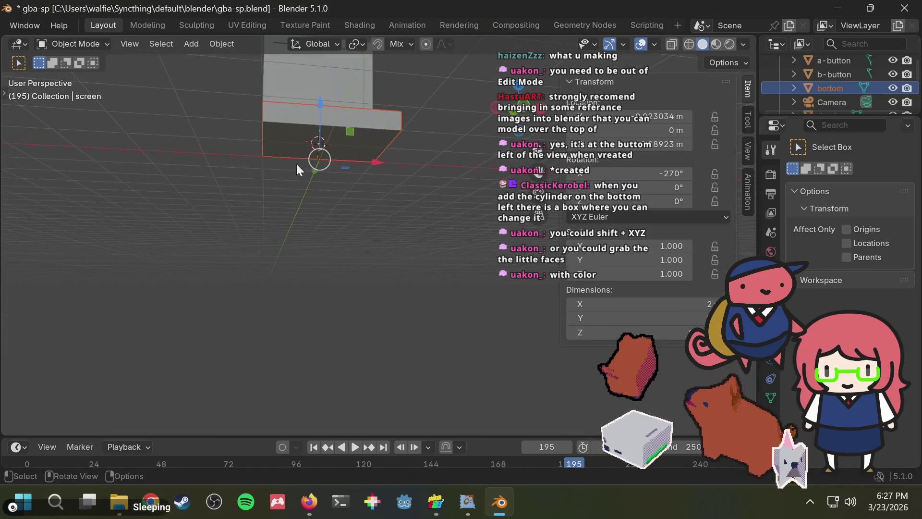
key("Tab")
left_click(336, 144)
mouse_move(336, 144)
middle_mouse_down()
mouse_move(491, 221)
mouse_move(427, 247)
mouse_move(444, 239)
mouse_move(436, 211)
mouse_move(431, 228)
mouse_move(377, 174)
middle_mouse_up()
key("alt+Tab")
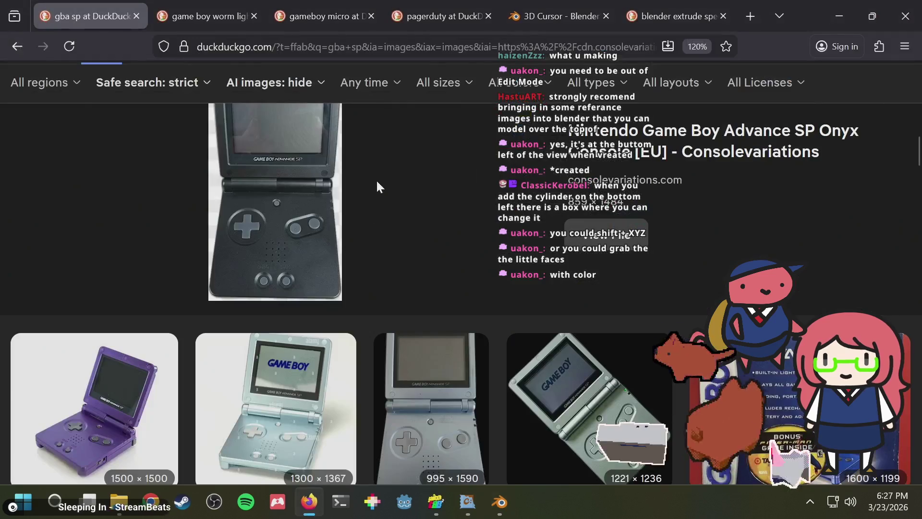
Step: Preview the purple GBA SP photo, then orbit around the bottom object to see the base's side
scroll(185, 283, "down", 2)
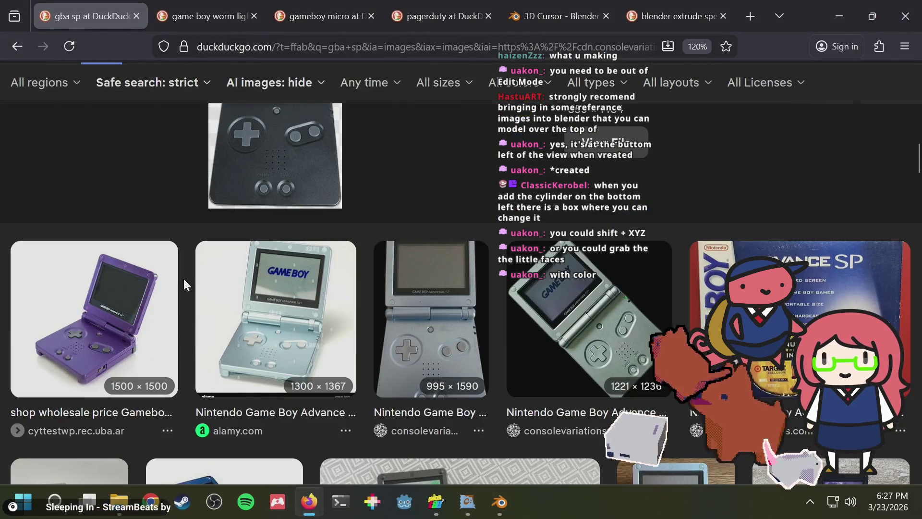
left_click(93, 373)
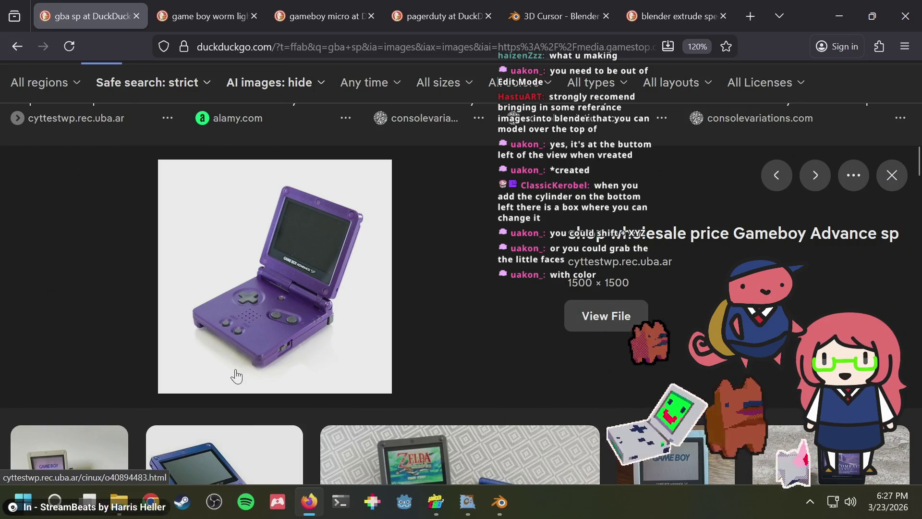
key("alt+Tab")
middle_click_drag(267, 152, 277, 162)
middle_click_drag(330, 130, 333, 137)
mouse_move(279, 116)
middle_mouse_down()
mouse_move(294, 126)
mouse_move(322, 123)
middle_mouse_up()
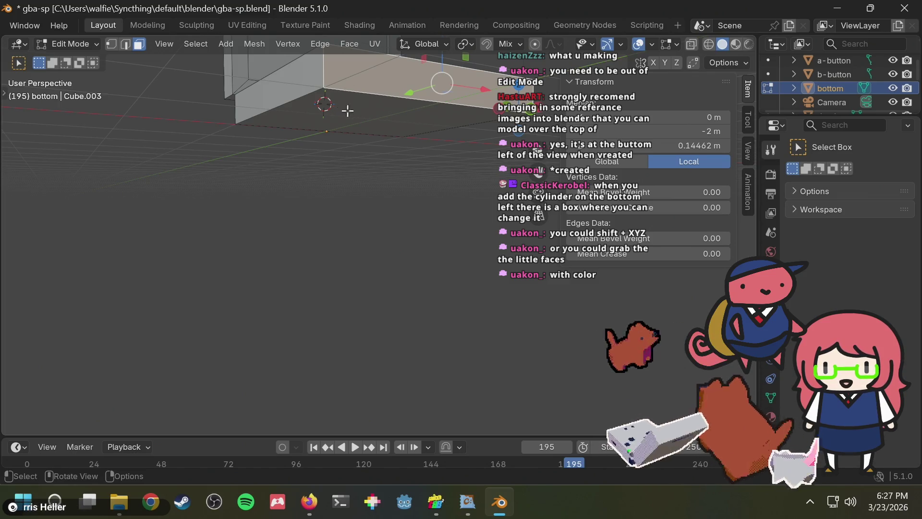
Step: Orbit to a near-front view of the base, deselect its front face, and bring up the Shift+A mesh list
middle_click_drag(451, 130, 403, 147)
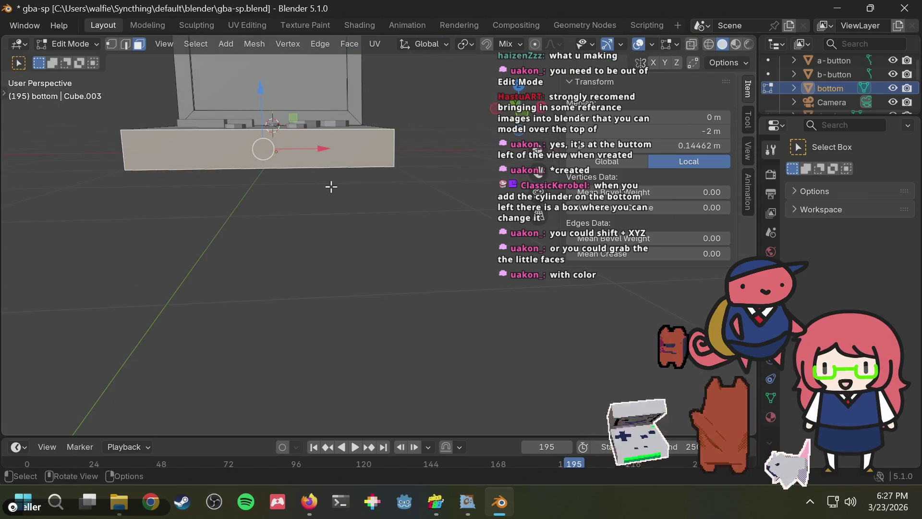
middle_click_drag(333, 189, 335, 191)
mouse_move(255, 174)
middle_mouse_down()
mouse_move(336, 183)
mouse_move(402, 125)
middle_mouse_up()
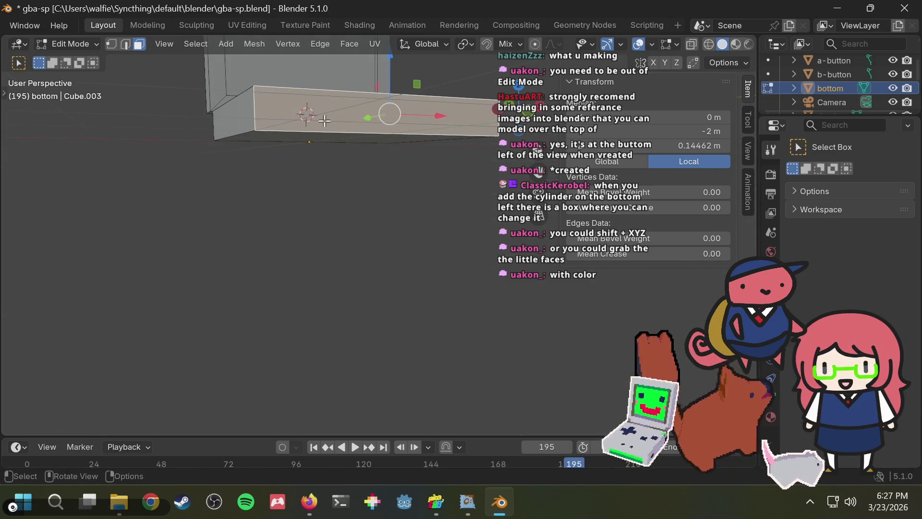
mouse_move(362, 144)
middle_mouse_down()
mouse_move(354, 131)
mouse_move(331, 150)
mouse_move(380, 170)
mouse_move(431, 149)
mouse_move(410, 178)
mouse_move(352, 116)
mouse_move(389, 122)
mouse_move(344, 155)
middle_mouse_up()
scroll(407, 165, "up", 4)
scroll(386, 126, "down", 2)
left_click(340, 237)
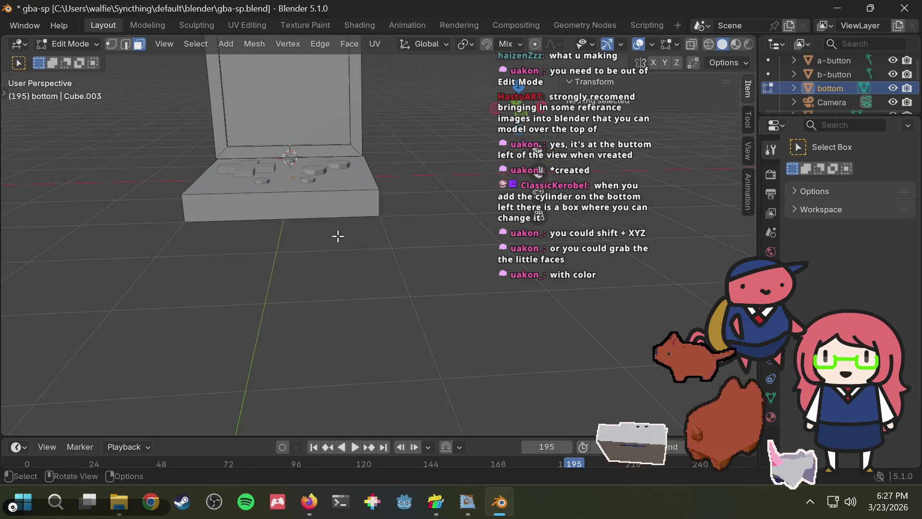
key("shift+a")
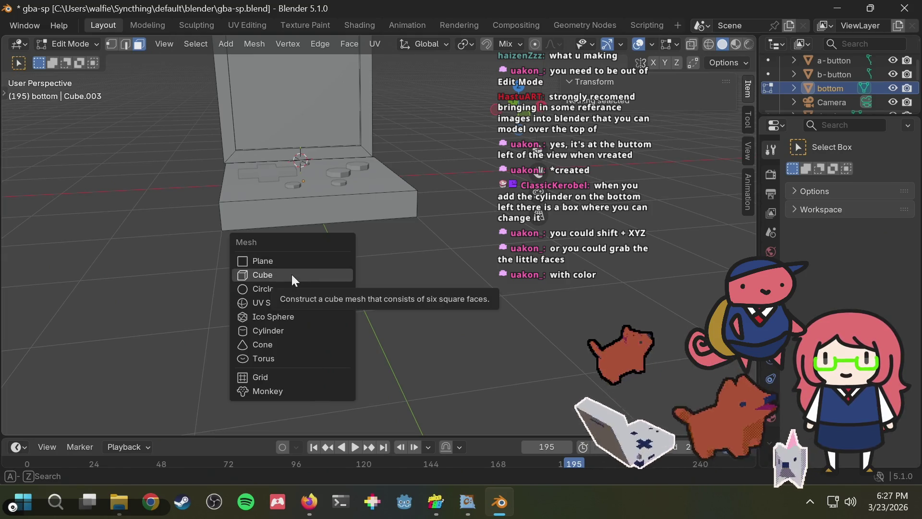
Step: Add a cube, move it forward along Y and down along Z, and scale it to 0.833
left_click(292, 274)
middle_click_drag(308, 186, 376, 143)
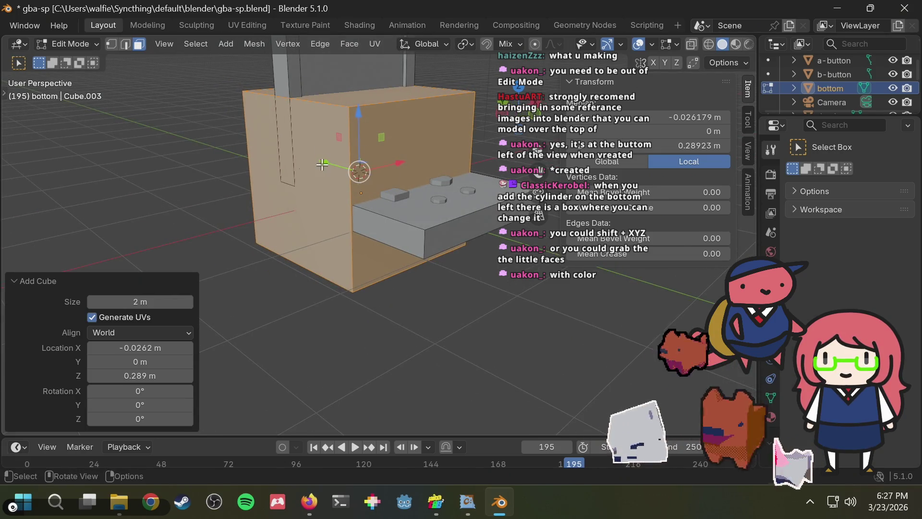
left_click_drag(323, 164, 437, 199)
left_click_drag(464, 149, 465, 301)
middle_click_drag(465, 300, 353, 286)
key("s")
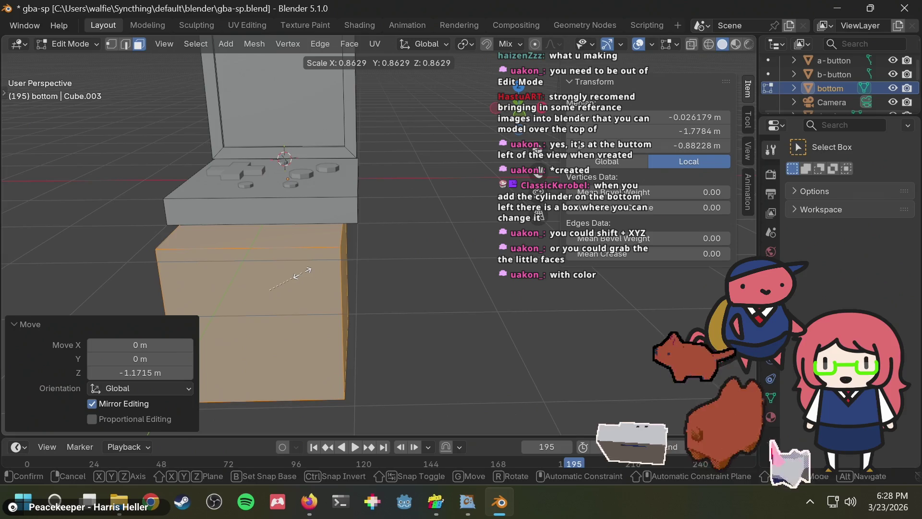
left_click(301, 273)
Step: Raise the cube, reposition it along Y, and lift the selected face 0.0209 m along Z
middle_click_drag(301, 272, 365, 256)
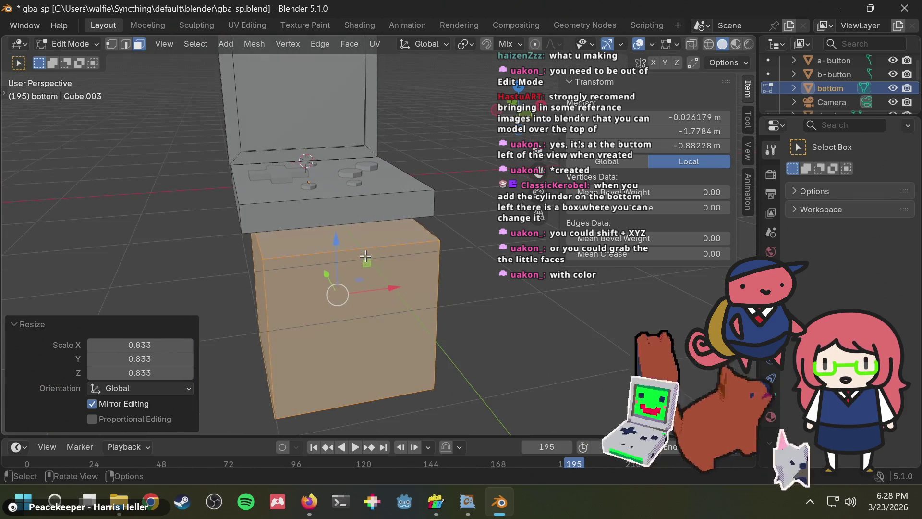
left_click_drag(336, 240, 355, 224)
middle_click_drag(355, 224, 401, 217)
middle_click_drag(407, 216, 406, 238)
key("g")
key("y")
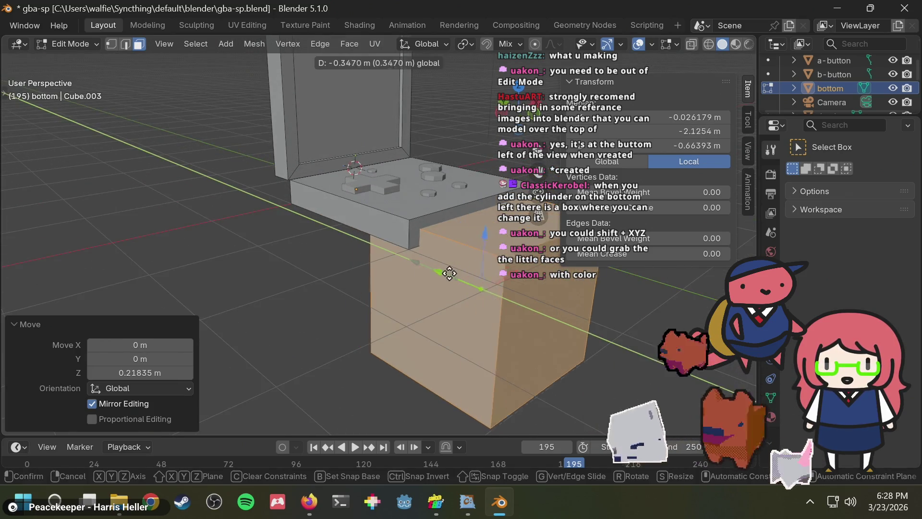
left_click(467, 288)
mouse_move(467, 288)
middle_mouse_down()
mouse_move(465, 249)
mouse_move(422, 247)
mouse_move(430, 220)
mouse_move(366, 278)
middle_mouse_up()
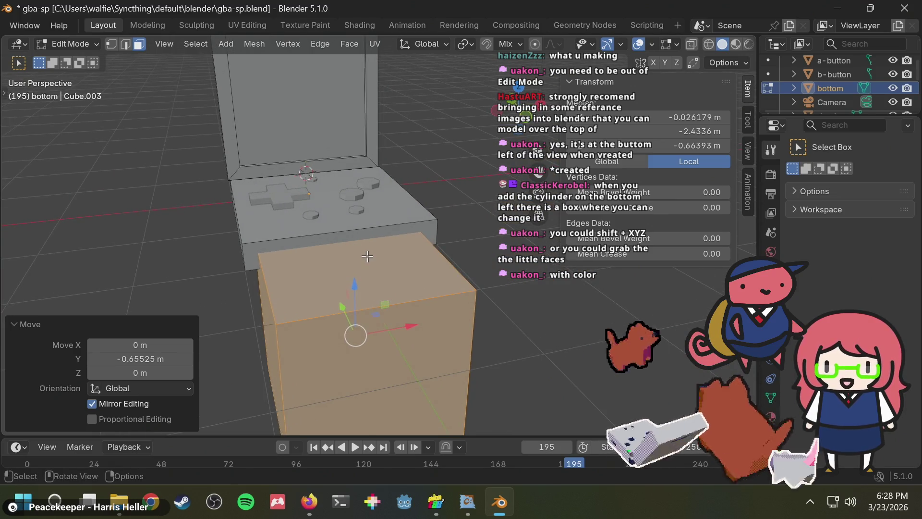
key("space")
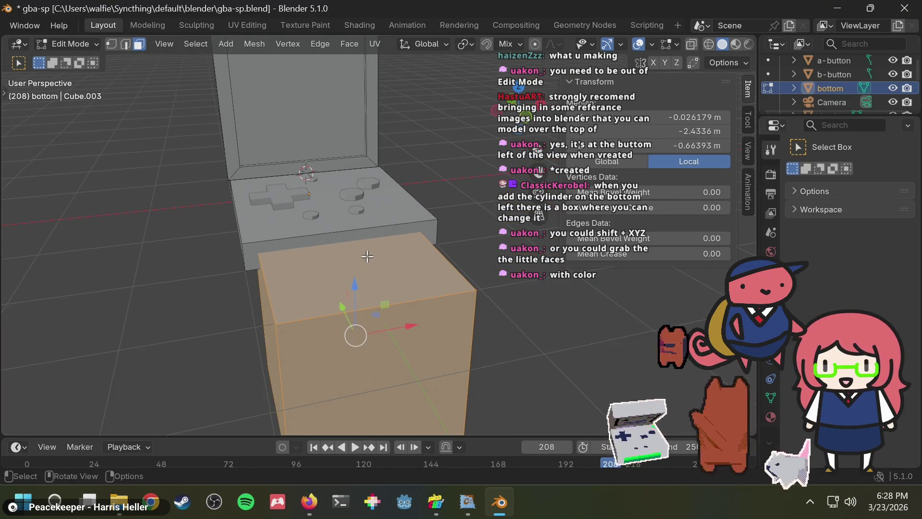
middle_click_drag(367, 257, 337, 226)
left_click_drag(355, 249, 354, 249)
mouse_move(436, 124)
middle_mouse_down()
mouse_move(376, 165)
mouse_move(399, 131)
middle_mouse_up()
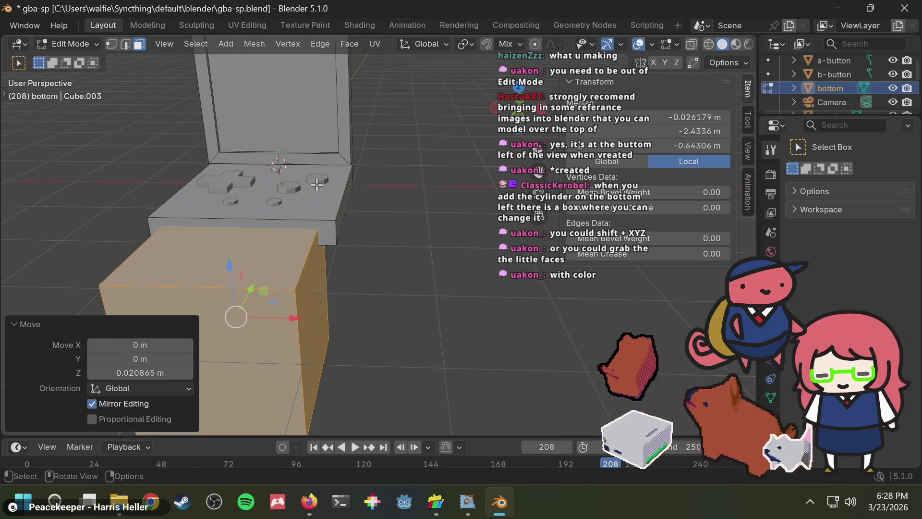
key("alt+Tab")
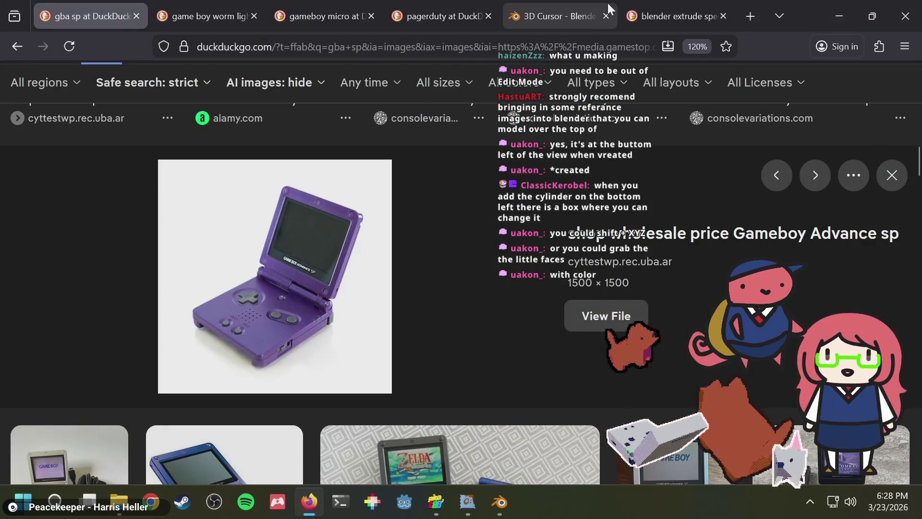
Step: Revisit the 'blender extrude specific length' search and start a new 'blender s' query
left_click(682, 6)
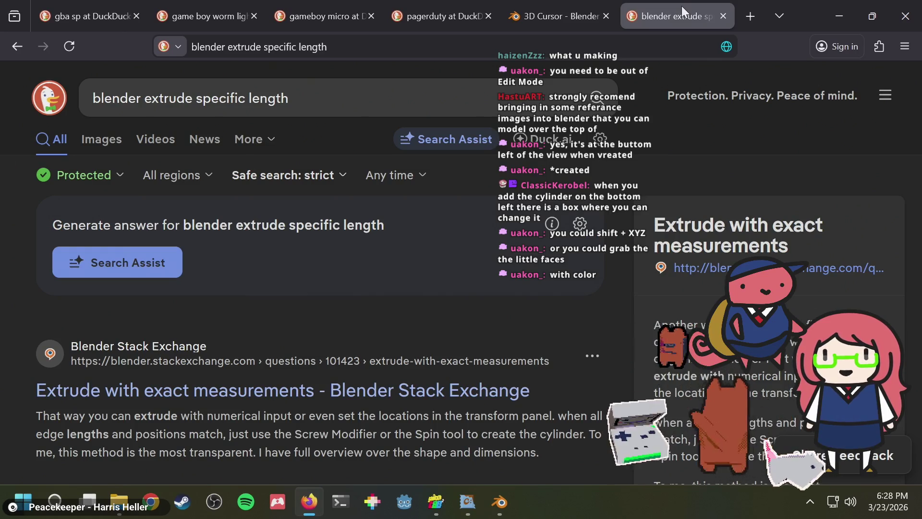
key("ctrl+l")
type("blender ")
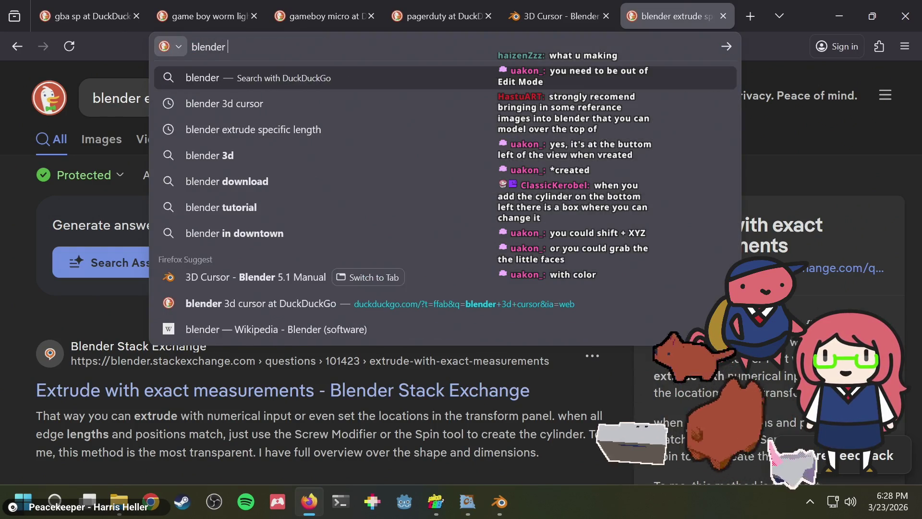
type("a")
key("BackSpace")
type("s")
key("alt+Tab")
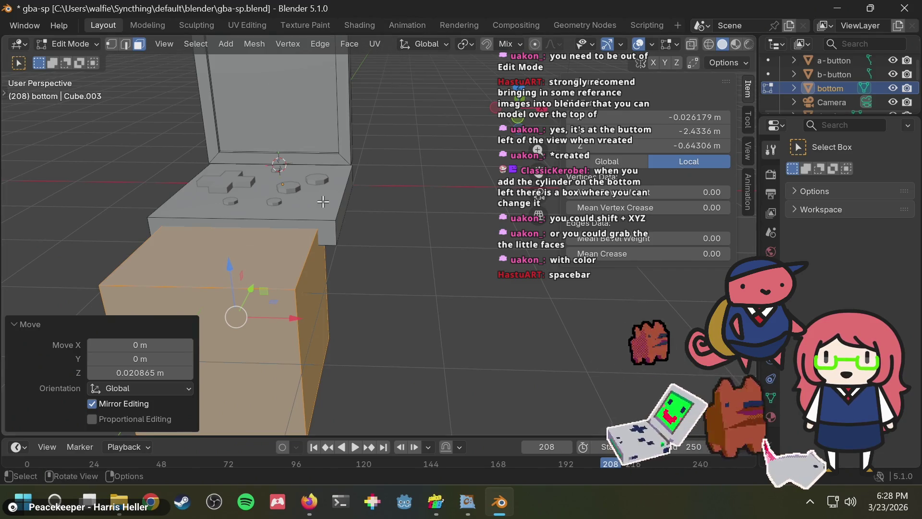
Step: Stop the accidental animation playback at frame 112 and toggle the transform options panel
key("space")
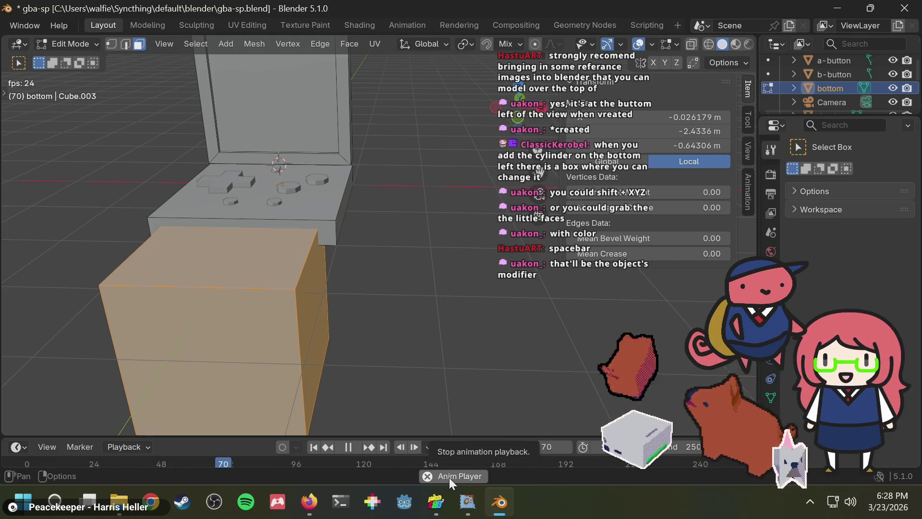
left_click(449, 475)
middle_click_drag(409, 329, 413, 331)
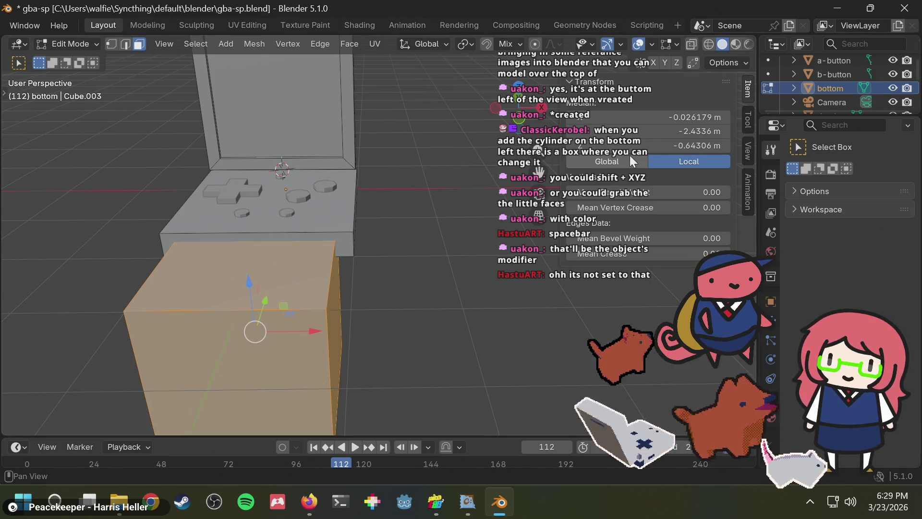
left_click(814, 190)
left_click(814, 190)
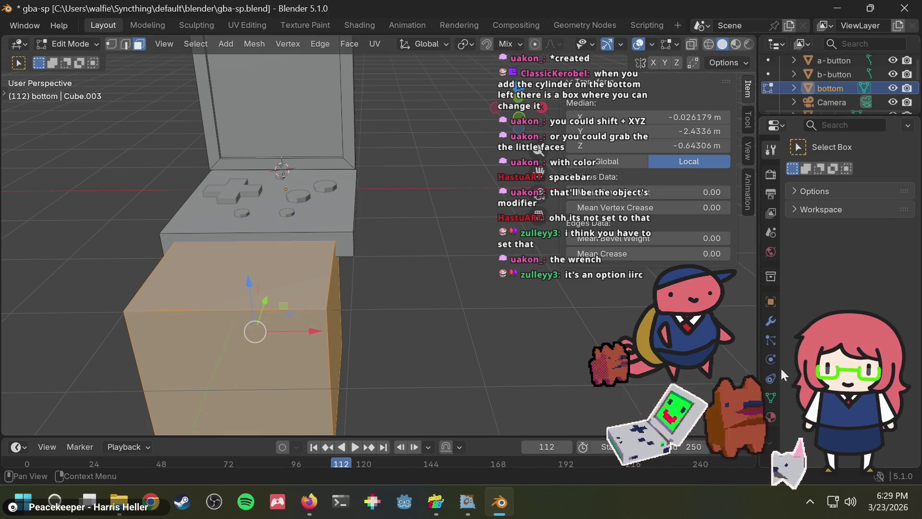
Step: Add a Boolean modifier to the bottom object through the modifier search
left_click(770, 321)
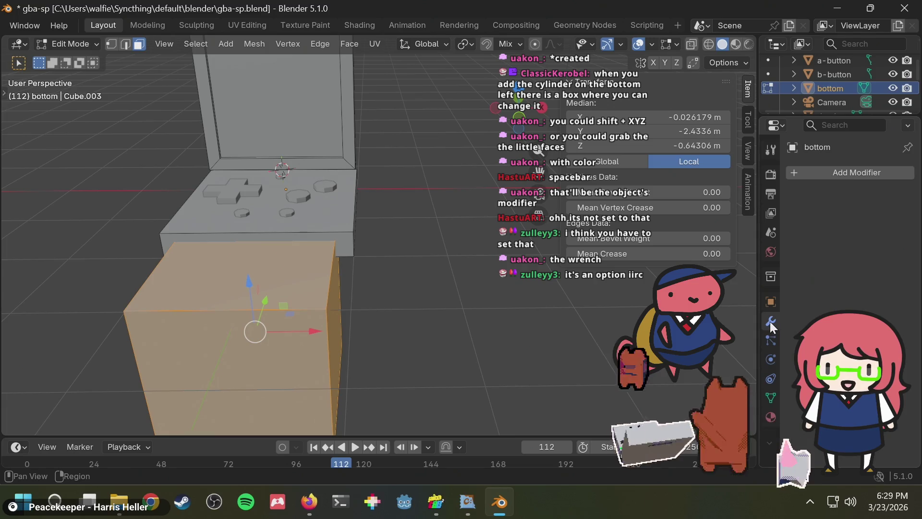
left_click(845, 168)
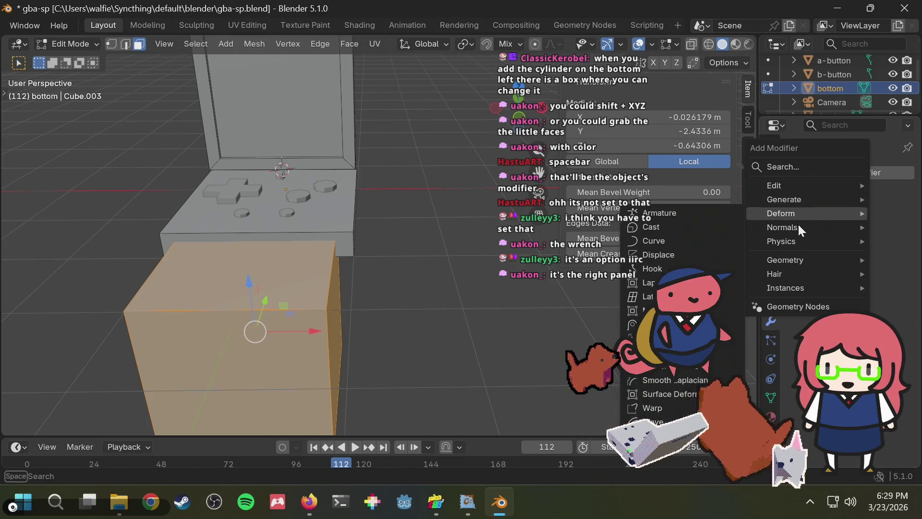
mouse_move(813, 279)
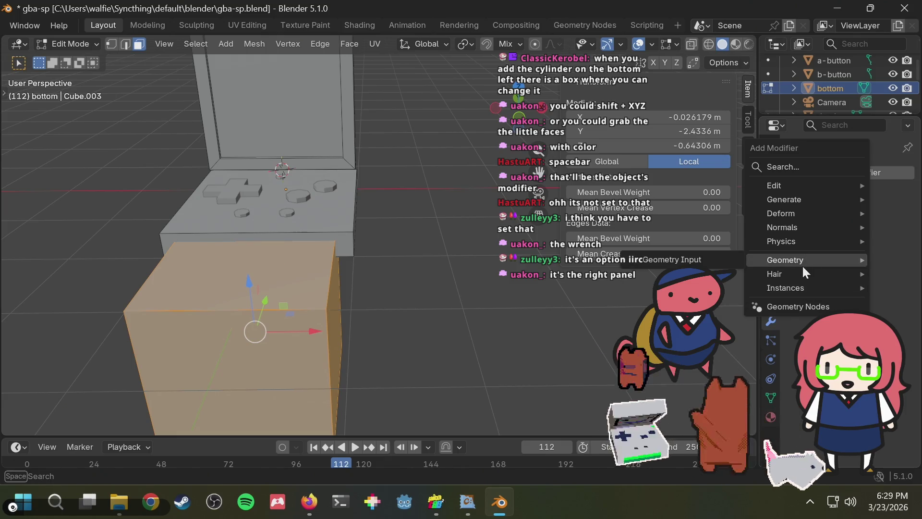
left_click(793, 166)
type("surf")
key("BackSpace")
key("BackSpace")
key("BackSpace")
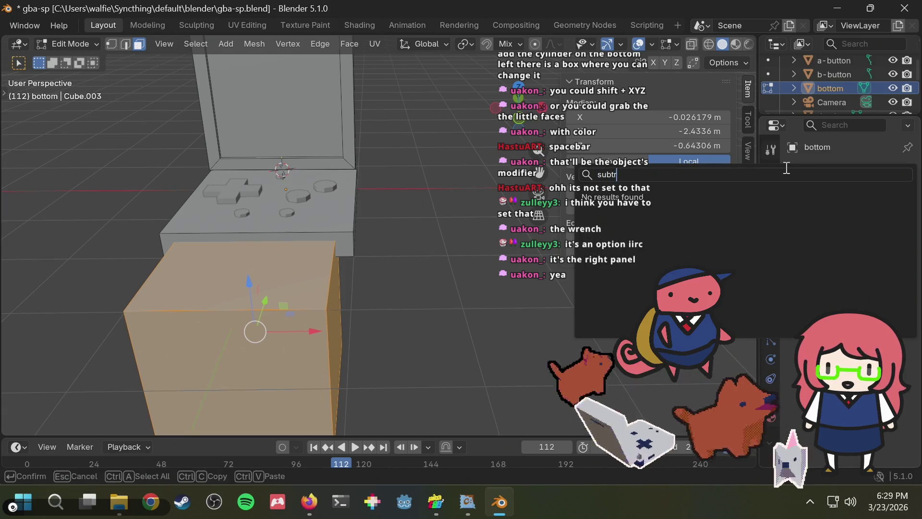
type("bool")
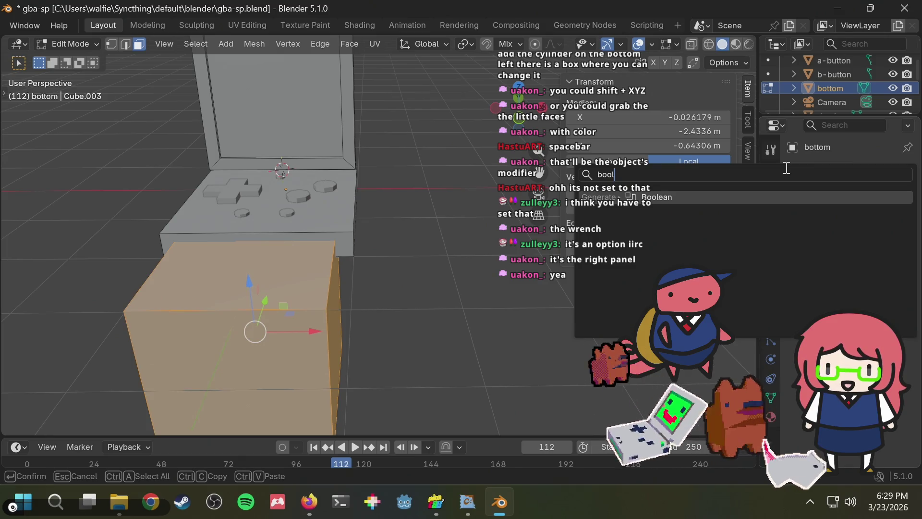
key("Return")
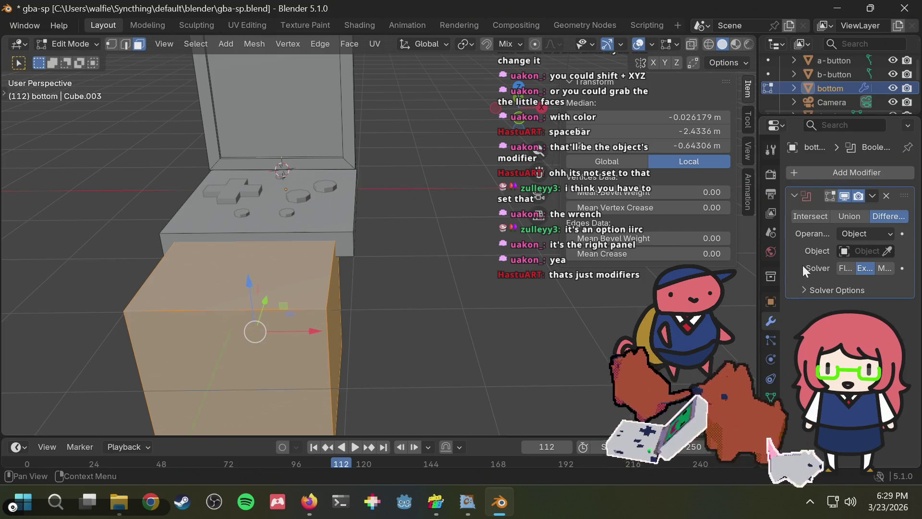
Step: Keep the Boolean on Difference with a single object operand, and set the screen object as cutter
mouse_move(365, 231)
middle_mouse_down()
mouse_move(390, 235)
mouse_move(341, 259)
mouse_move(296, 194)
mouse_move(364, 254)
middle_mouse_up()
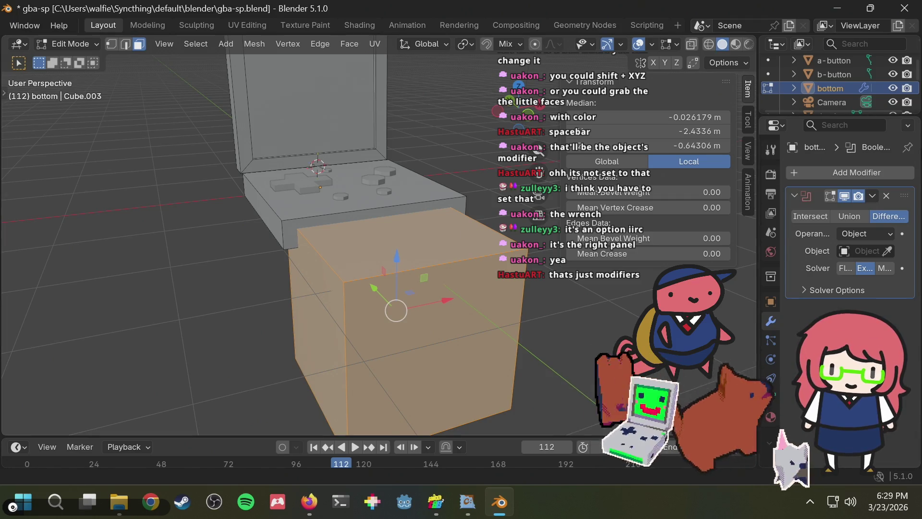
mouse_move(252, 274)
middle_mouse_down()
mouse_move(314, 260)
mouse_move(236, 245)
middle_mouse_up()
key("ctrl+z")
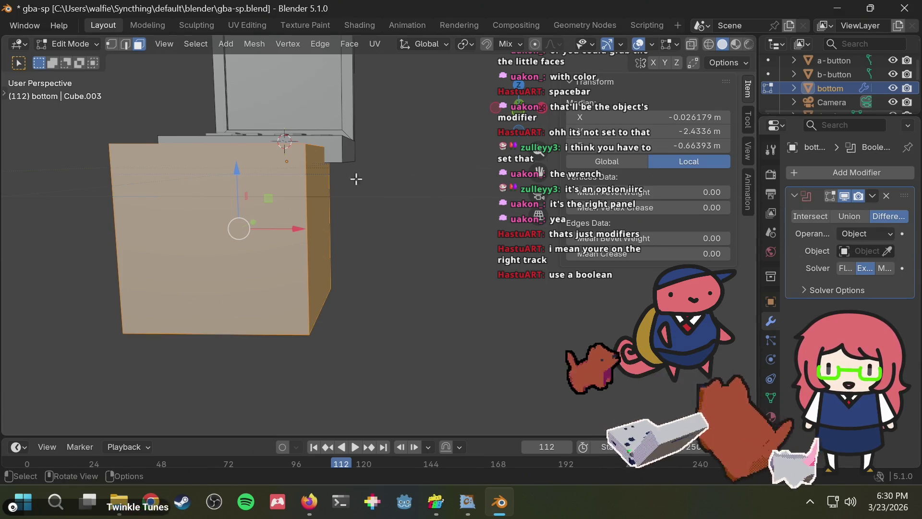
left_click(820, 217)
left_click(896, 218)
left_click(844, 237)
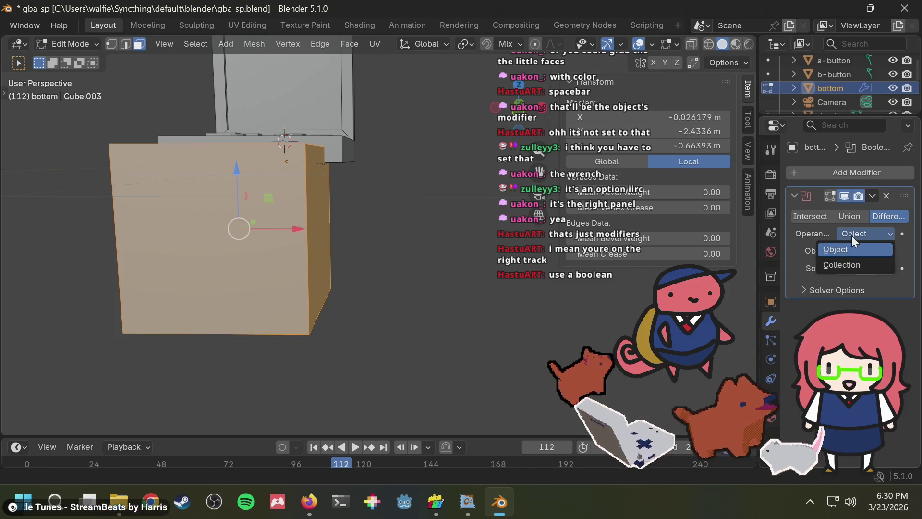
left_click(851, 235)
left_click(845, 250)
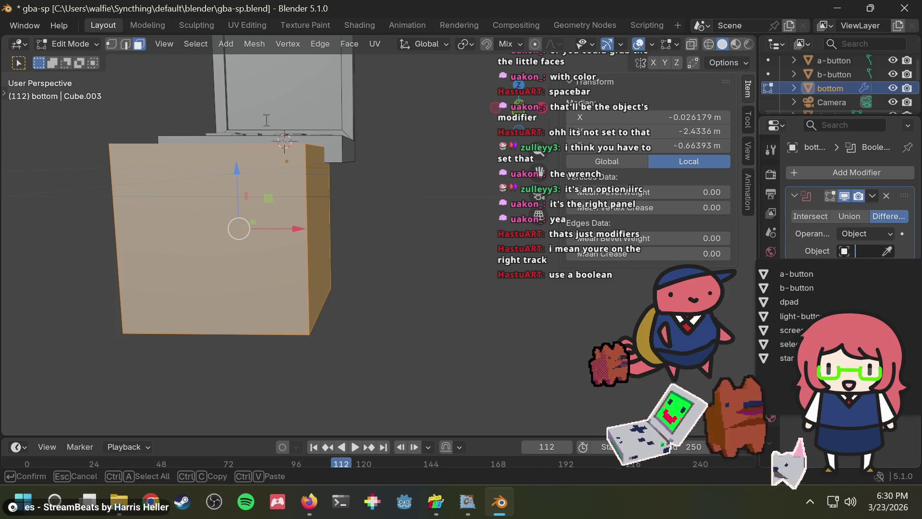
left_click(264, 86)
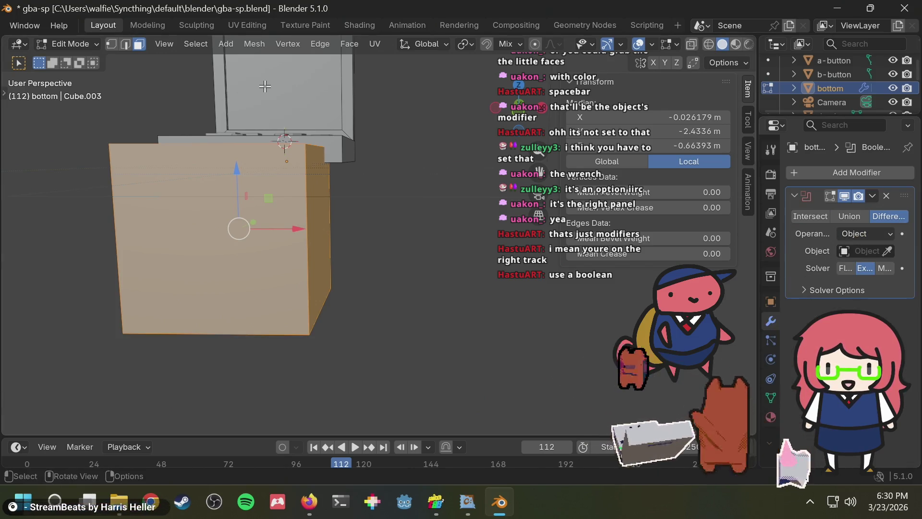
left_click(887, 251)
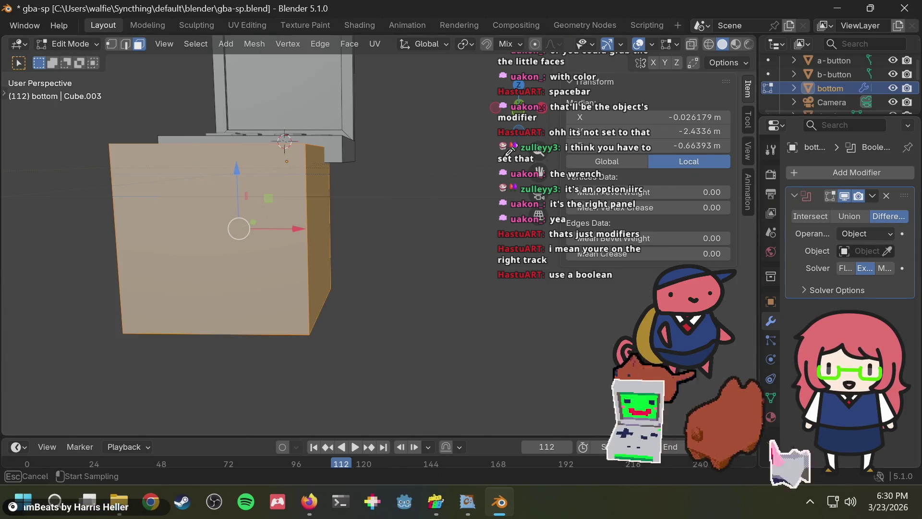
left_click(347, 98)
Step: Inspect the box and tray faces, then return to Object Mode and deselect
middle_click_drag(384, 156, 400, 178)
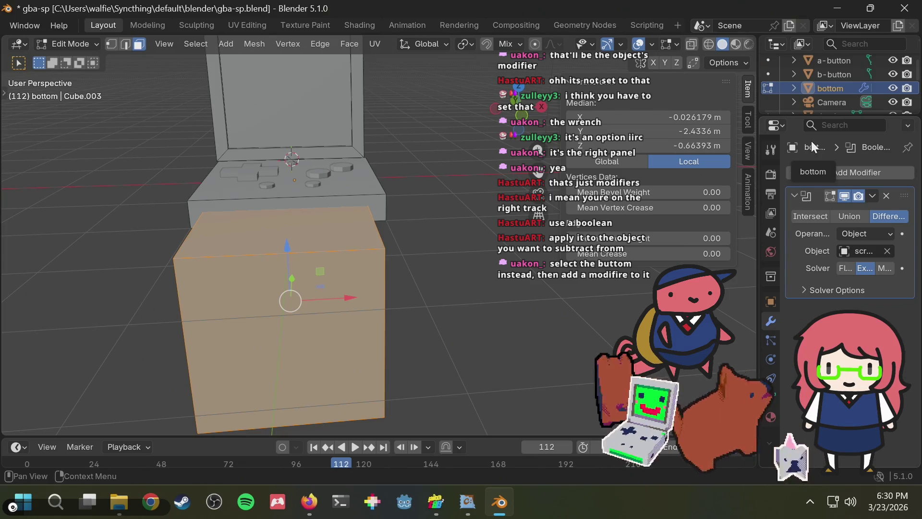
left_click(353, 171)
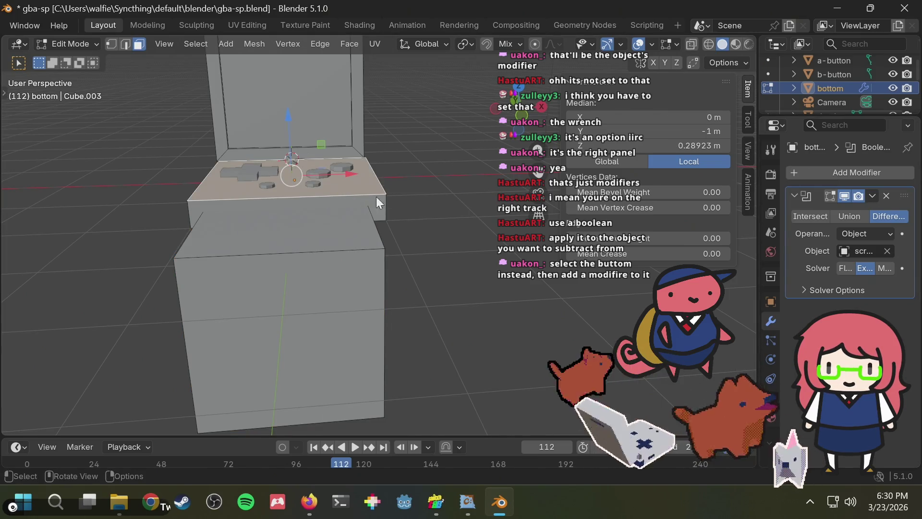
left_click(342, 250)
left_click(356, 186)
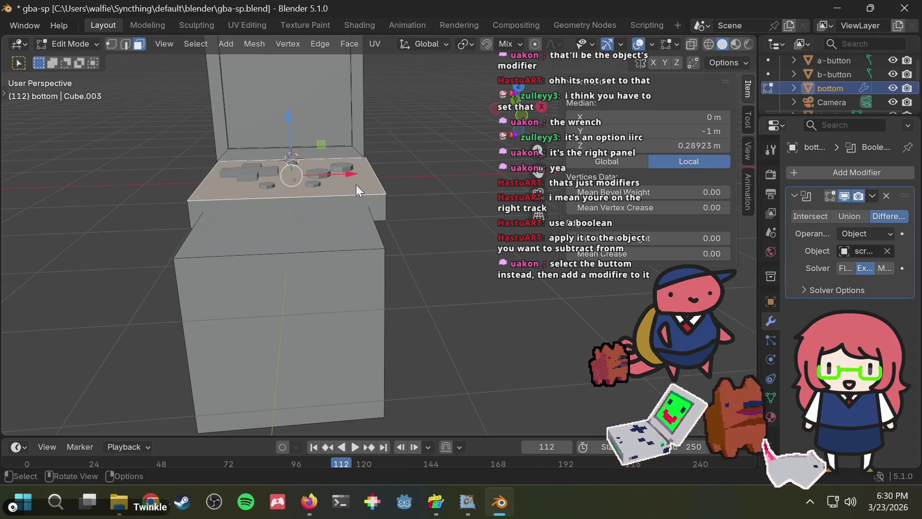
mouse_move(370, 269)
middle_mouse_down()
mouse_move(352, 244)
mouse_move(323, 232)
mouse_move(339, 260)
middle_mouse_up()
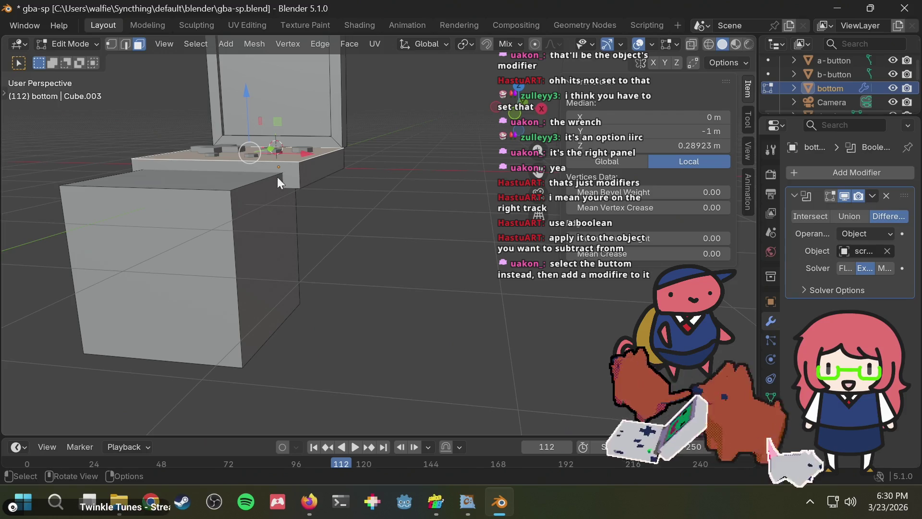
left_click(296, 167)
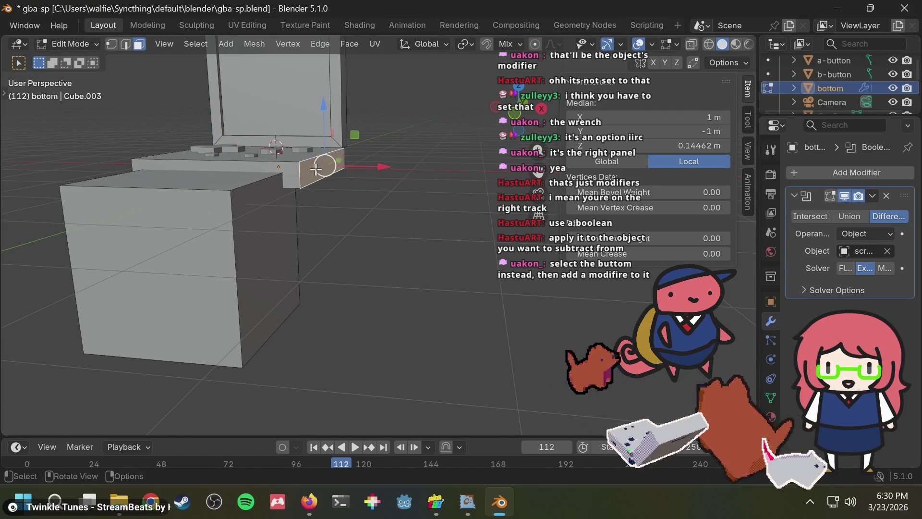
key("Tab")
left_click(365, 183)
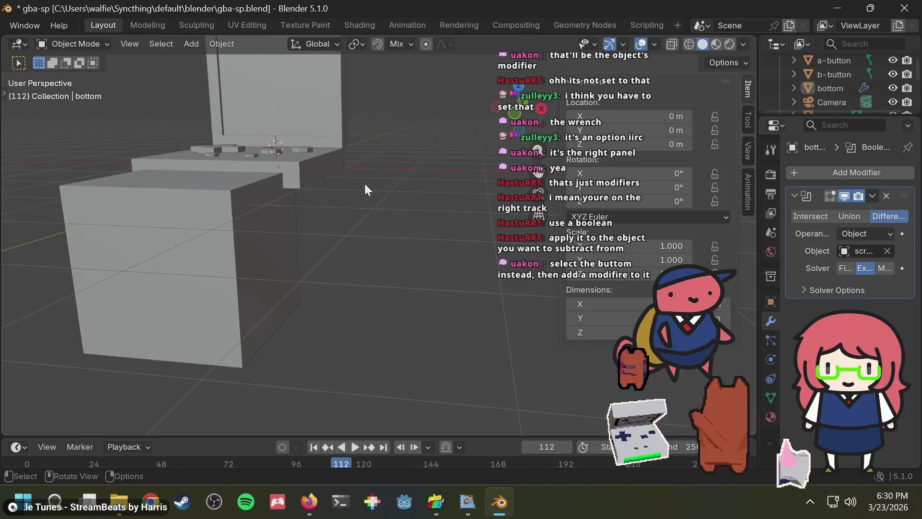
Step: Try moving the bottom object's cube mesh in Edit Mode, undo it, and return to Object Mode
left_click(304, 172)
middle_click_drag(316, 181, 353, 197)
key("Tab")
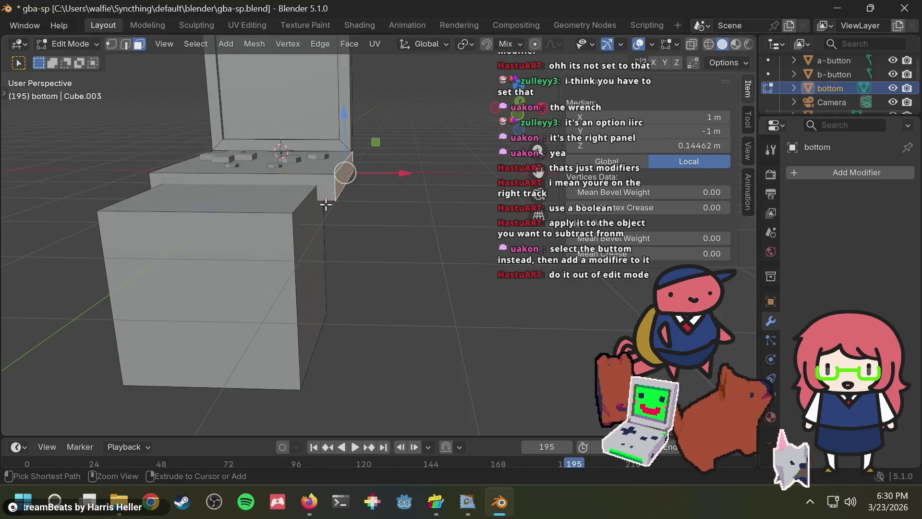
key("ctrl+i")
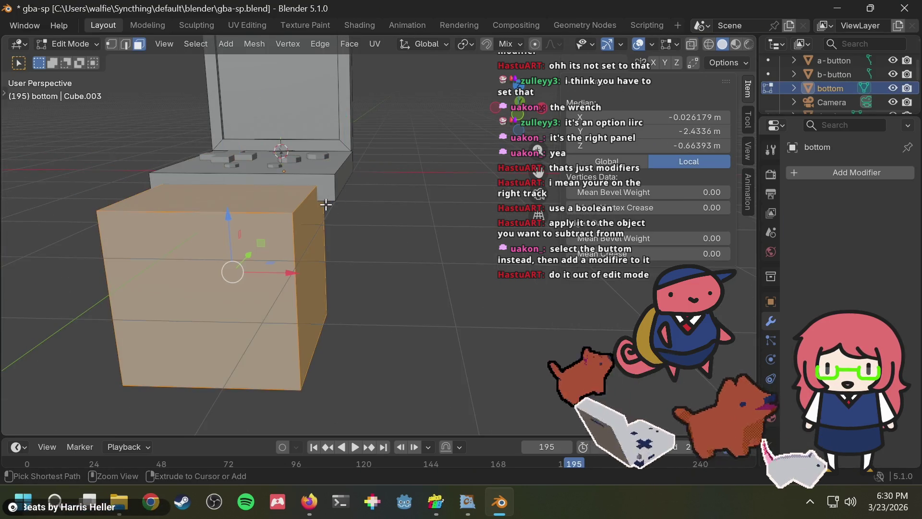
key("g")
left_click(325, 204)
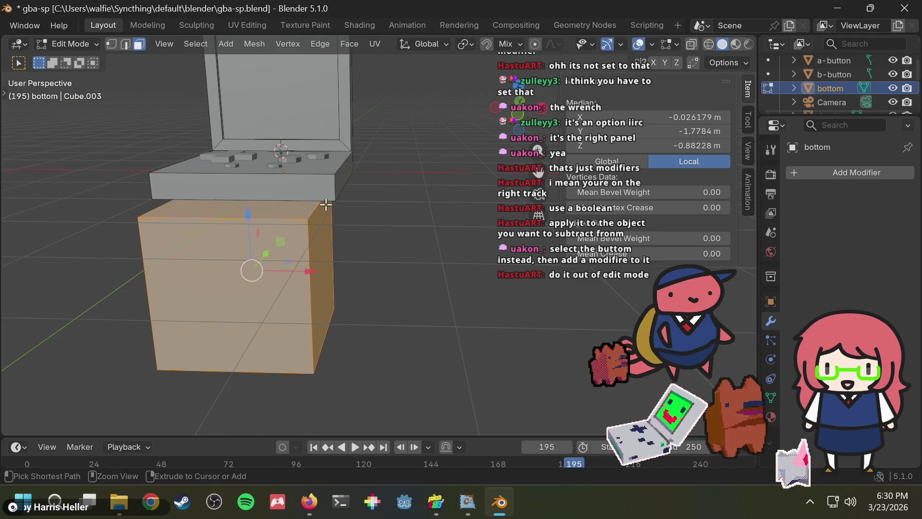
key("ctrl+z")
key("ctrl+z")
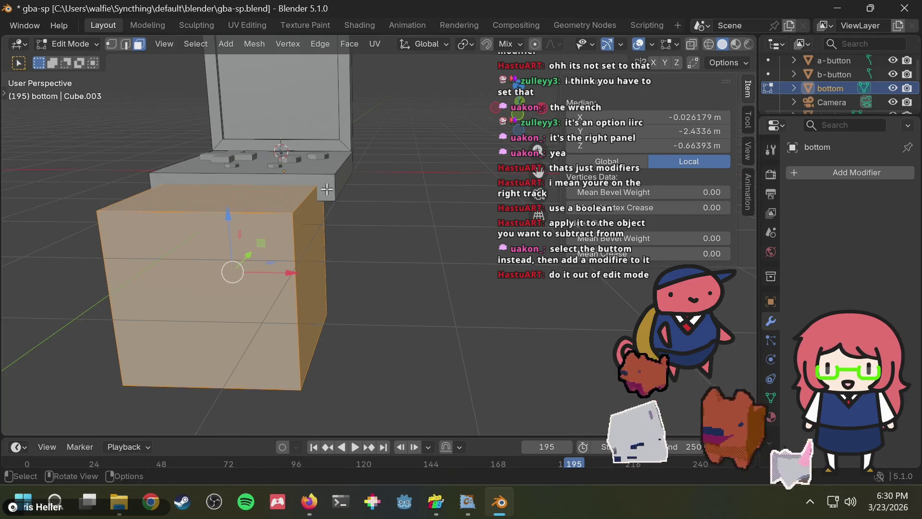
key("Tab")
left_click(335, 177)
left_click(335, 176)
Step: Back in Edit Mode, select all faces of the large cube (Cube.003) inside the bottom object
mouse_move(312, 228)
middle_mouse_down()
mouse_move(404, 185)
mouse_move(431, 185)
mouse_move(421, 189)
middle_mouse_up()
key("Tab")
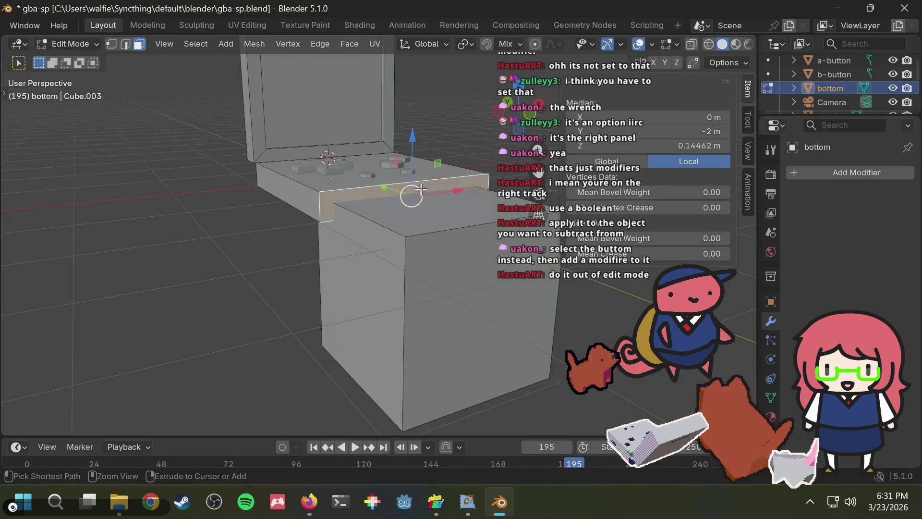
key("a")
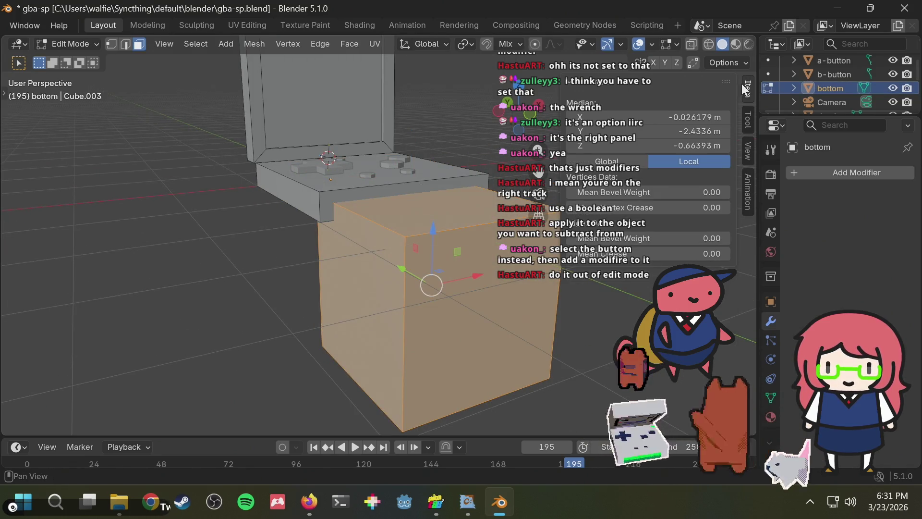
right_click(396, 234)
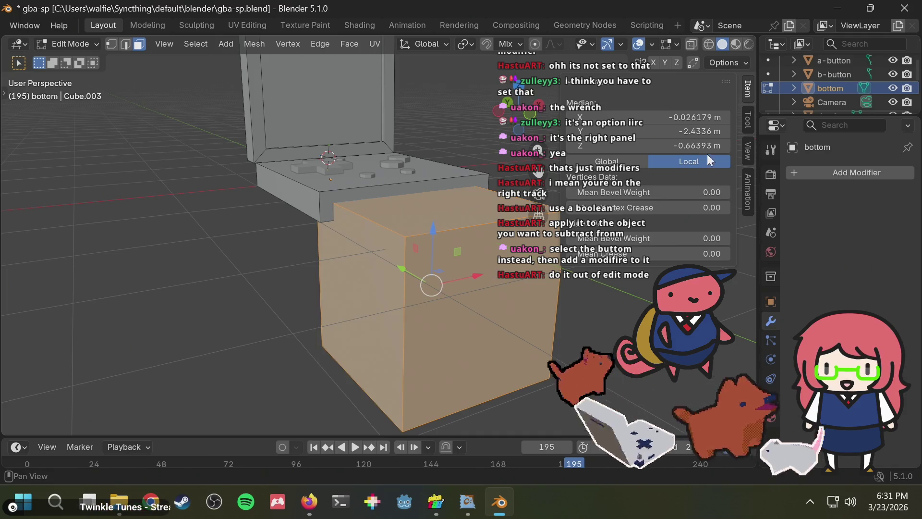
left_click(793, 88)
scroll(842, 94, "down", 2)
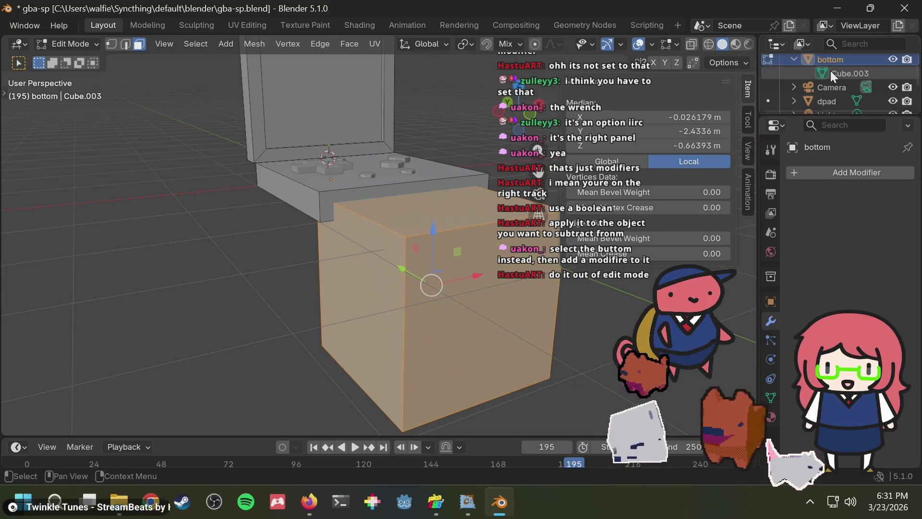
scroll(830, 71, "up", 2)
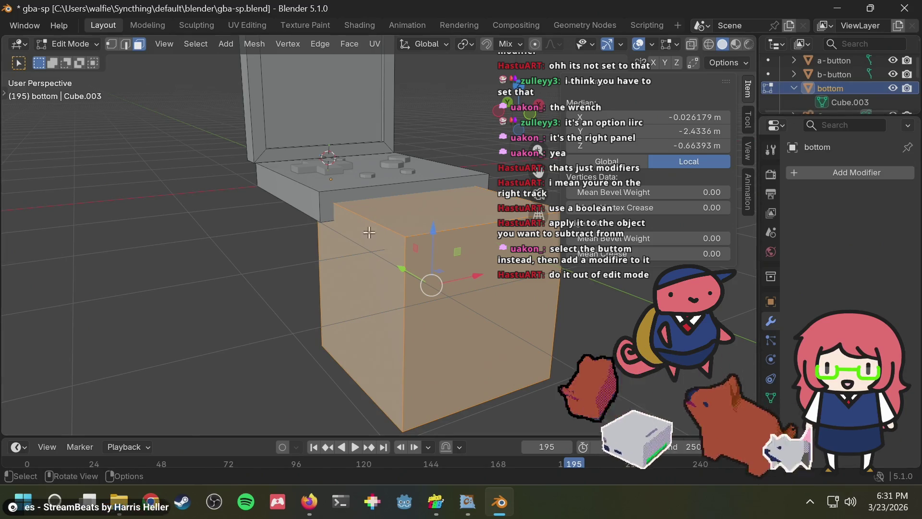
key("g")
left_click(455, 257)
key("ctrl+z")
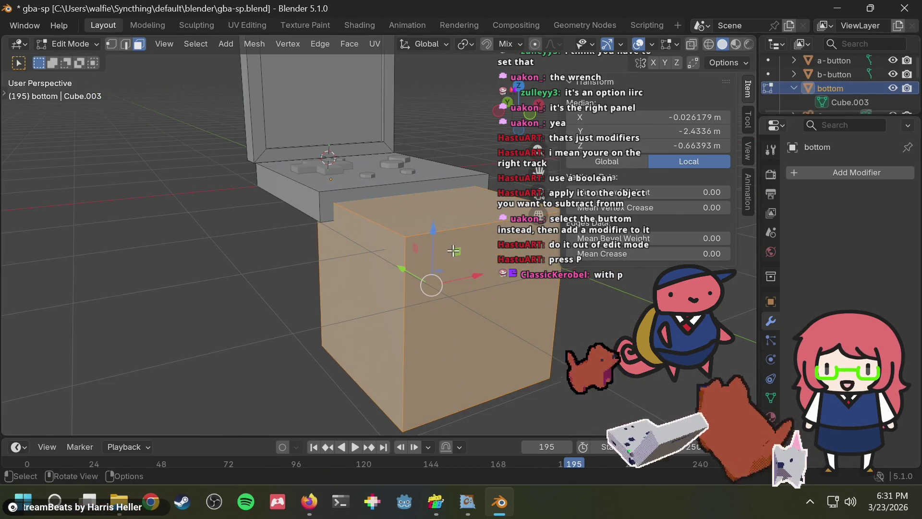
Step: Separate the selected box by Selection into its own object, bottom.001
key("p")
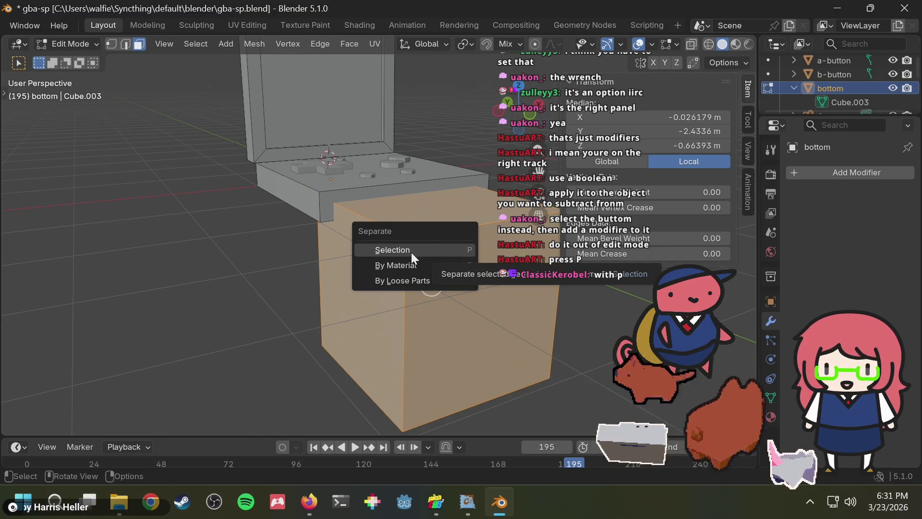
left_click(411, 252)
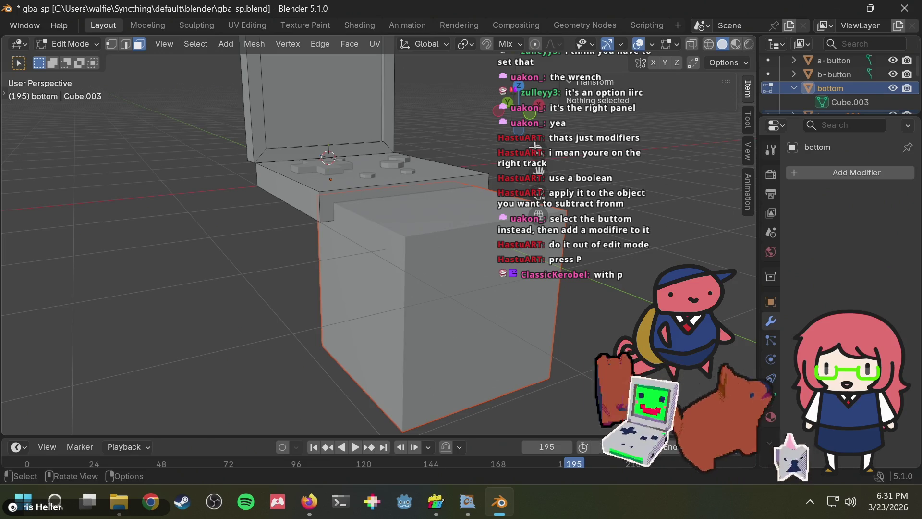
scroll(857, 71, "up", 3)
scroll(854, 72, "down", 3)
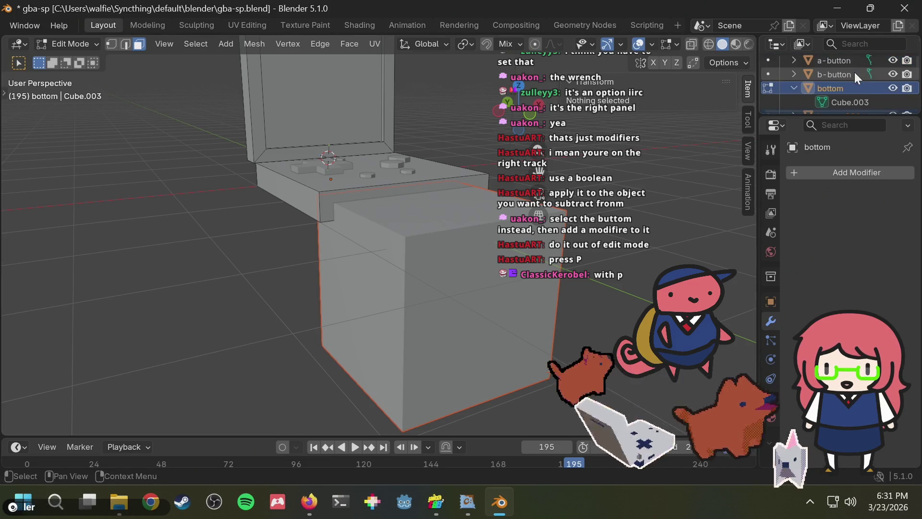
scroll(855, 72, "up", 2)
scroll(854, 72, "down", 2)
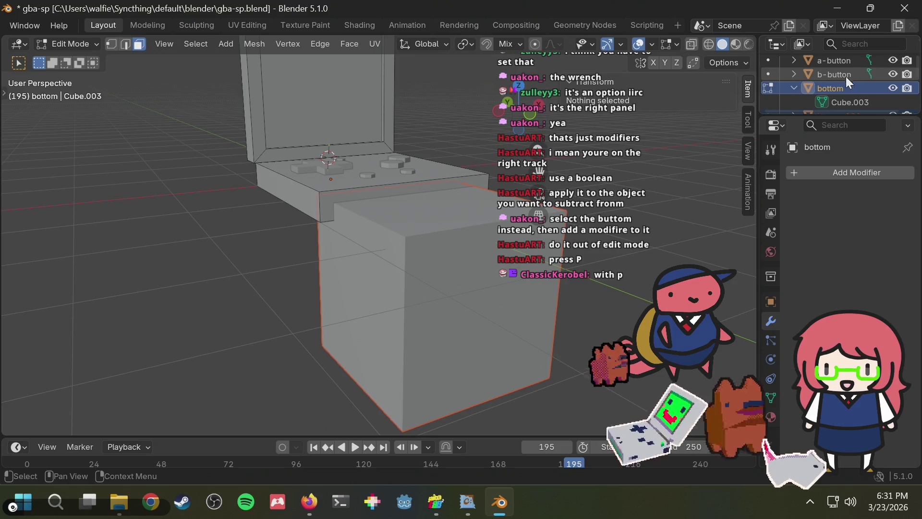
scroll(817, 89, "down", 2)
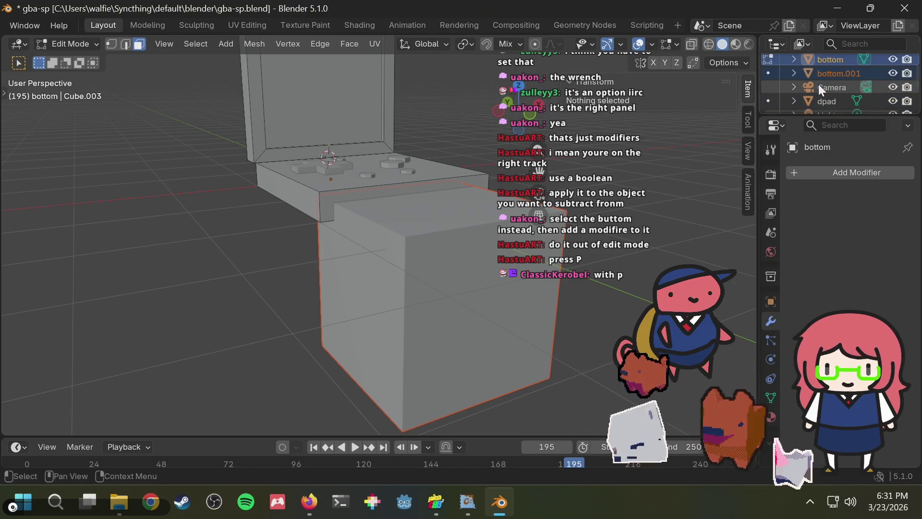
scroll(821, 90, "down", 2)
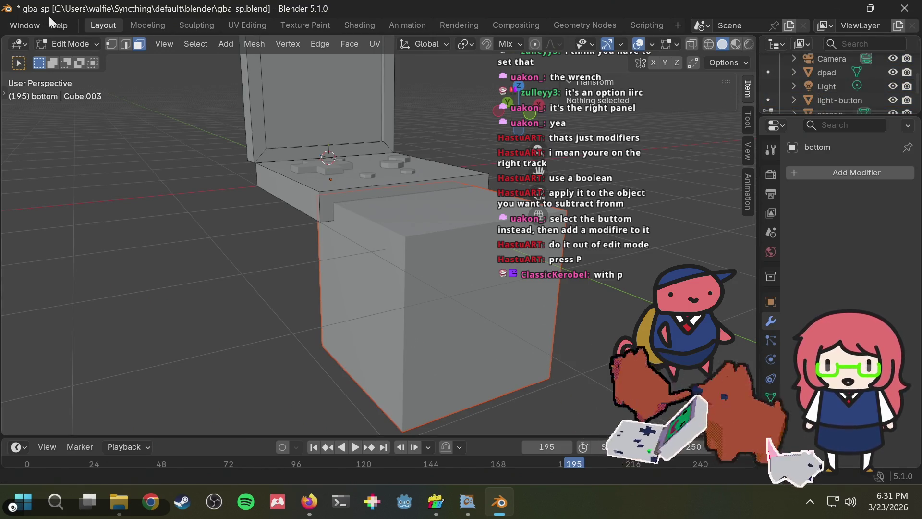
Step: Return to Object Mode in the Layout workspace and select bottom in the Outliner
left_click(135, 25)
left_click(112, 25)
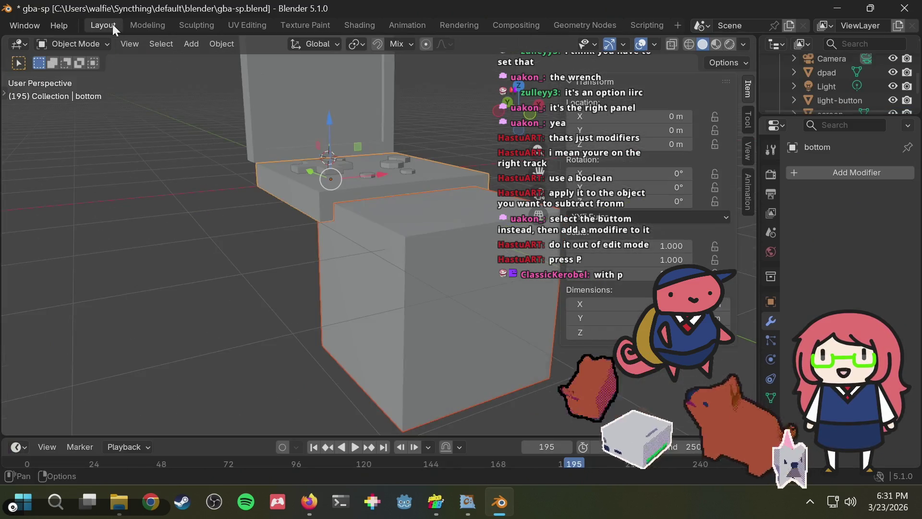
scroll(846, 97, "up", 3)
scroll(846, 97, "up", 2)
scroll(838, 90, "down", 2)
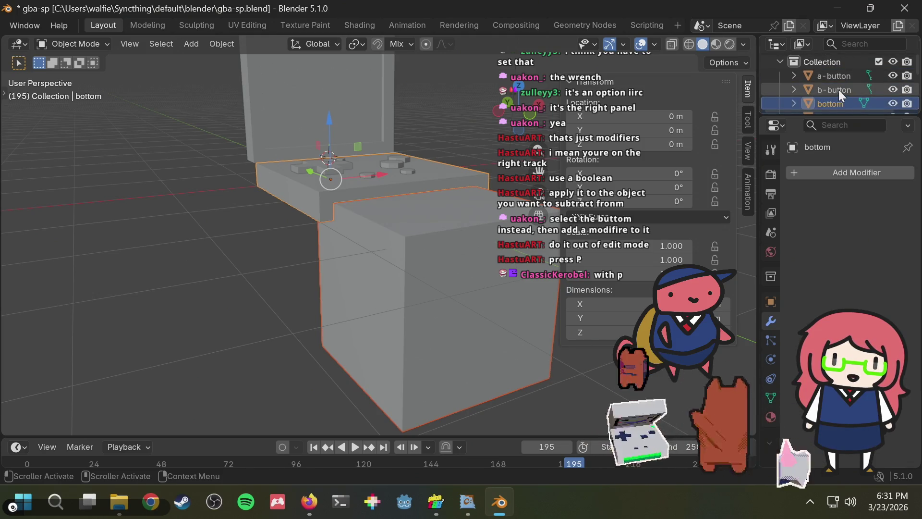
left_click(838, 87)
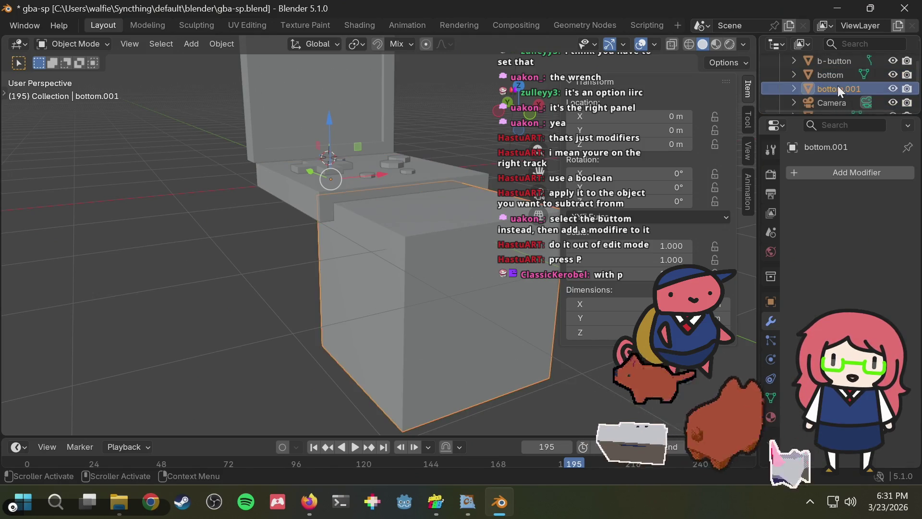
left_click(834, 75)
left_click(186, 249)
left_click(292, 186)
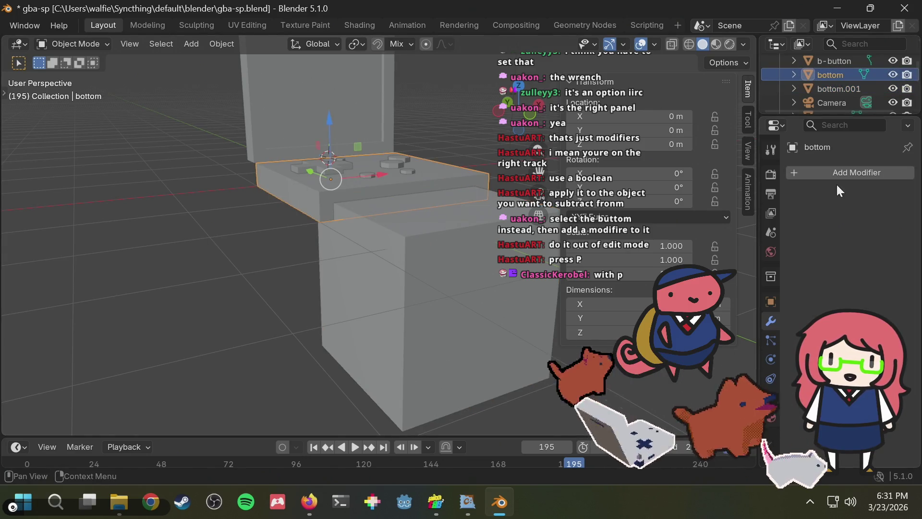
Step: Add a Boolean Difference modifier to the bottom shell with bottom.001 as its cutter object
left_click(838, 169)
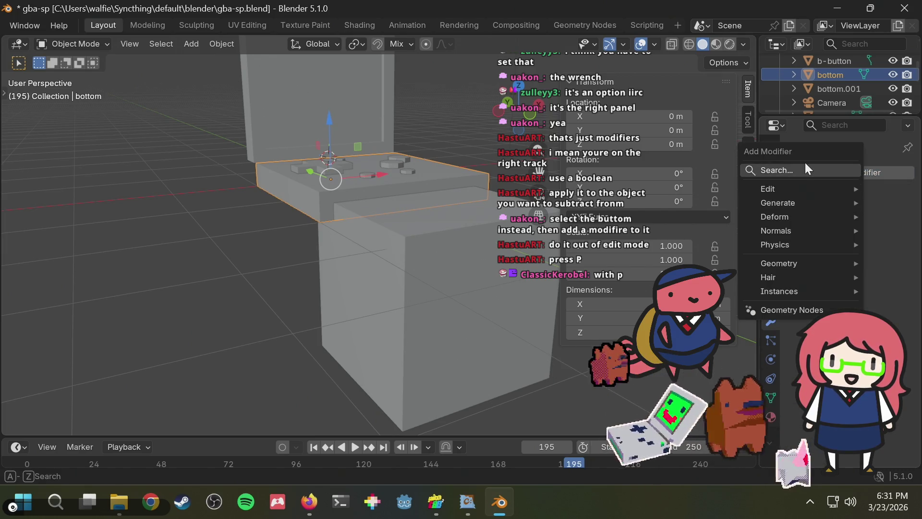
left_click(805, 166)
type("boole")
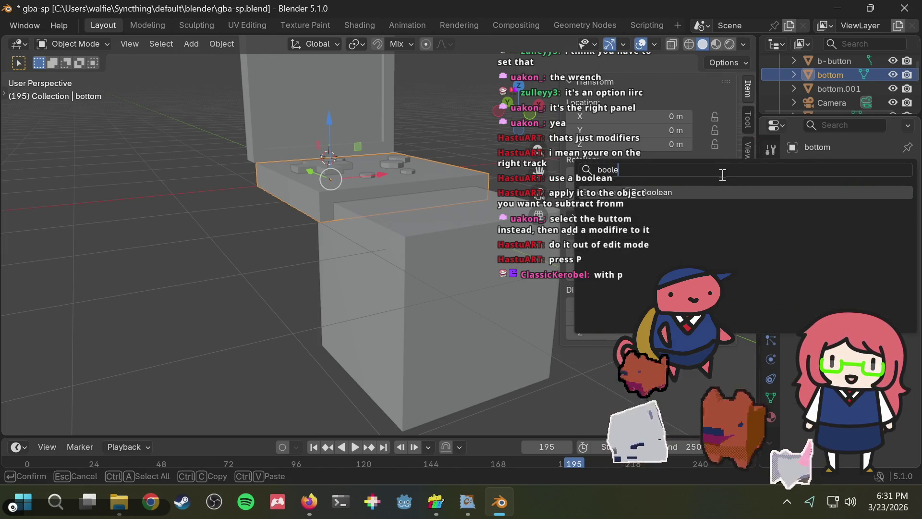
left_click(704, 190)
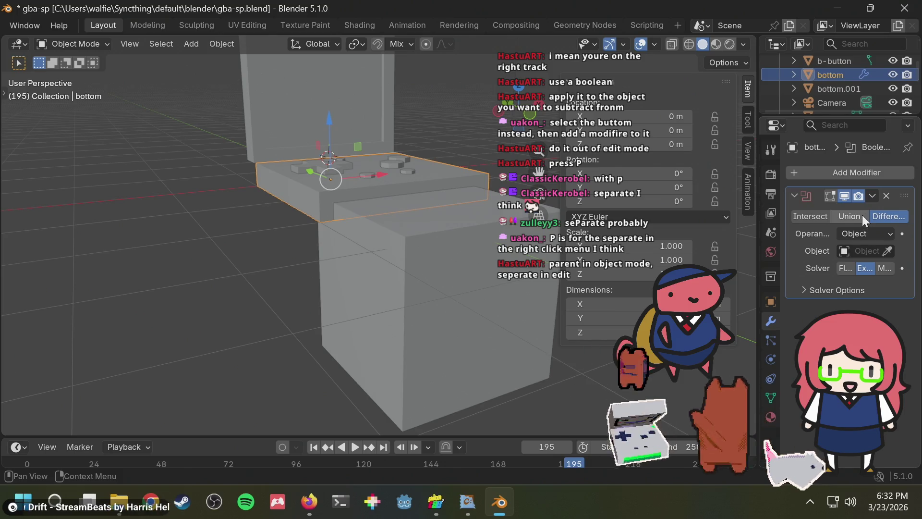
left_click(887, 252)
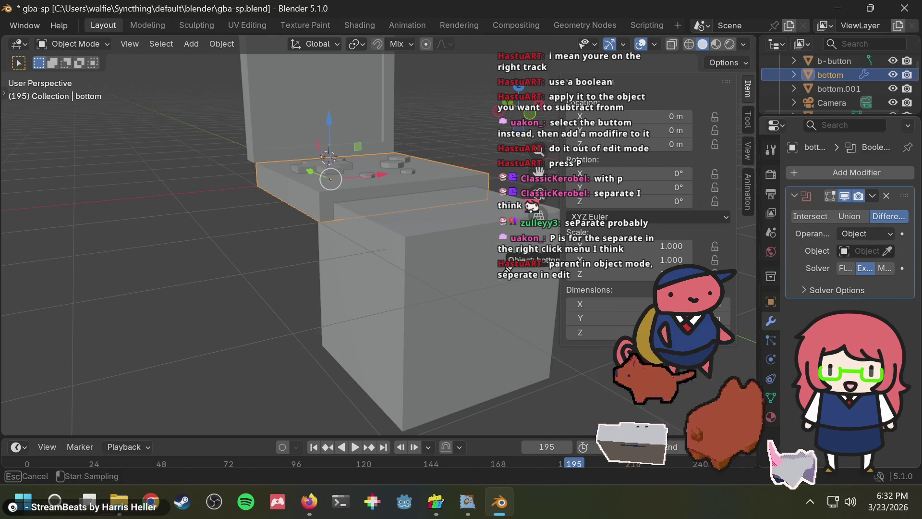
mouse_move(321, 287)
middle_mouse_down()
mouse_move(343, 223)
mouse_move(359, 217)
mouse_move(322, 246)
mouse_move(317, 293)
middle_mouse_up()
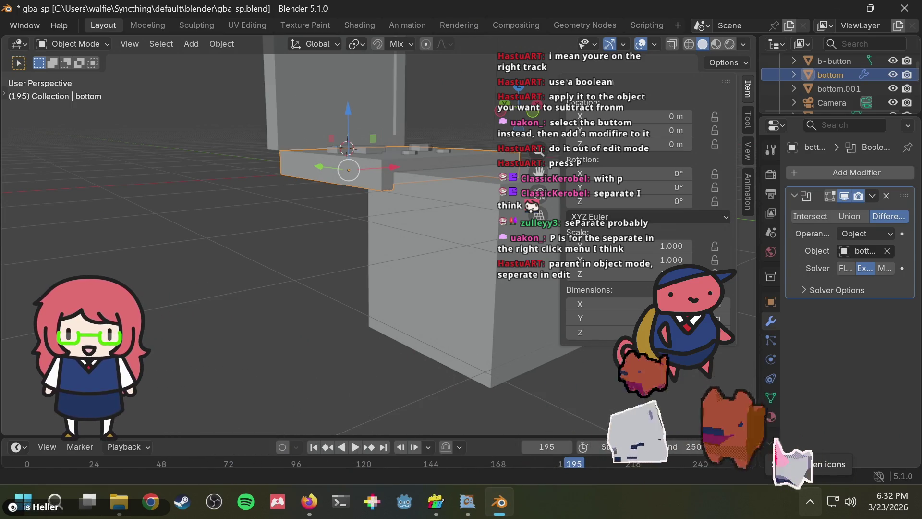
left_click(806, 291)
left_click(806, 289)
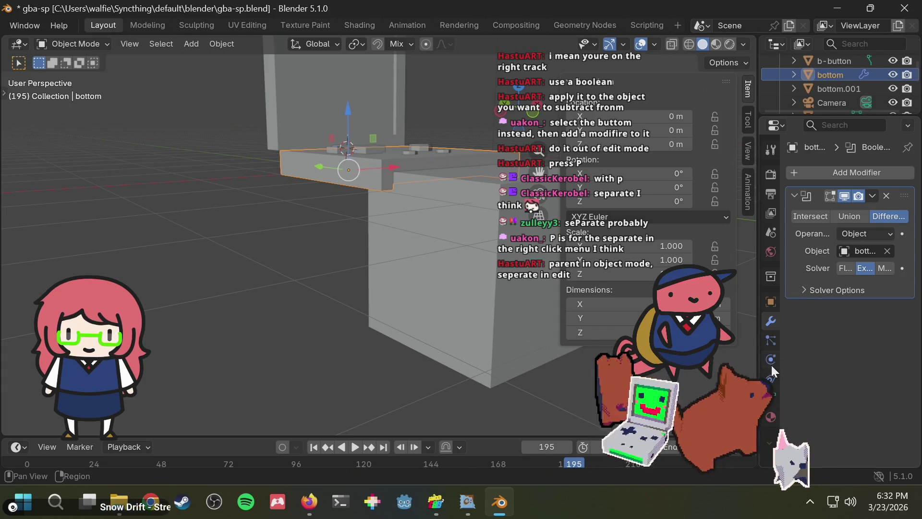
Step: Glance at the active tool settings, then open the Boolean modifier's extra actions menu
left_click(773, 151)
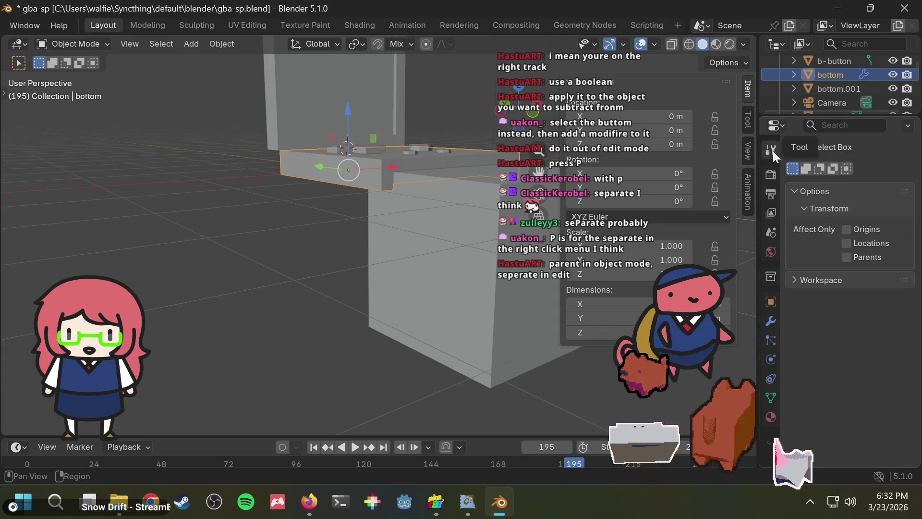
left_click(769, 127)
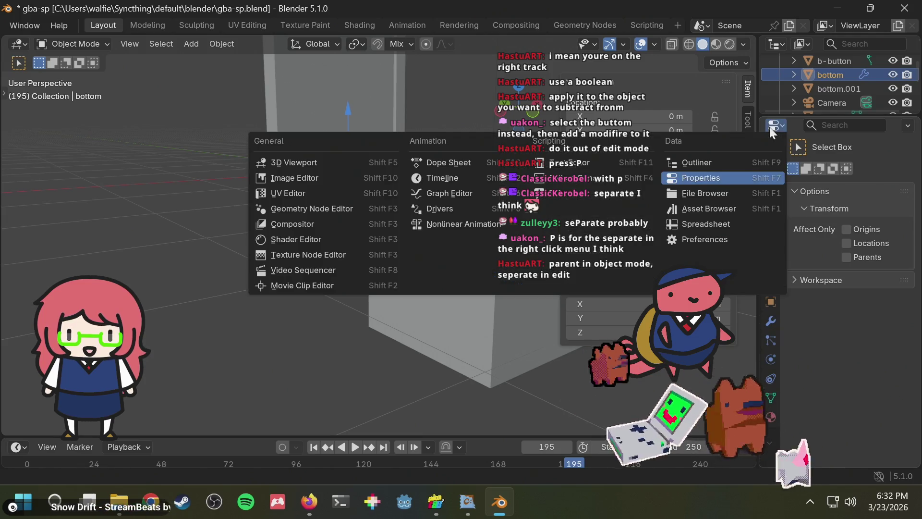
left_click(769, 126)
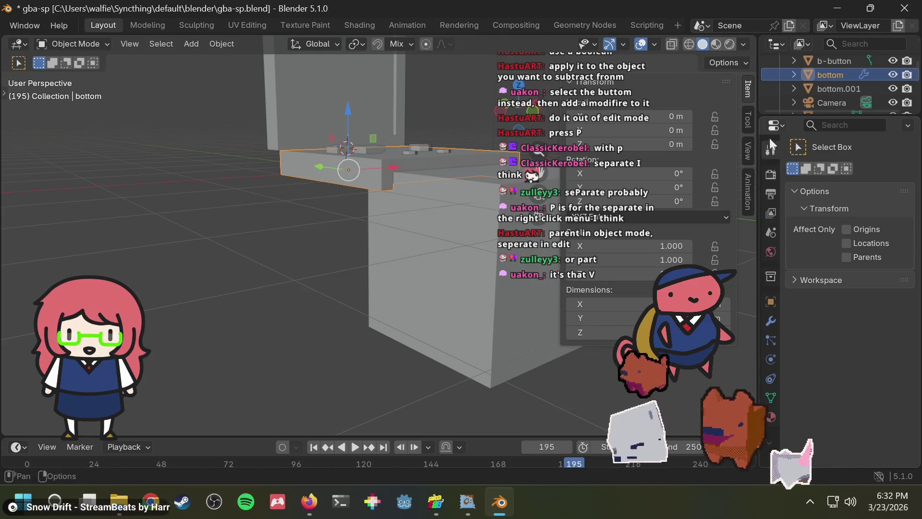
left_click(771, 321)
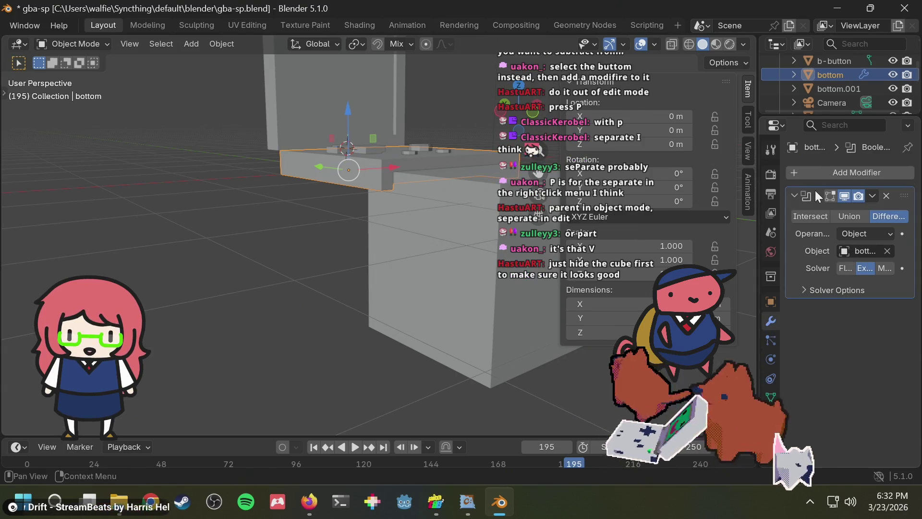
left_click(872, 196)
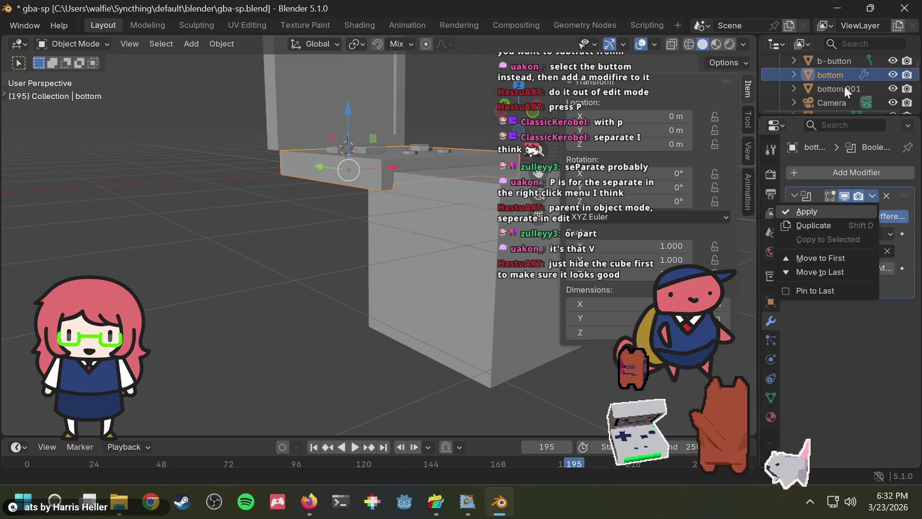
Step: Preview the cut, apply the Boolean modifier, and delete the bottom.001 box
left_click(891, 89)
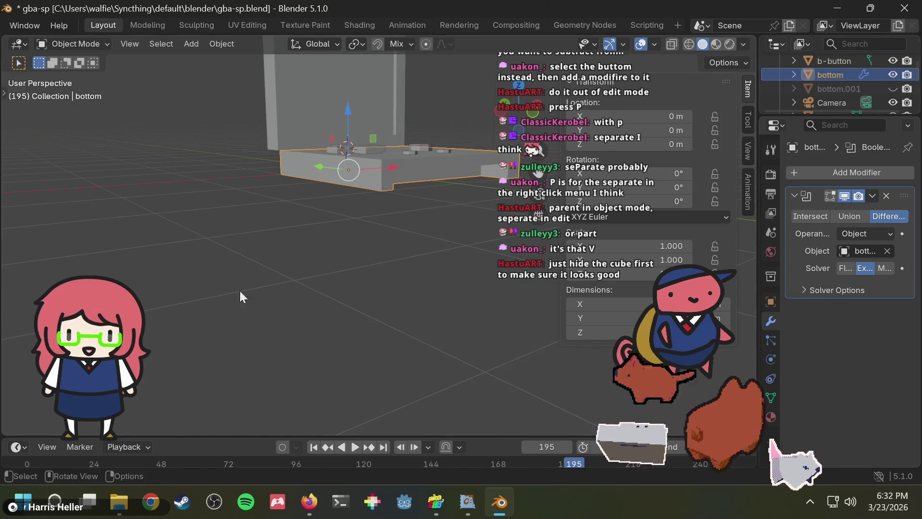
mouse_move(334, 240)
middle_mouse_down()
mouse_move(333, 196)
mouse_move(305, 235)
mouse_move(346, 235)
middle_mouse_up()
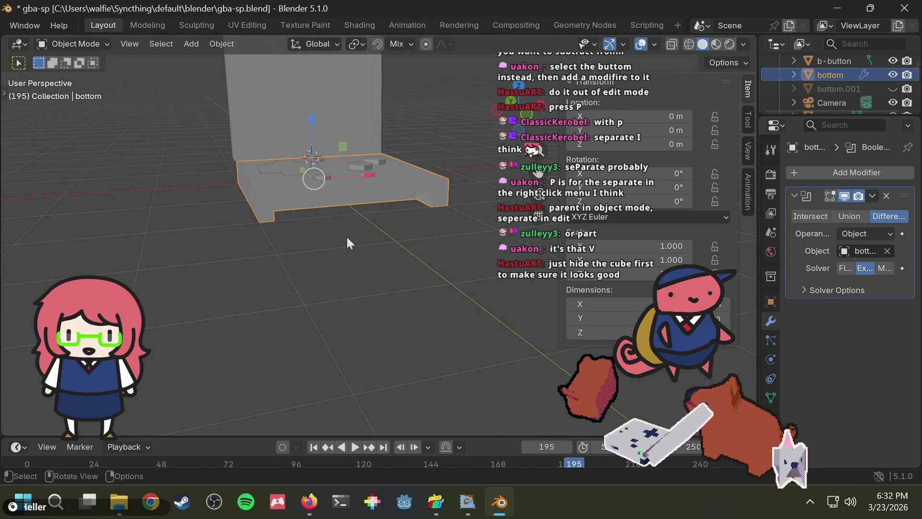
left_click(893, 90)
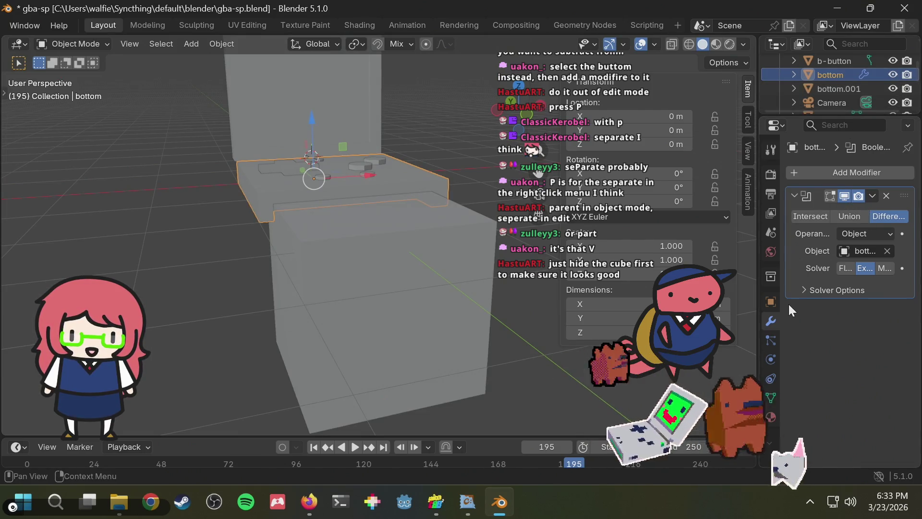
left_click(871, 196)
left_click(849, 211)
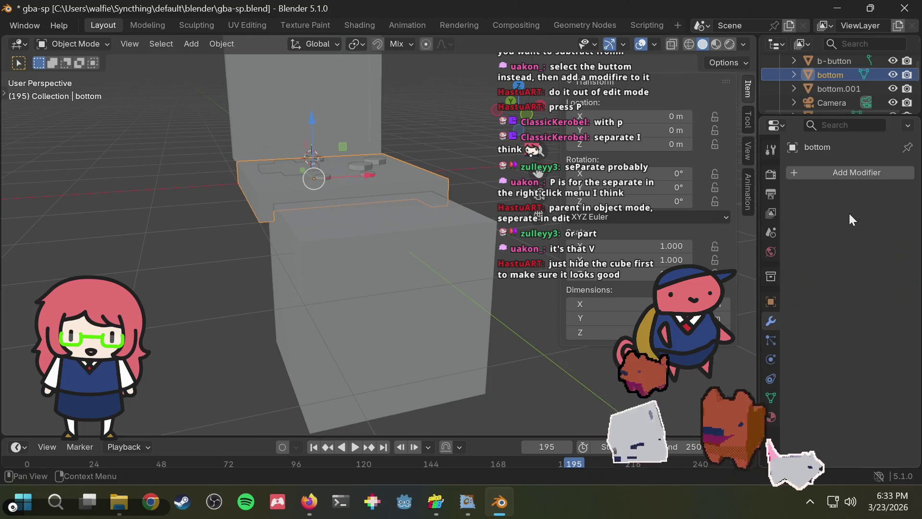
left_click(836, 87)
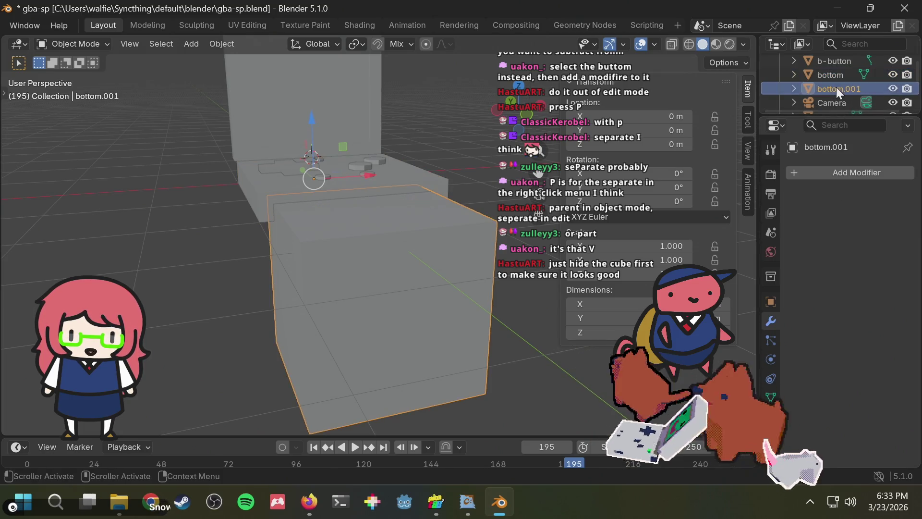
right_click(837, 88)
left_click(788, 121)
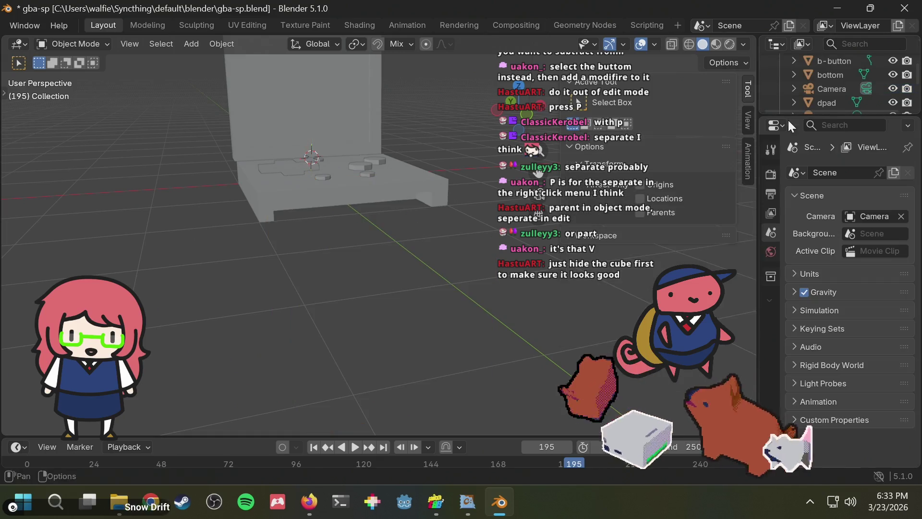
Step: Inspect the cut shell from a frontal view and save gba-sp.blend
mouse_move(444, 245)
middle_mouse_down()
mouse_move(477, 194)
mouse_move(384, 272)
mouse_move(396, 300)
mouse_move(428, 298)
mouse_move(460, 277)
mouse_move(463, 201)
mouse_move(458, 191)
mouse_move(401, 237)
mouse_move(426, 209)
middle_mouse_up()
scroll(349, 114, "up", 3)
scroll(347, 111, "down", 1)
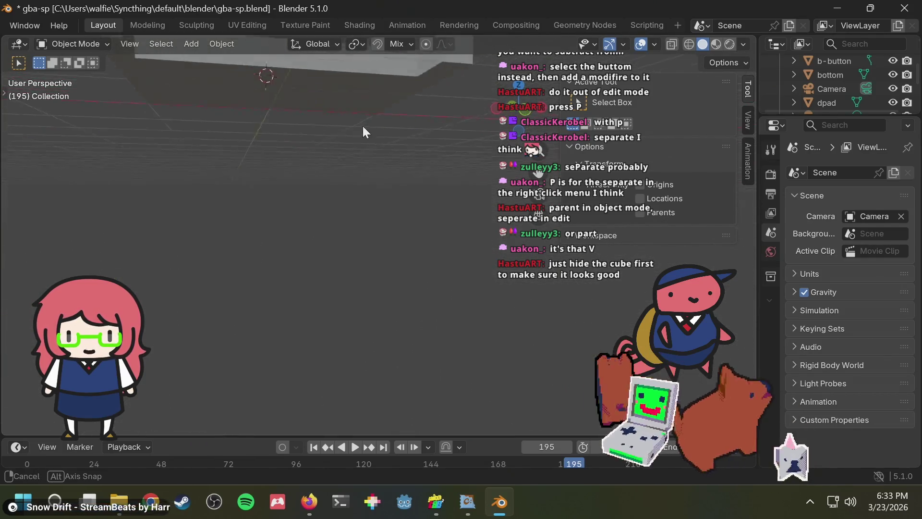
scroll(179, 71, "down", 5)
scroll(194, 104, "up", 6)
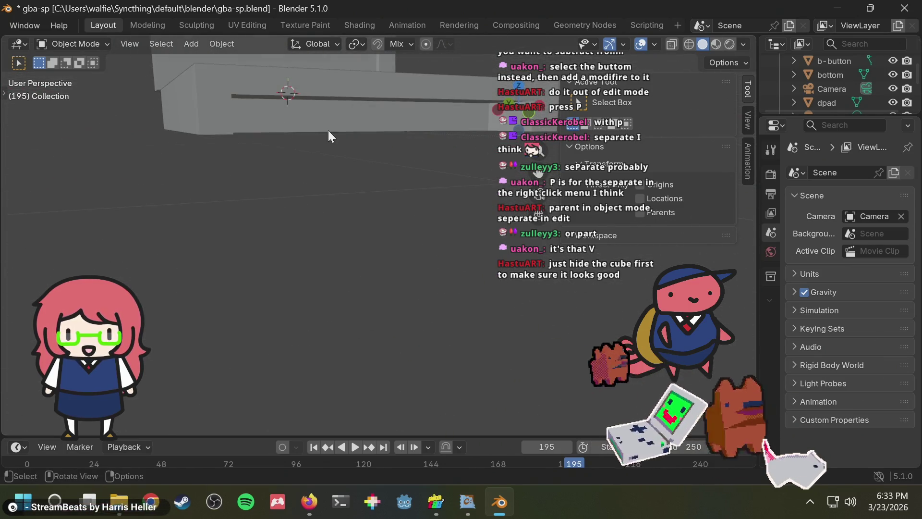
scroll(328, 136, "down", 5)
mouse_move(394, 143)
middle_mouse_down()
mouse_move(362, 142)
mouse_move(382, 203)
mouse_move(349, 156)
mouse_move(345, 118)
mouse_move(339, 184)
mouse_move(377, 189)
middle_mouse_up()
key("KP_8")
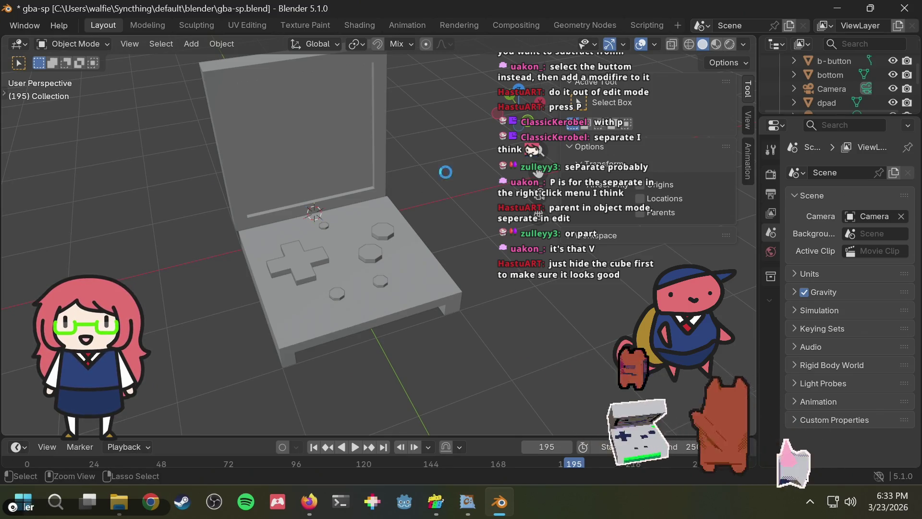
key("ctrl+s")
mouse_move(333, 182)
middle_mouse_down()
mouse_move(397, 175)
mouse_move(289, 173)
middle_mouse_up()
Step: Compare the model with the purple GBA SP reference photo in Firefox
key("alt+Tab")
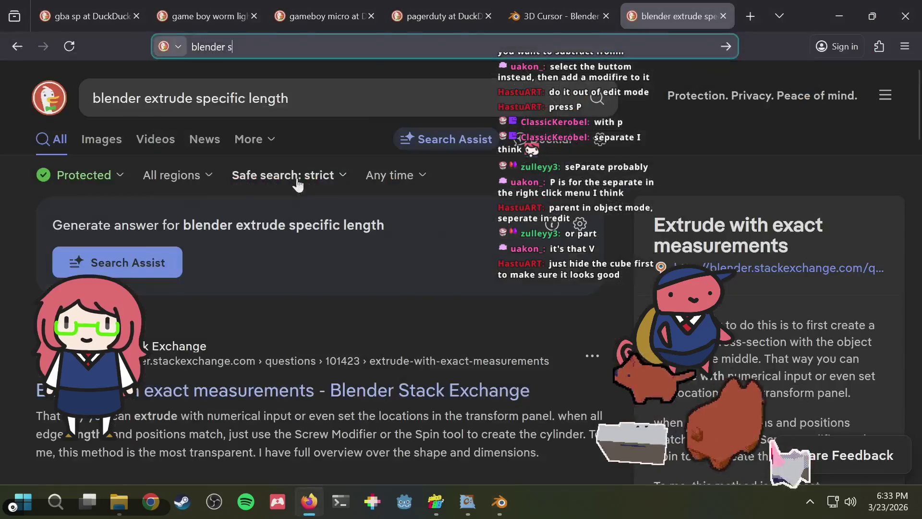
left_click(553, 9)
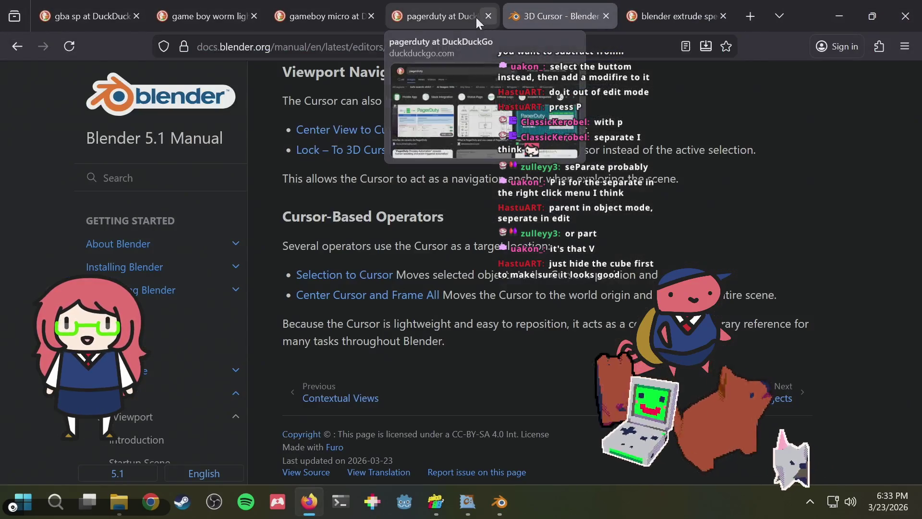
left_click(332, 14)
left_click(96, 15)
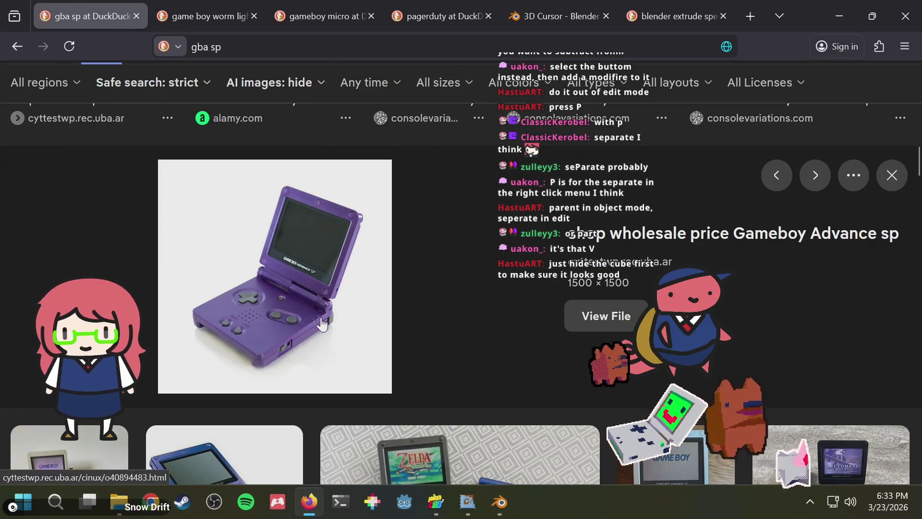
key("alt+Tab")
mouse_move(360, 232)
middle_mouse_down()
mouse_move(431, 234)
mouse_move(454, 221)
mouse_move(381, 225)
middle_mouse_up()
key("alt+Tab")
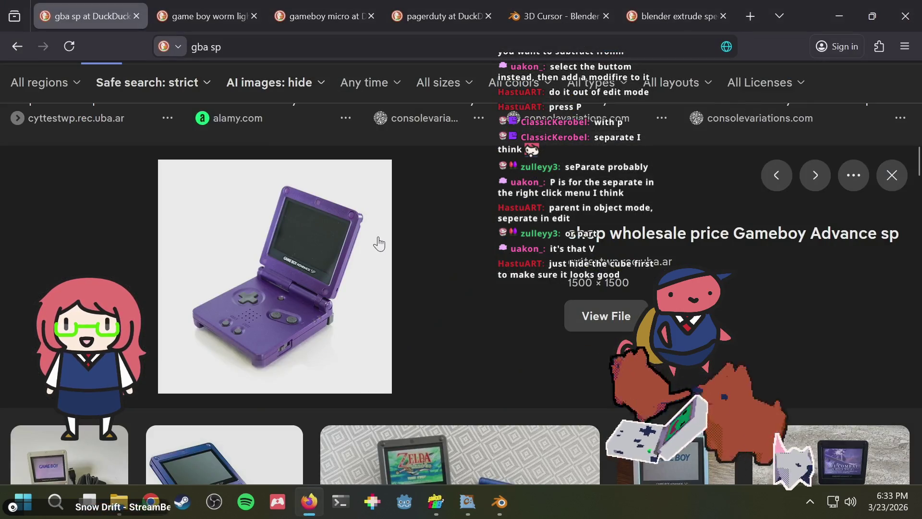
key("alt+Tab")
Step: Save gba-sp.blend and bring up the Add menu in Blender
mouse_move(406, 201)
middle_mouse_down()
mouse_move(346, 231)
mouse_move(205, 238)
mouse_move(324, 189)
mouse_move(458, 186)
mouse_move(231, 131)
middle_mouse_up()
key("ctrl+s")
key("shift+a")
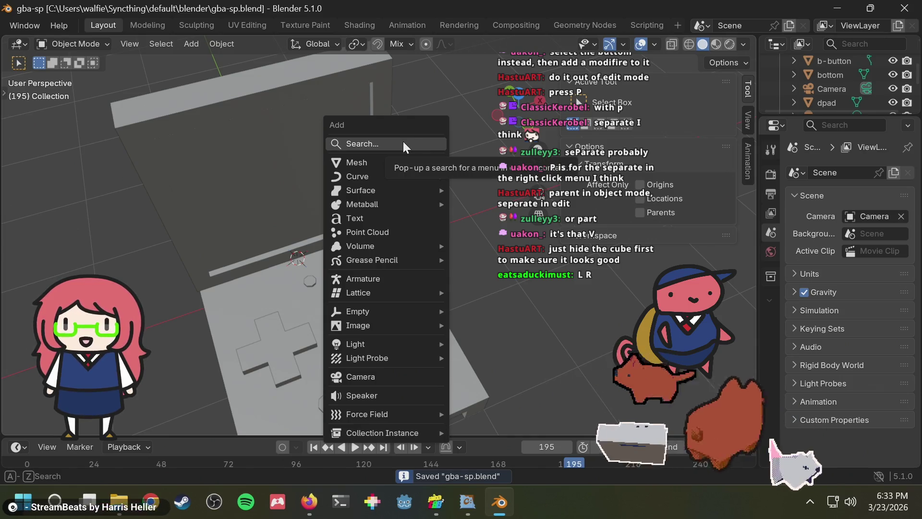
Step: Add a new cube and scale it down to a smaller block
type("cub")
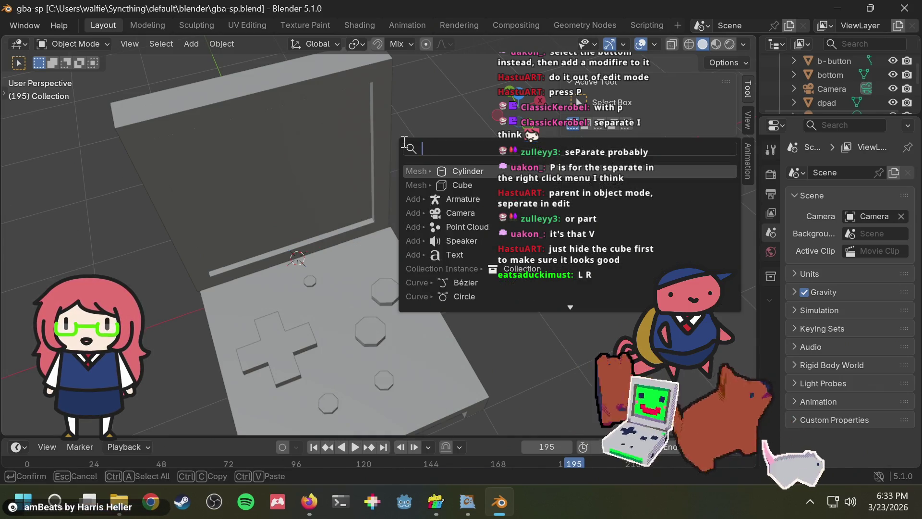
key("Return")
mouse_move(403, 141)
middle_mouse_down()
mouse_move(376, 175)
mouse_move(343, 171)
middle_mouse_up()
mouse_move(315, 188)
left_mouse_down()
mouse_move(469, 201)
mouse_move(438, 231)
left_mouse_up()
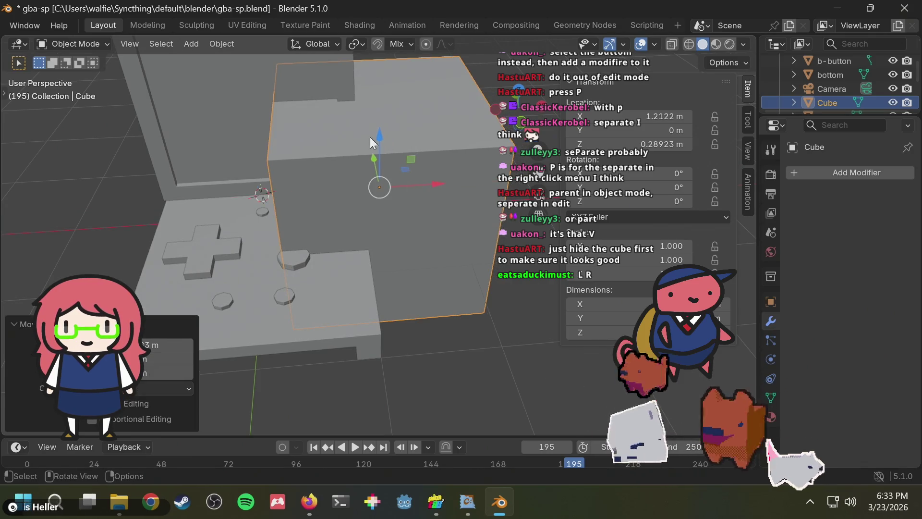
key("s")
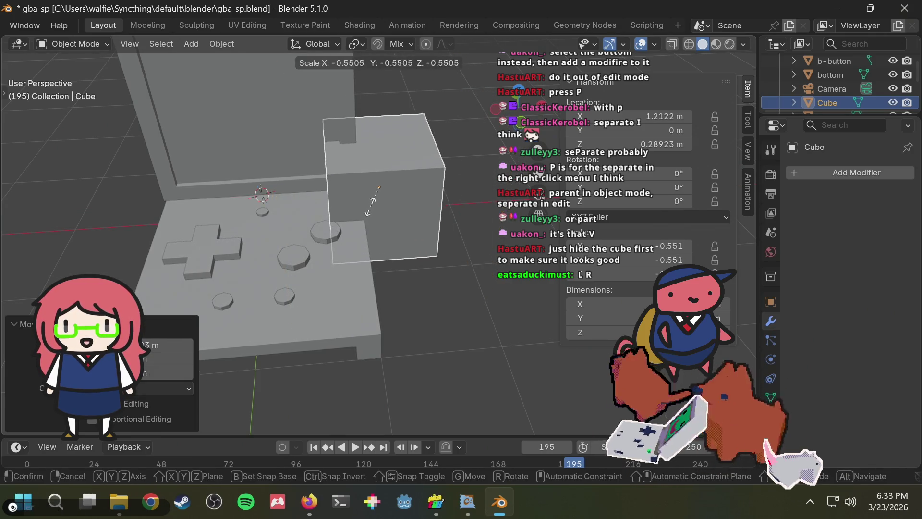
left_click(382, 192)
mouse_move(425, 185)
middle_mouse_down()
mouse_move(362, 186)
mouse_move(369, 200)
mouse_move(353, 217)
mouse_move(301, 179)
mouse_move(269, 178)
mouse_move(288, 154)
mouse_move(312, 176)
mouse_move(289, 152)
middle_mouse_up()
Step: Shrink the cube further and nudge it along Y and X toward the body
key("space")
mouse_move(307, 148)
right_mouse_down("shift")
mouse_move(396, 212)
mouse_move(349, 179)
right_mouse_up("shift")
key("Escape")
mouse_move(356, 169)
middle_mouse_down()
mouse_move(365, 152)
mouse_move(423, 233)
mouse_move(475, 253)
mouse_move(437, 193)
middle_mouse_up()
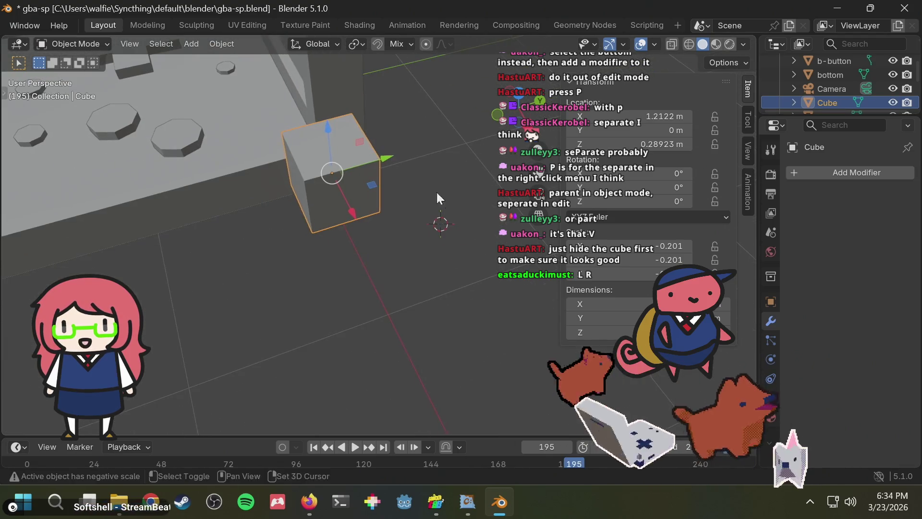
key("s")
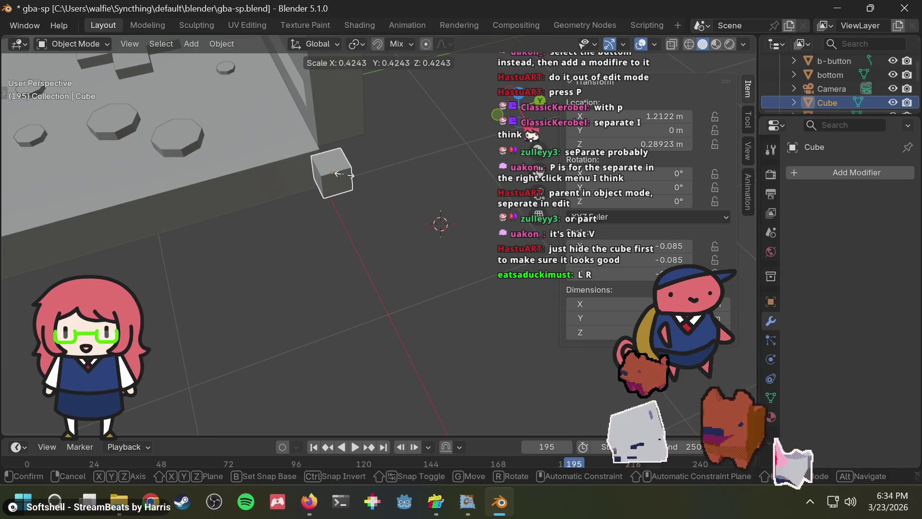
left_click(342, 174)
middle_click_drag(393, 168, 359, 180)
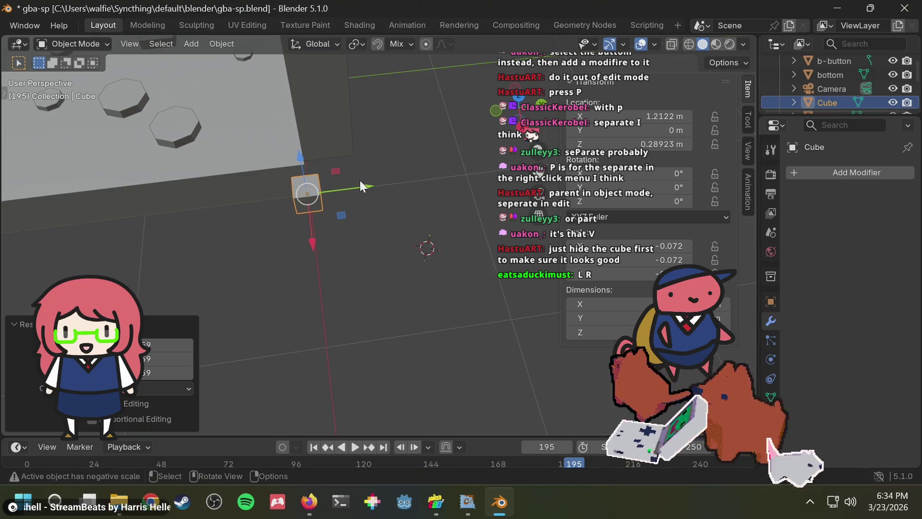
left_click_drag(361, 192, 356, 192)
left_click_drag(316, 241, 306, 227)
mouse_move(472, 203)
middle_mouse_down()
mouse_move(382, 197)
mouse_move(348, 169)
mouse_move(332, 130)
mouse_move(373, 179)
middle_mouse_up()
key("space")
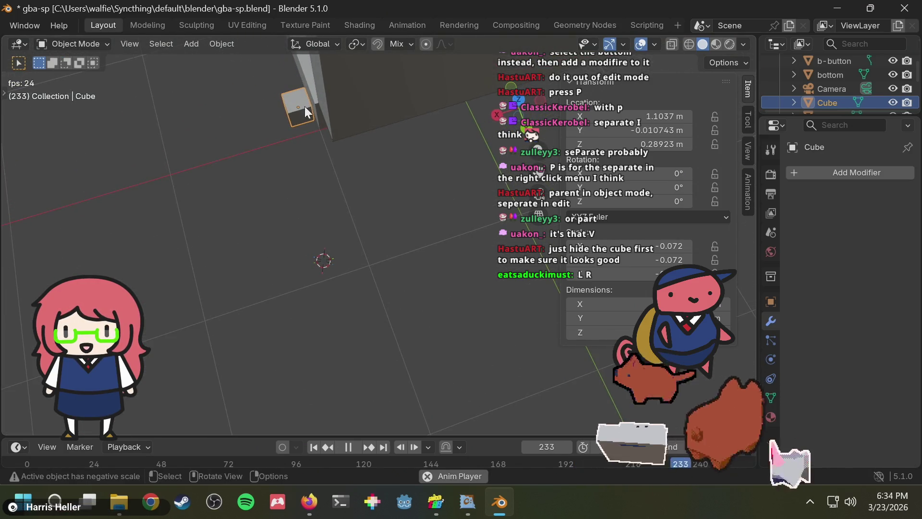
middle_click_drag(306, 123, 321, 102)
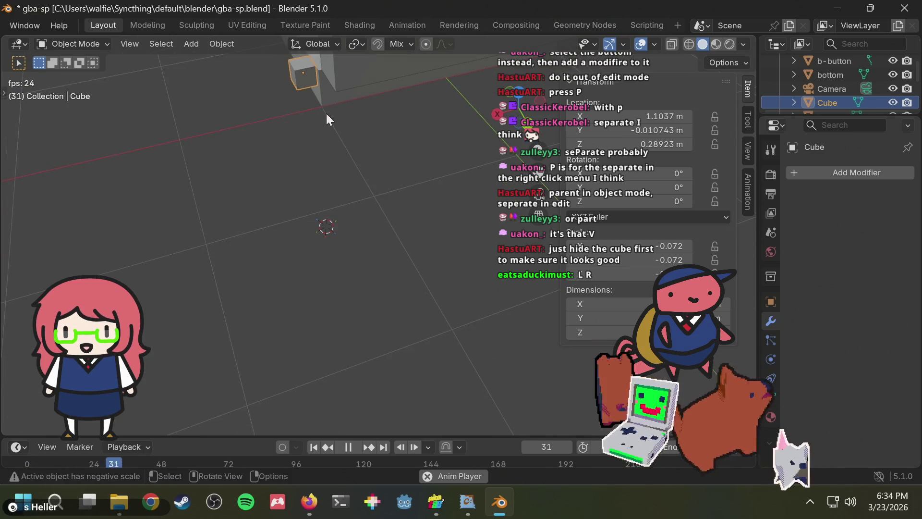
Step: Position the cube at the base's hinge corner, at X 0.978 m and Z 0.099 m
key("g")
key("Escape")
mouse_move(416, 153)
middle_mouse_down()
mouse_move(433, 341)
mouse_move(429, 268)
middle_mouse_up()
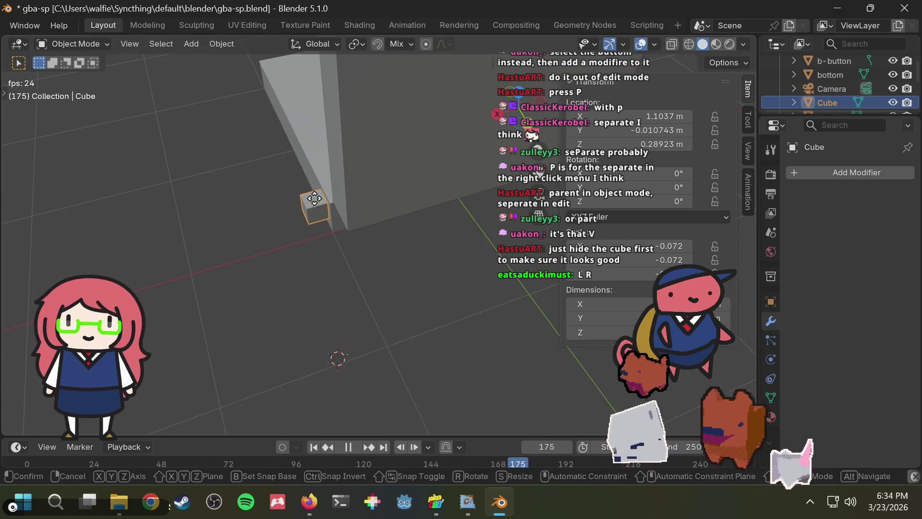
key("g")
key("y")
key("z")
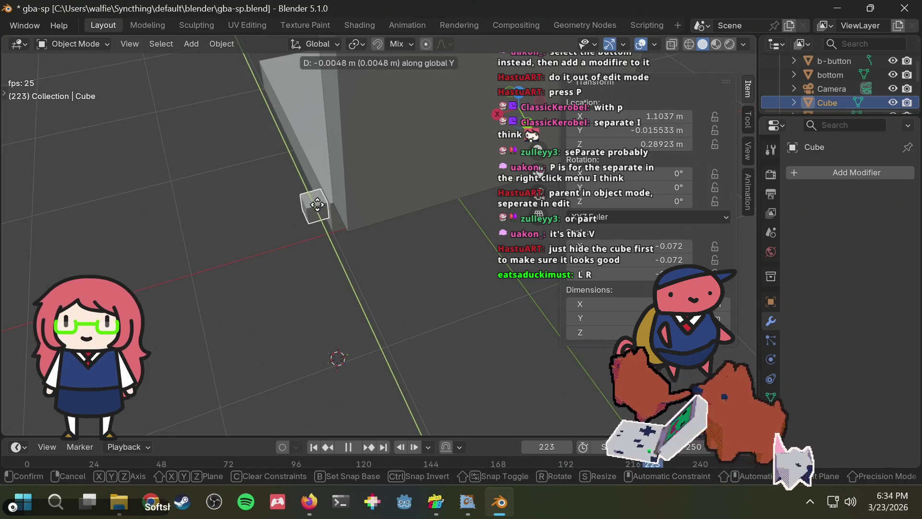
key("Escape")
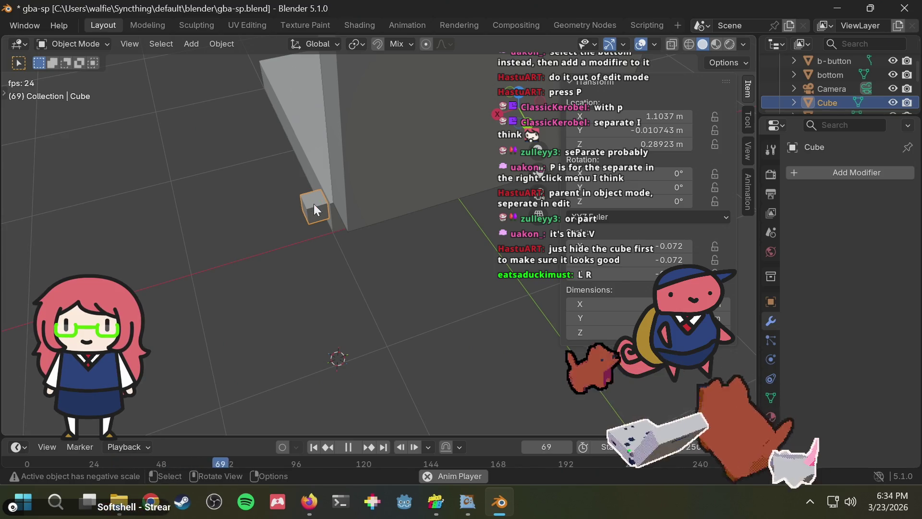
key("space")
left_click_drag(307, 166, 312, 196)
mouse_move(324, 177)
middle_mouse_down()
mouse_move(402, 142)
mouse_move(411, 196)
mouse_move(313, 226)
mouse_move(290, 219)
middle_mouse_up()
left_click_drag(251, 219, 272, 217)
mouse_move(272, 217)
middle_mouse_down()
mouse_move(488, 196)
mouse_move(491, 288)
mouse_move(618, 268)
mouse_move(582, 249)
mouse_move(405, 223)
mouse_move(391, 202)
mouse_move(382, 244)
mouse_move(330, 230)
mouse_move(367, 234)
middle_mouse_up()
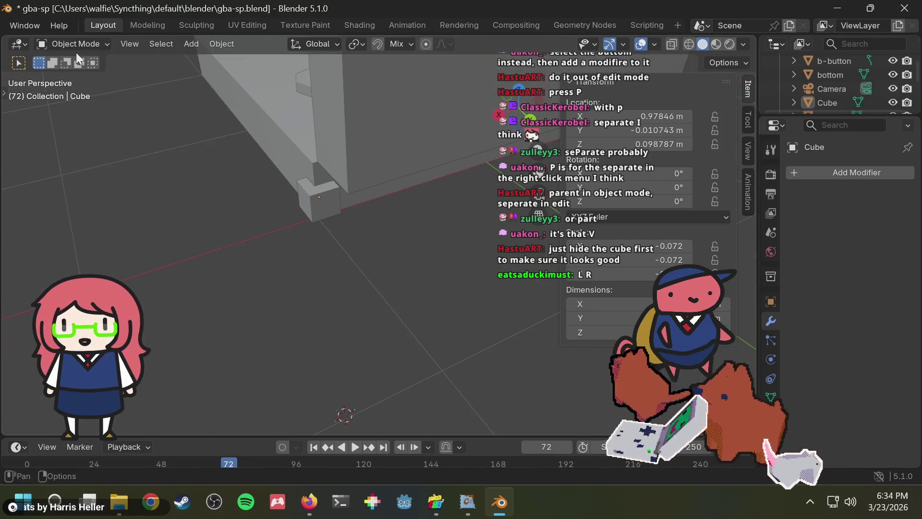
Step: In Edit Mode, stretch one face of the small hinge block along the X axis
left_click(73, 45)
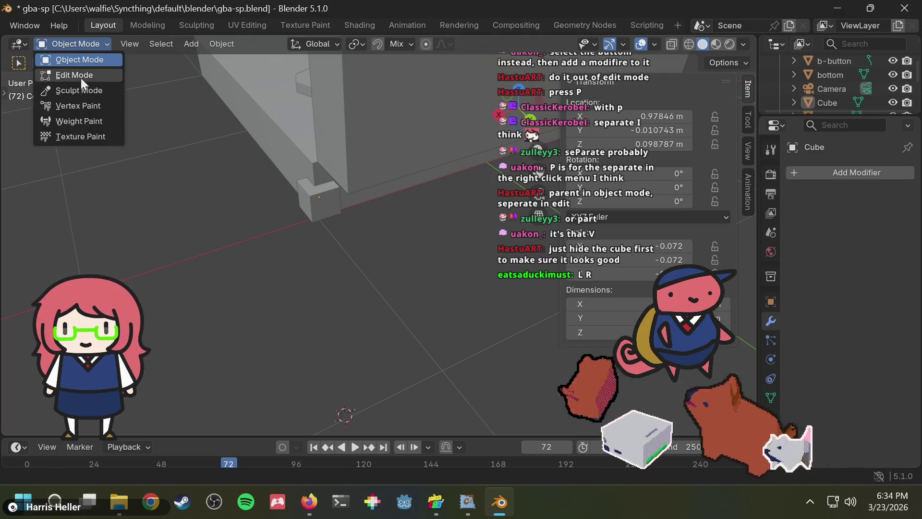
left_click(79, 76)
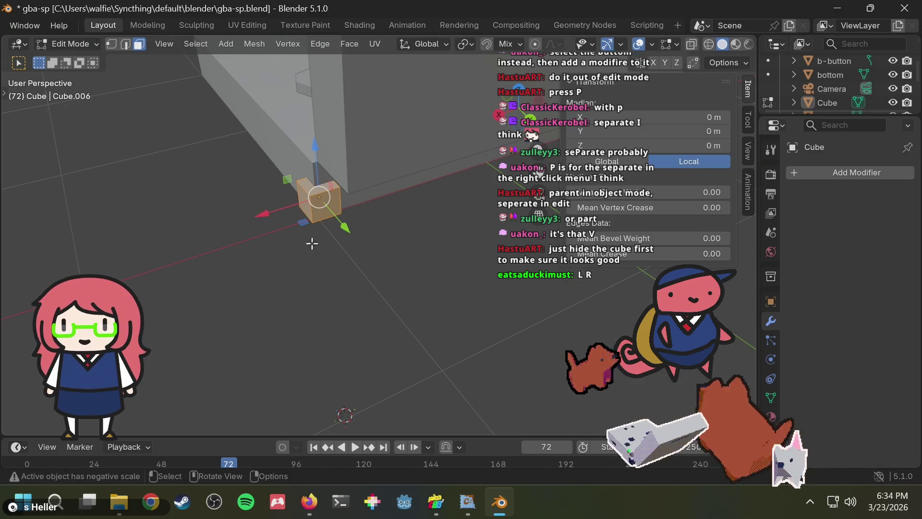
left_click(254, 189)
mouse_move(324, 204)
middle_mouse_down()
mouse_move(305, 206)
mouse_move(276, 187)
mouse_move(299, 145)
middle_mouse_up()
left_click(305, 148)
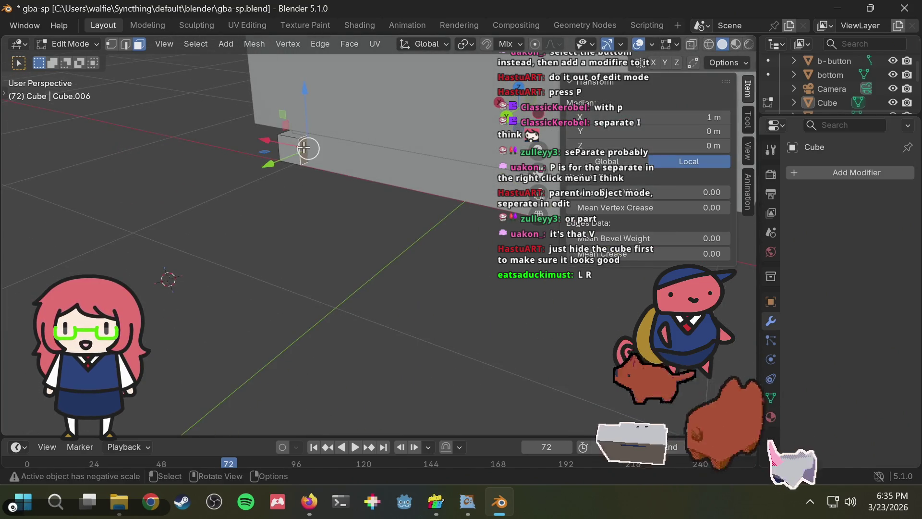
key("g")
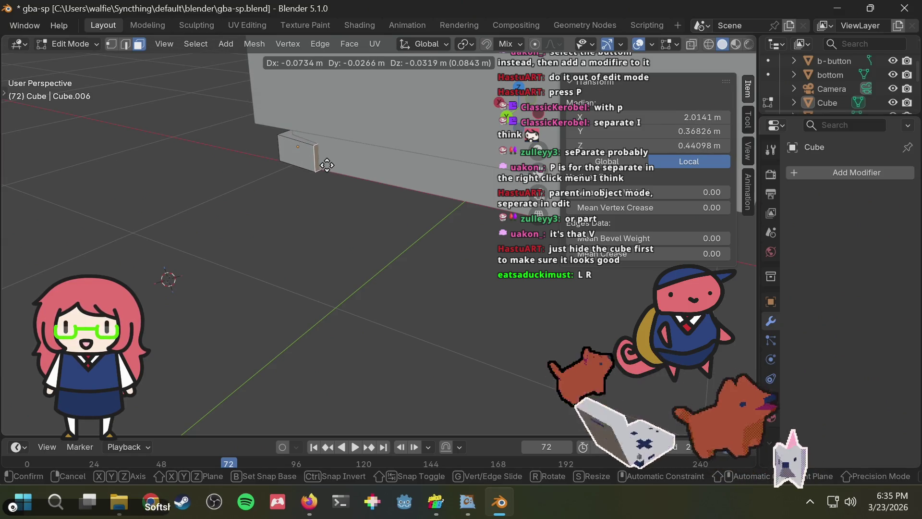
key("x")
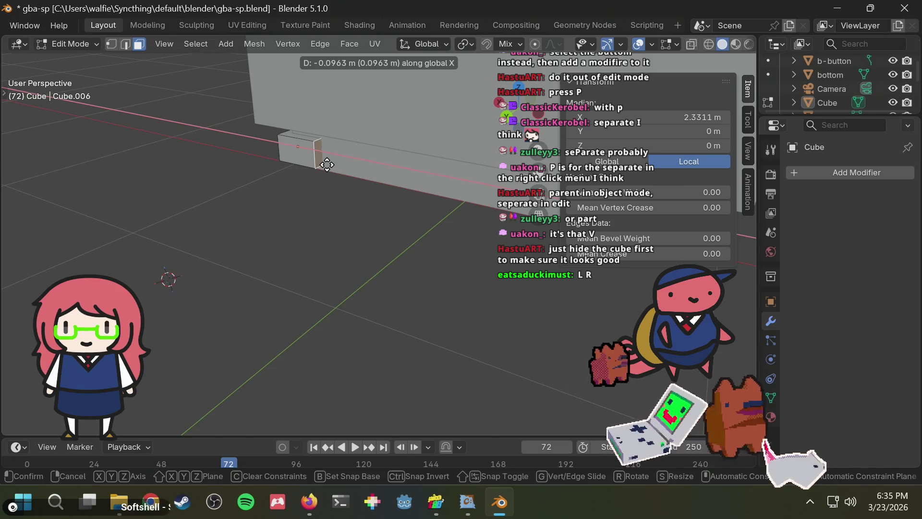
left_click(325, 150)
Step: Drag another face of the block down along Z to lower its height
mouse_move(325, 150)
middle_mouse_down()
mouse_move(354, 179)
mouse_move(388, 145)
mouse_move(369, 143)
middle_mouse_up()
middle_click_drag(330, 172, 305, 146)
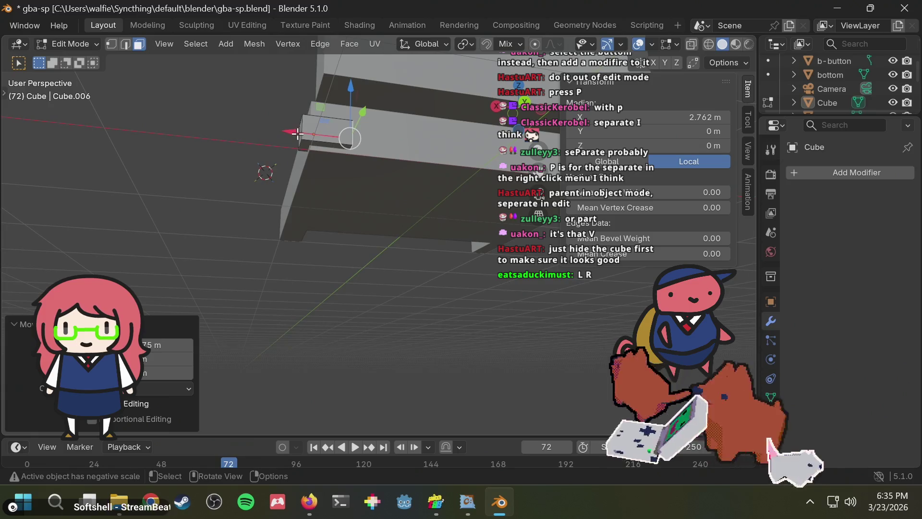
left_click(304, 145)
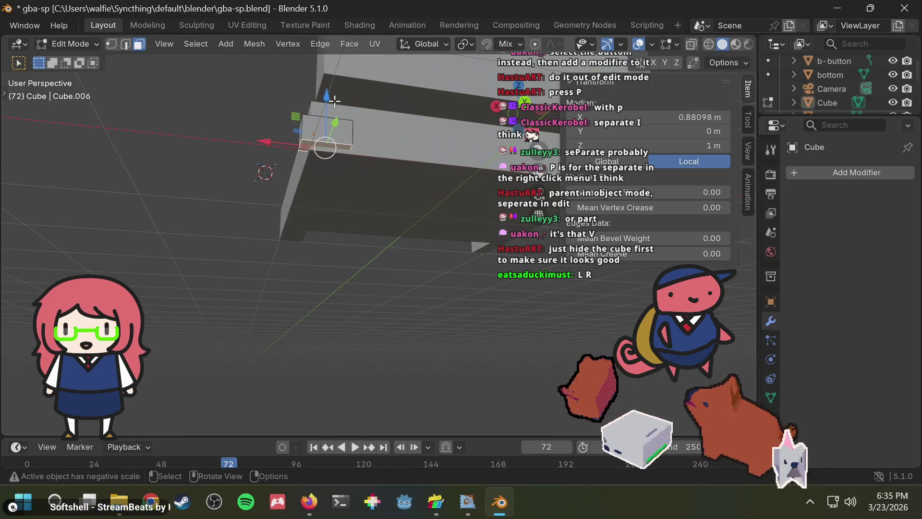
left_click_drag(328, 89, 331, 109)
left_click(230, 193)
mouse_move(226, 189)
middle_mouse_down()
mouse_move(348, 258)
mouse_move(404, 268)
mouse_move(403, 330)
mouse_move(245, 260)
mouse_move(191, 162)
mouse_move(230, 135)
mouse_move(196, 120)
mouse_move(353, 190)
mouse_move(467, 305)
mouse_move(517, 326)
mouse_move(453, 274)
mouse_move(323, 244)
middle_mouse_up()
key("alt+Tab")
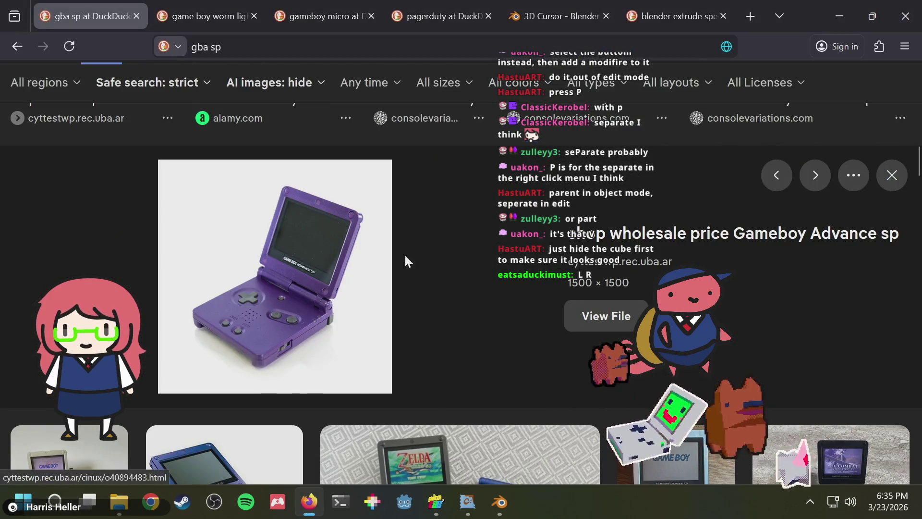
key("alt+Tab")
mouse_move(385, 282)
middle_mouse_down()
mouse_move(418, 220)
mouse_move(345, 215)
mouse_move(398, 200)
mouse_move(469, 257)
mouse_move(365, 230)
mouse_move(290, 251)
mouse_move(445, 214)
middle_mouse_up()
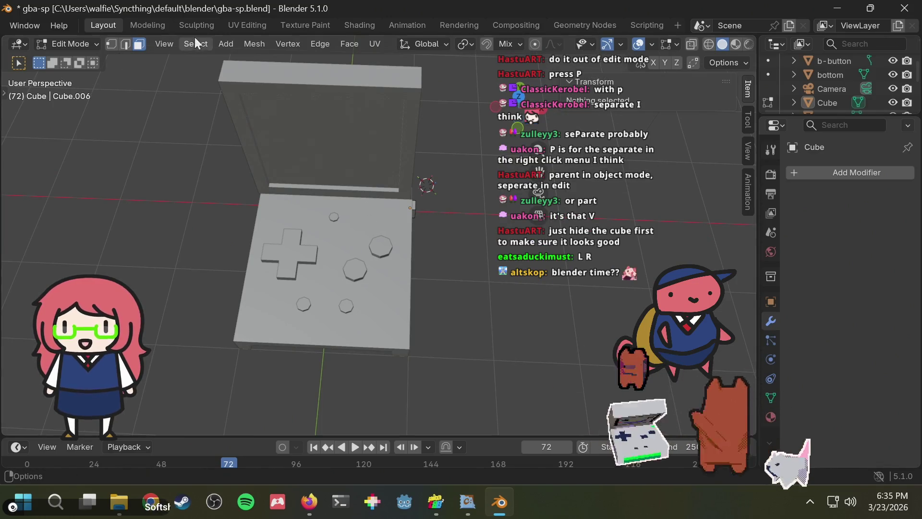
Step: Back in Object Mode, duplicate the hinge block and snap the copy to the opposite hinge corner
left_click(74, 45)
left_click(75, 62)
mouse_move(451, 200)
middle_mouse_down()
mouse_move(408, 195)
mouse_move(422, 232)
mouse_move(437, 229)
middle_mouse_up()
left_click(417, 207)
key("shift+d")
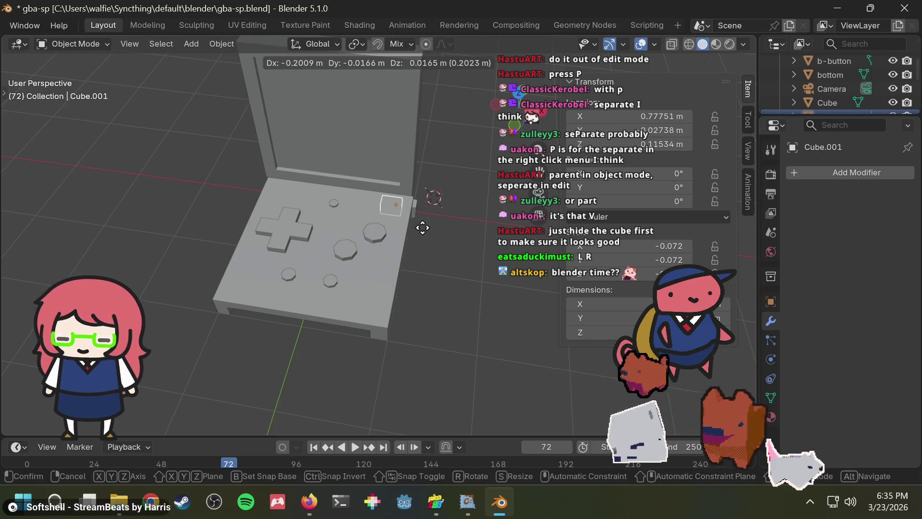
key("ctrl")
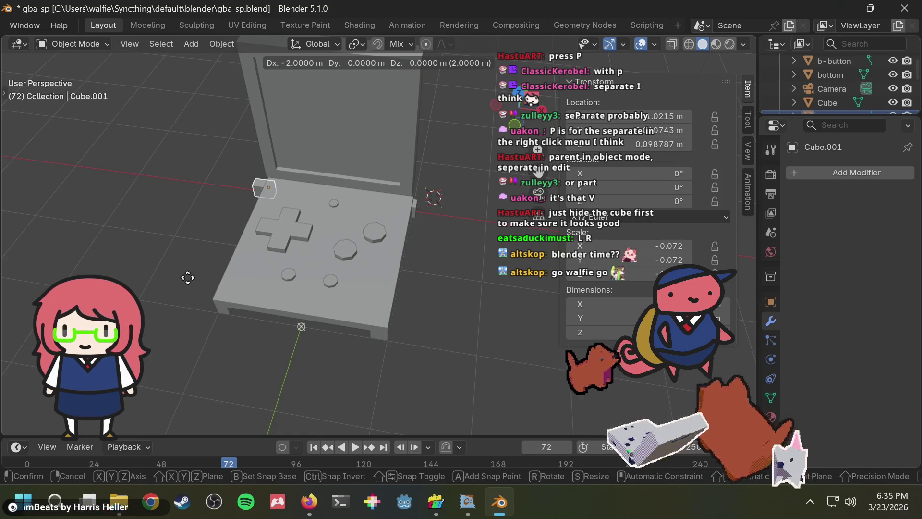
left_click(187, 278)
Step: Inspect the copy's placement around the base and reselect the original hinge block
mouse_move(241, 244)
middle_mouse_down()
mouse_move(308, 241)
mouse_move(234, 274)
mouse_move(171, 228)
mouse_move(226, 223)
mouse_move(460, 258)
mouse_move(333, 283)
mouse_move(278, 268)
mouse_move(377, 253)
middle_mouse_up()
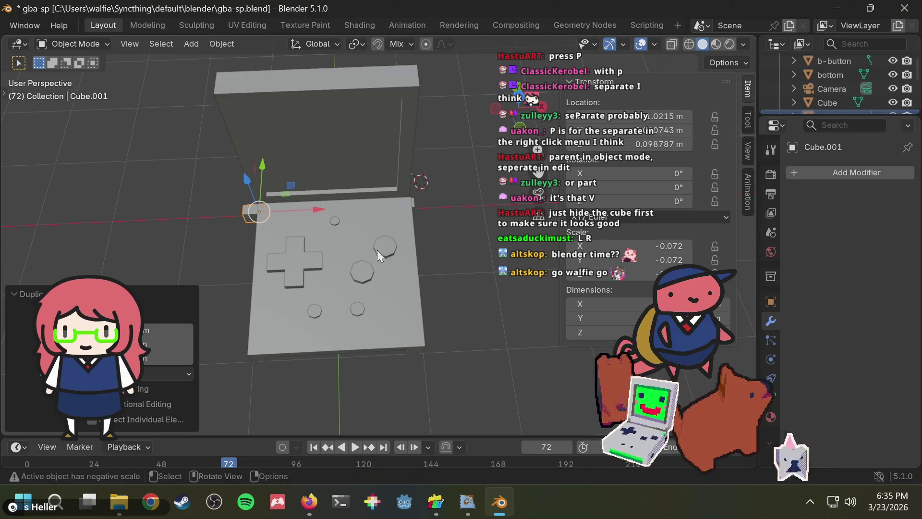
scroll(377, 250, "up", 3)
mouse_move(287, 205)
middle_mouse_down()
mouse_move(287, 186)
mouse_move(325, 153)
middle_mouse_up()
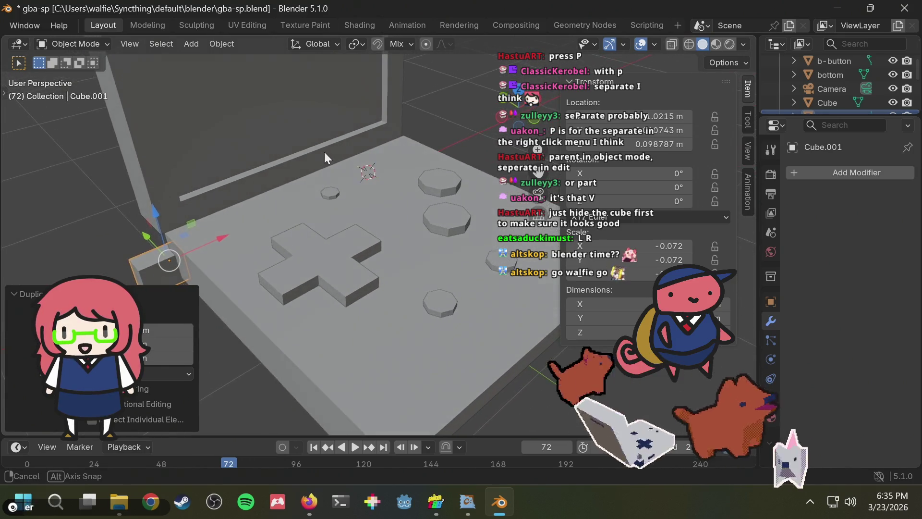
left_click(388, 218)
mouse_move(416, 215)
middle_mouse_down()
mouse_move(171, 264)
mouse_move(182, 231)
mouse_move(399, 209)
mouse_move(292, 206)
mouse_move(250, 193)
mouse_move(352, 190)
middle_mouse_up()
mouse_move(275, 165)
middle_mouse_down()
mouse_move(304, 185)
mouse_move(276, 178)
middle_mouse_up()
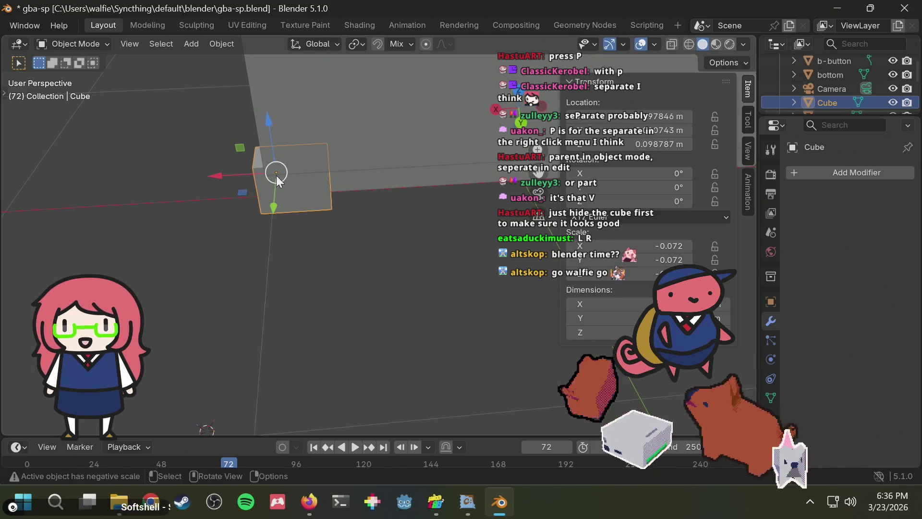
Step: Set the small cube's origin to Origin to Center of Mass (Volume)
key("g")
right_click(295, 177)
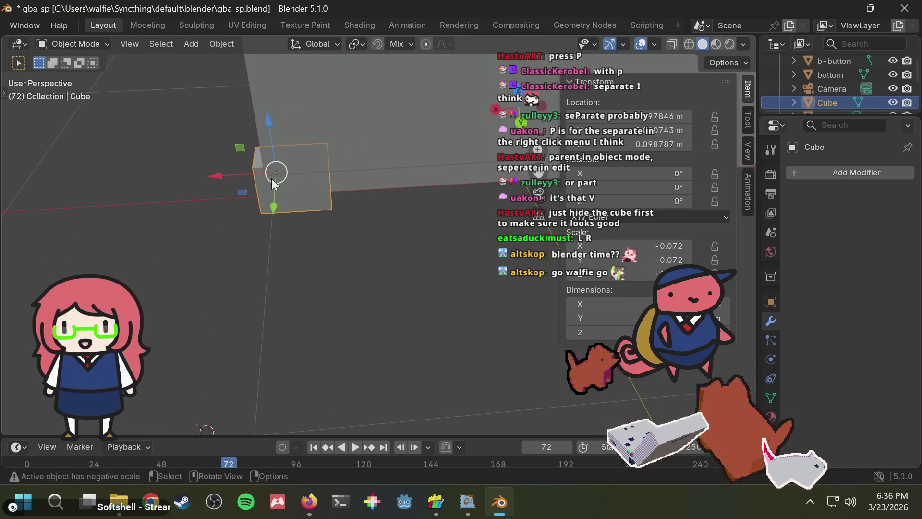
right_click(272, 175)
mouse_move(253, 114)
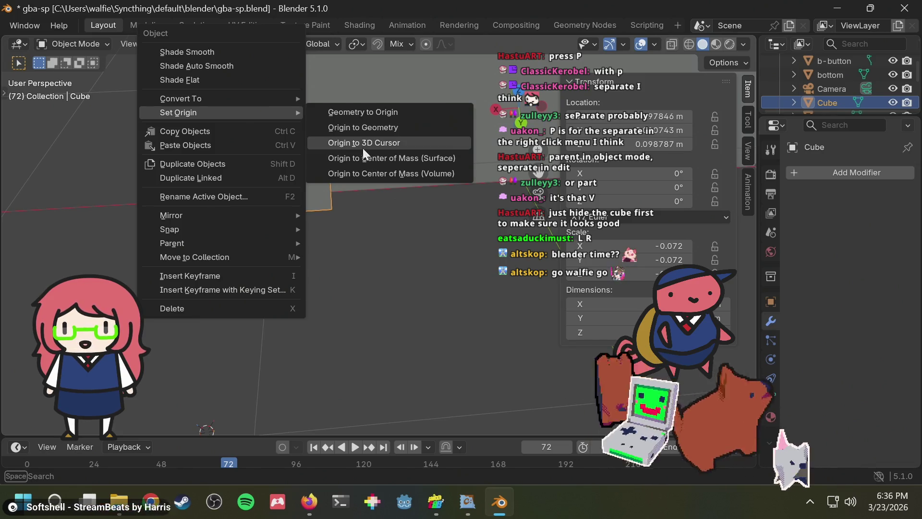
left_click(362, 174)
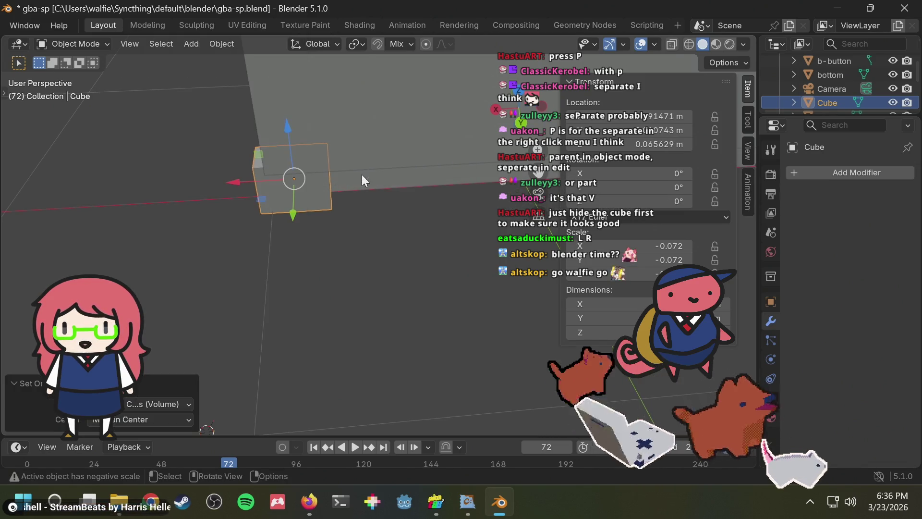
Step: Duplicate the cube, snap the copy onto the body's corner, and reselect the original
mouse_move(327, 237)
middle_mouse_down()
mouse_move(428, 216)
mouse_move(427, 236)
mouse_move(357, 248)
mouse_move(491, 262)
mouse_move(394, 232)
middle_mouse_up()
key("shift+d")
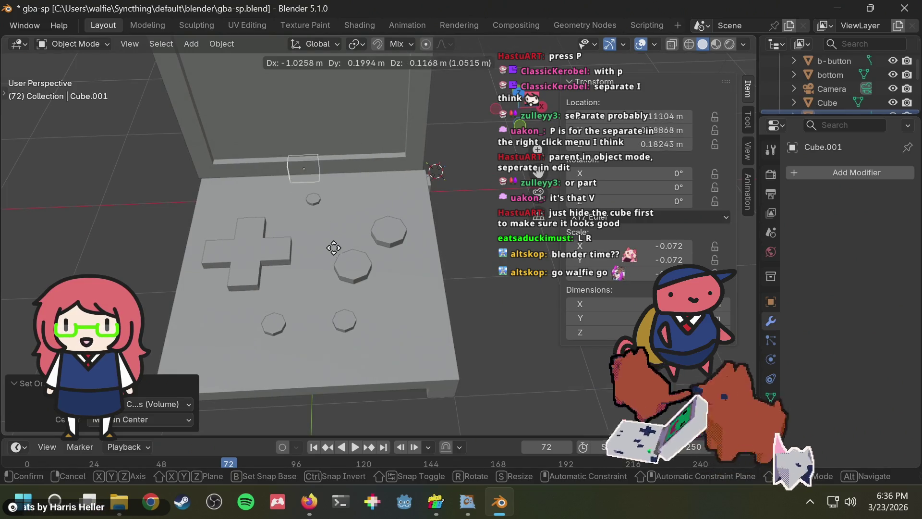
key("ctrl")
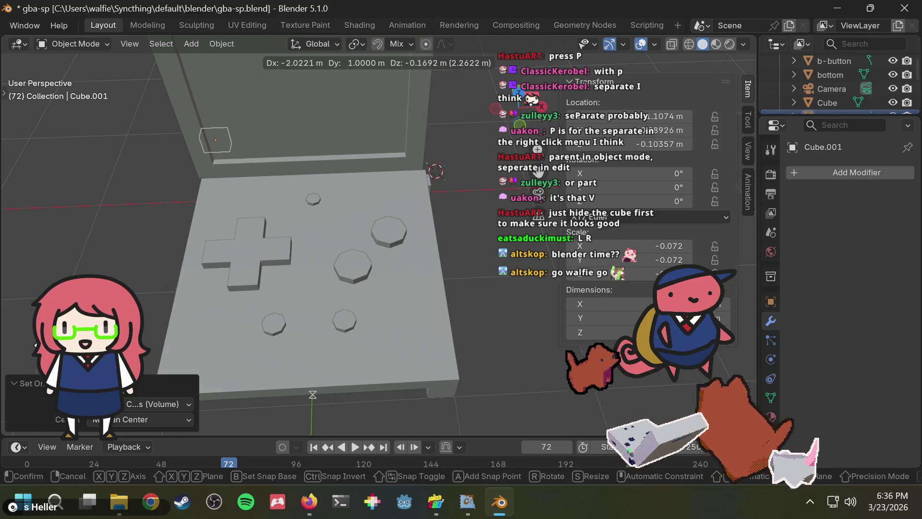
left_click(262, 252)
mouse_move(262, 252)
middle_mouse_down()
mouse_move(369, 186)
mouse_move(338, 163)
mouse_move(258, 172)
mouse_move(194, 198)
mouse_move(196, 222)
mouse_move(135, 178)
mouse_move(760, 172)
middle_mouse_up()
left_click(258, 173)
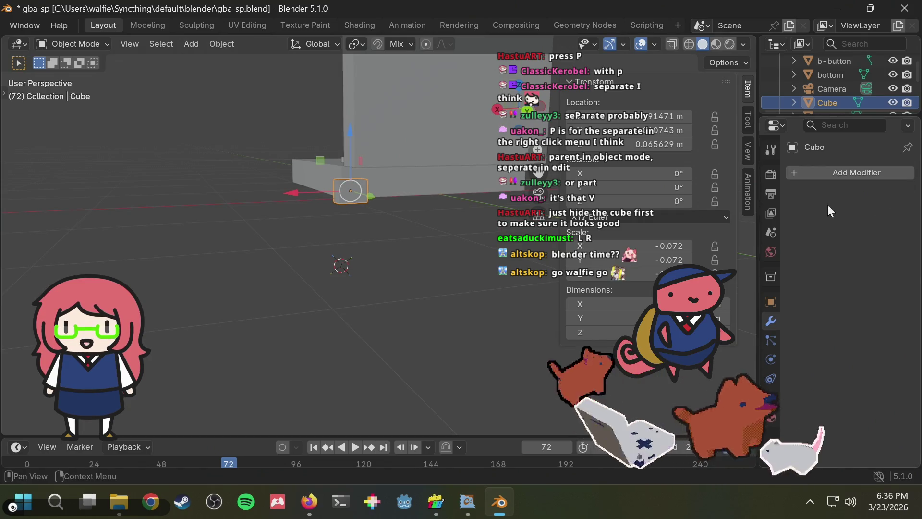
Step: Make another copy of the small cube and snap it onto the body's corner
middle_click_drag(494, 213, 413, 245)
key("g")
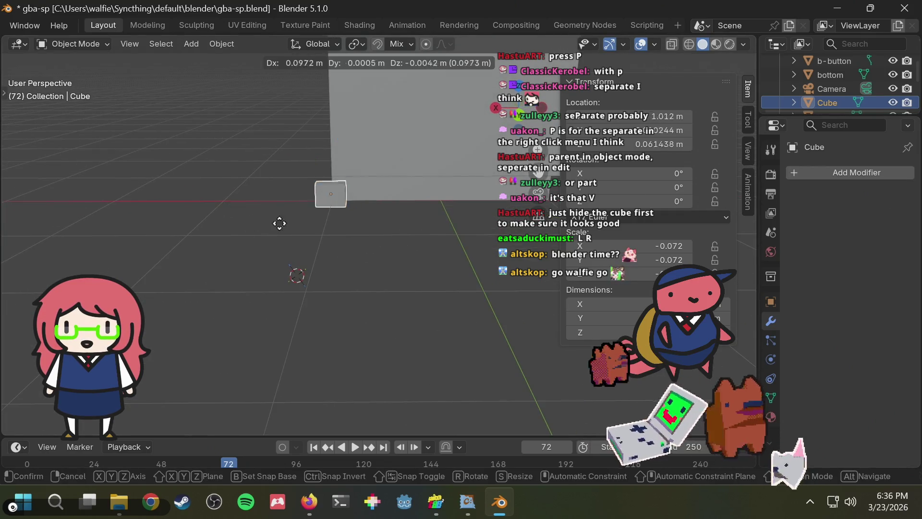
key("Escape")
key("shift+d")
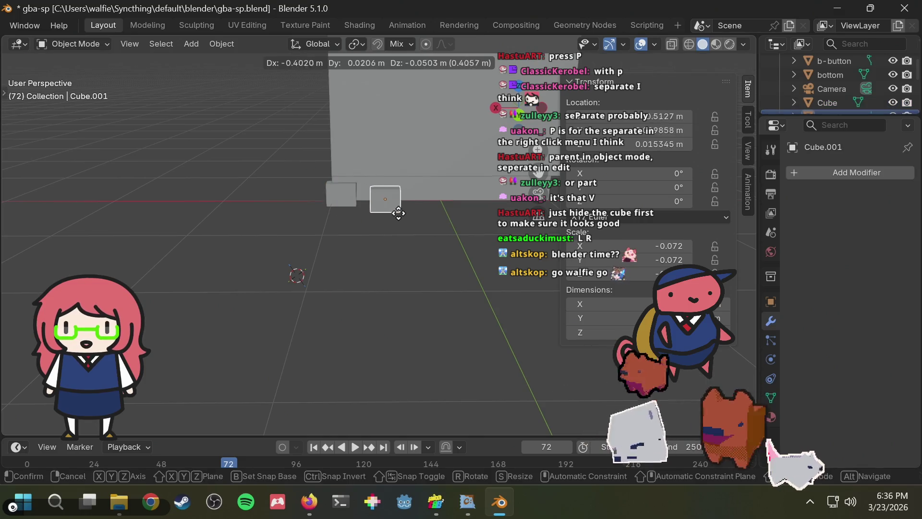
key("ctrl")
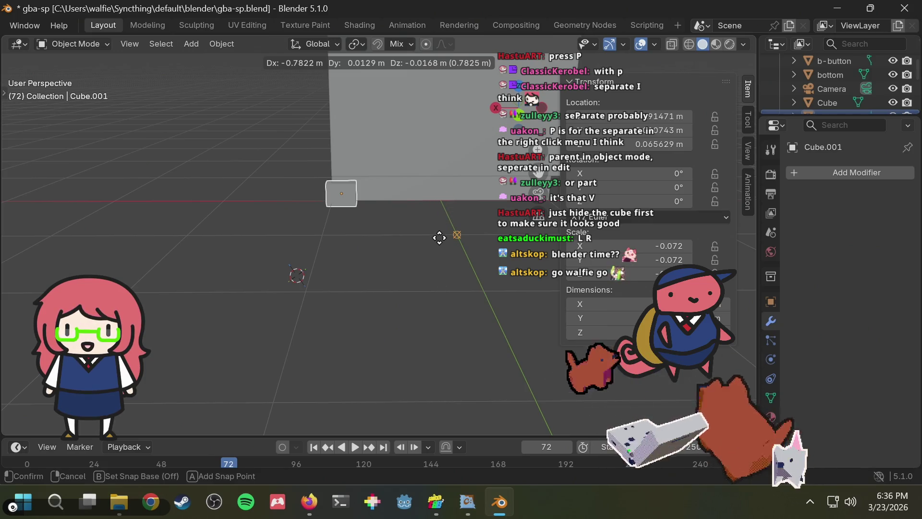
middle_click_drag(453, 229, 411, 255)
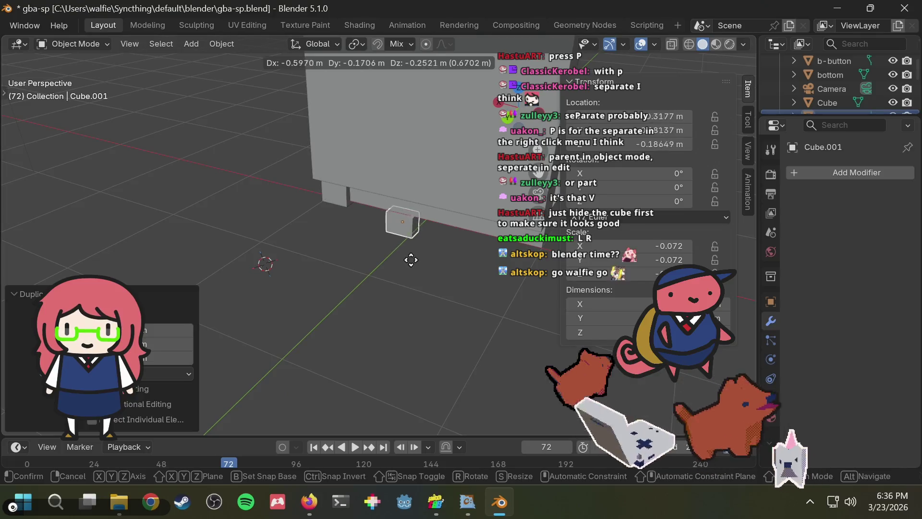
key("ctrl")
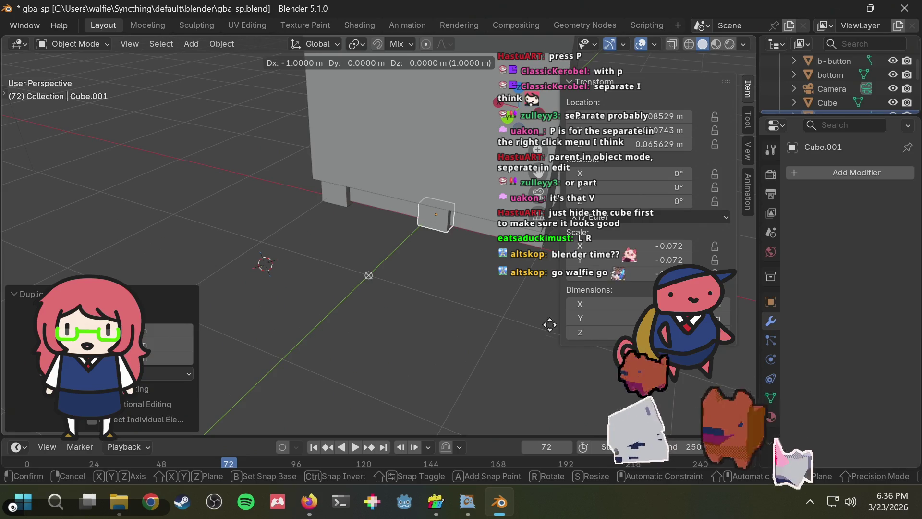
left_click(575, 356)
mouse_move(422, 298)
middle_mouse_down()
mouse_move(487, 287)
mouse_move(373, 261)
mouse_move(166, 301)
mouse_move(276, 254)
mouse_move(172, 312)
mouse_move(235, 189)
mouse_move(378, 176)
mouse_move(501, 206)
mouse_move(557, 137)
middle_mouse_up()
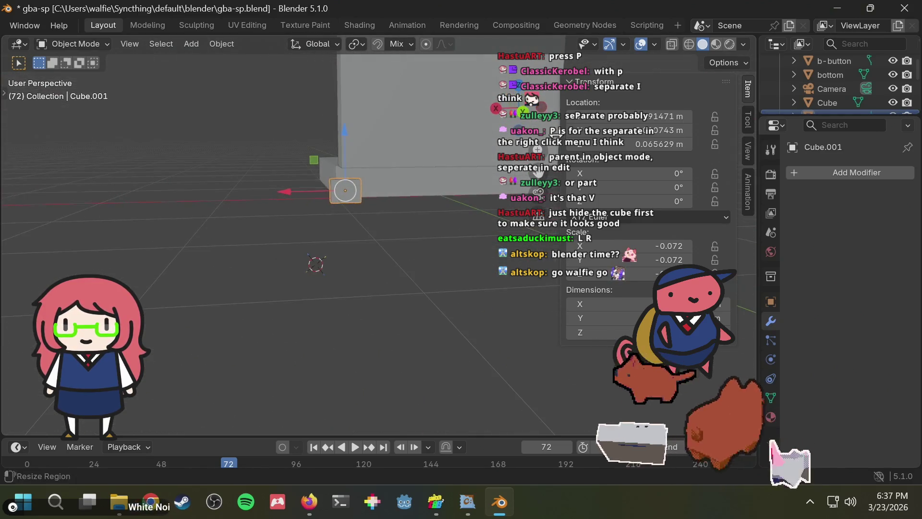
Step: Duplicate the copied cube and slide the new one along the global X axis
left_click(462, 183)
key("g")
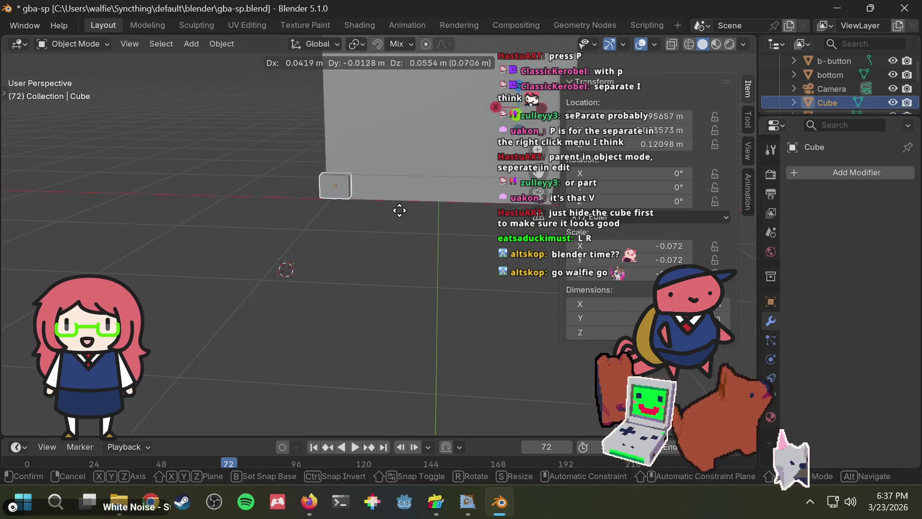
left_click(336, 233)
key("shift+d")
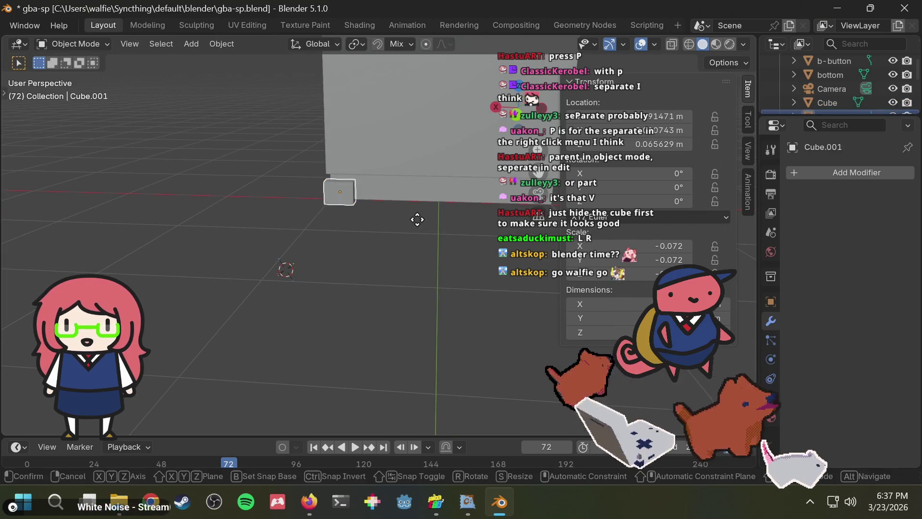
key("x")
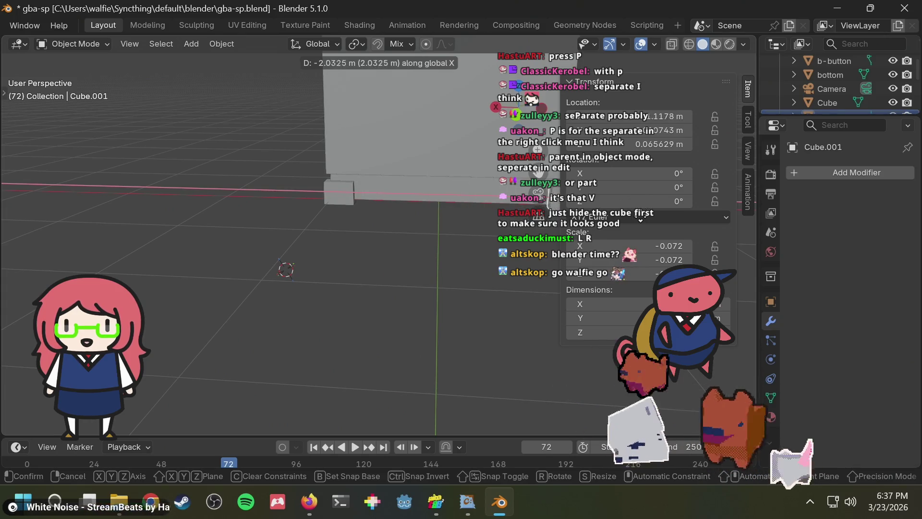
left_click(543, 204)
mouse_move(415, 259)
middle_mouse_down()
mouse_move(226, 284)
mouse_move(246, 204)
mouse_move(361, 194)
mouse_move(460, 124)
mouse_move(512, 149)
mouse_move(526, 173)
middle_mouse_up()
middle_click_drag(335, 252, 431, 247)
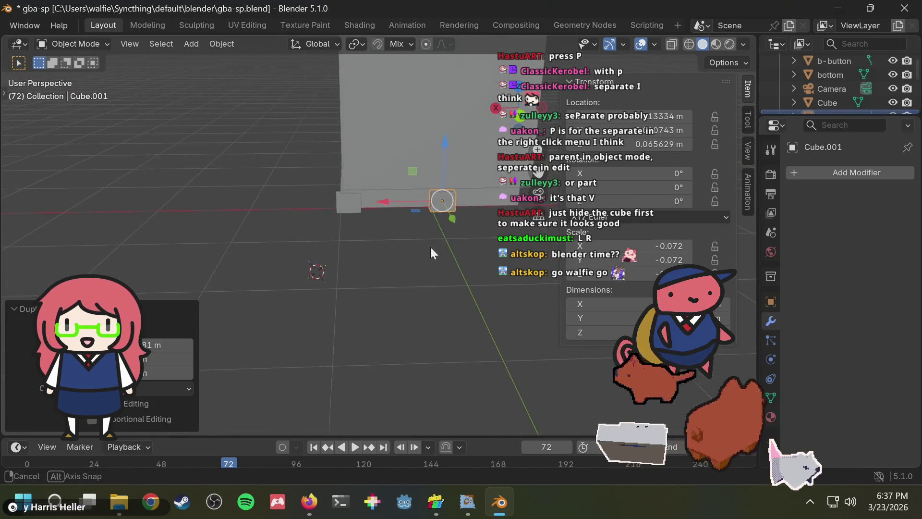
Step: Set the second hinge block's Location X to -0.91471 m in the N panel
left_click(351, 204)
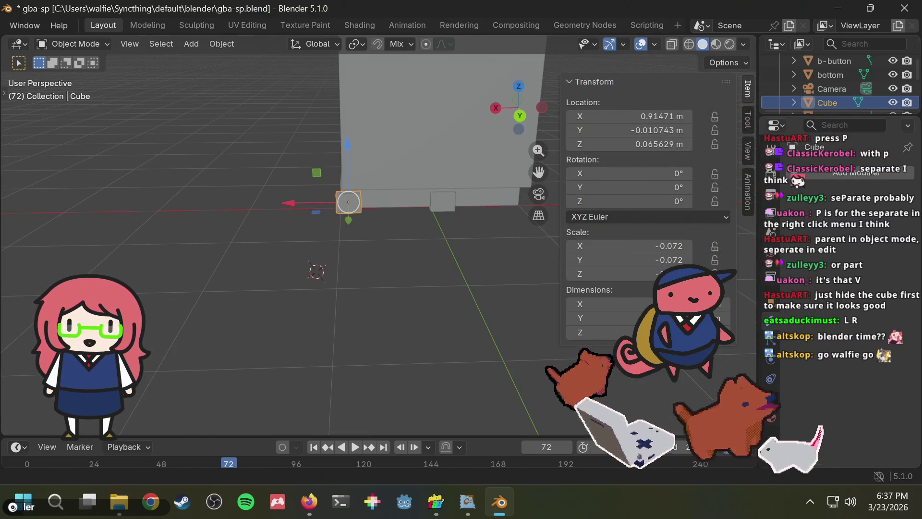
left_click_drag(634, 130, 648, 116)
key("ctrl+z")
left_click(664, 116)
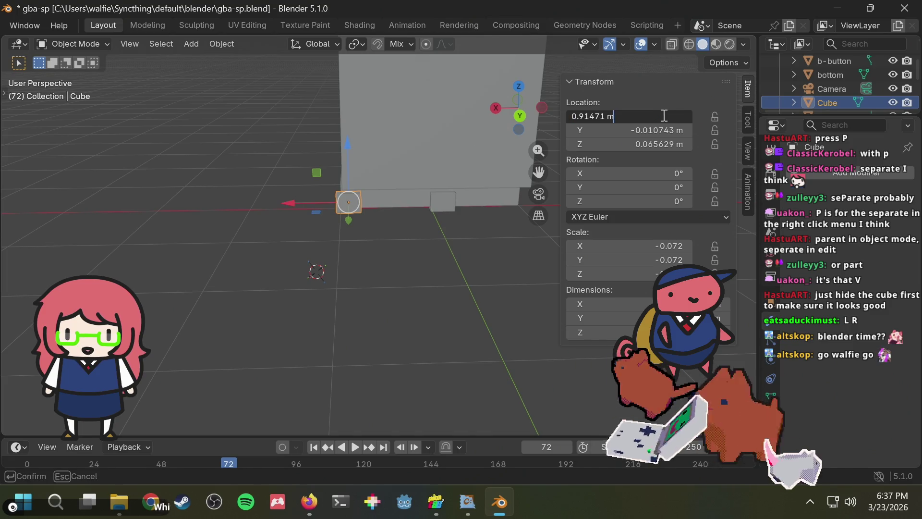
key("Escape")
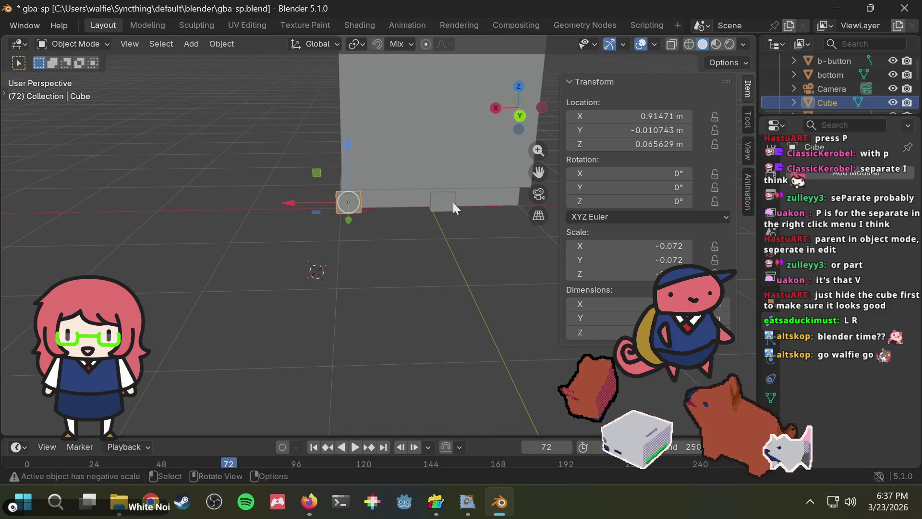
left_click(440, 201)
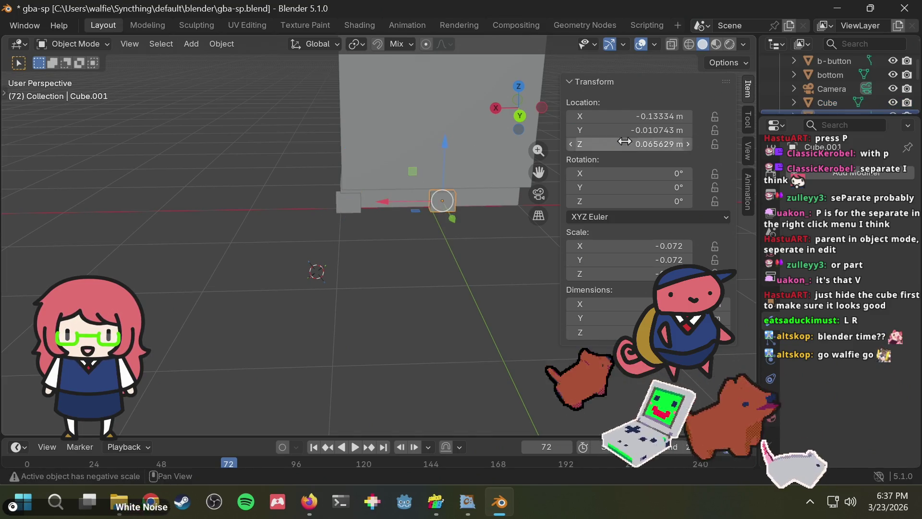
left_click(660, 114)
type("71")
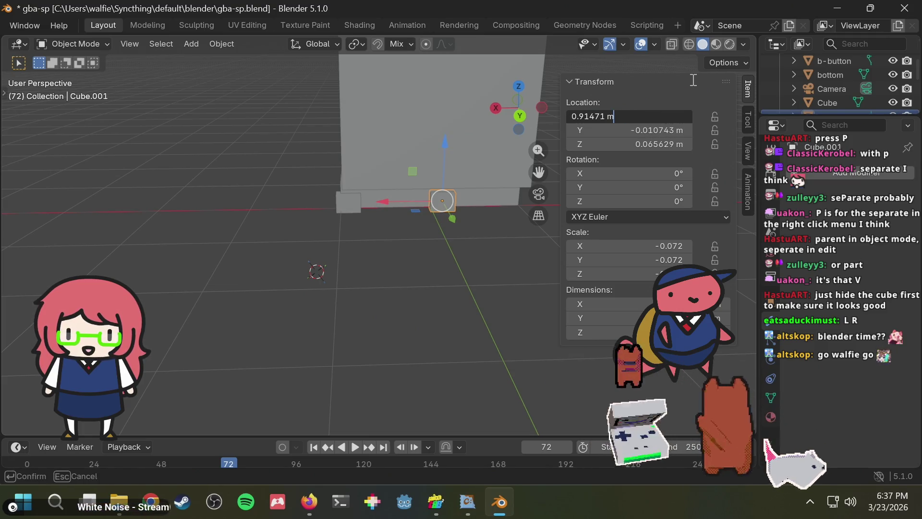
key("Return")
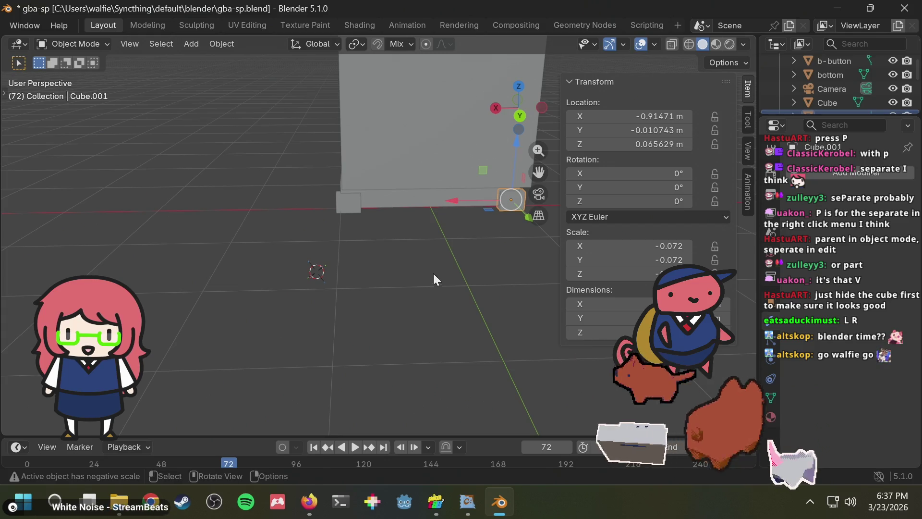
Step: Save gba-sp.blend and switch to the reference photos in Firefox
mouse_move(465, 251)
middle_mouse_down()
mouse_move(444, 238)
mouse_move(228, 280)
mouse_move(171, 306)
middle_mouse_up()
key("ctrl+s")
mouse_move(347, 251)
middle_mouse_down()
mouse_move(401, 192)
mouse_move(480, 166)
mouse_move(495, 141)
mouse_move(421, 200)
mouse_move(280, 219)
middle_mouse_up()
key("alt+Tab")
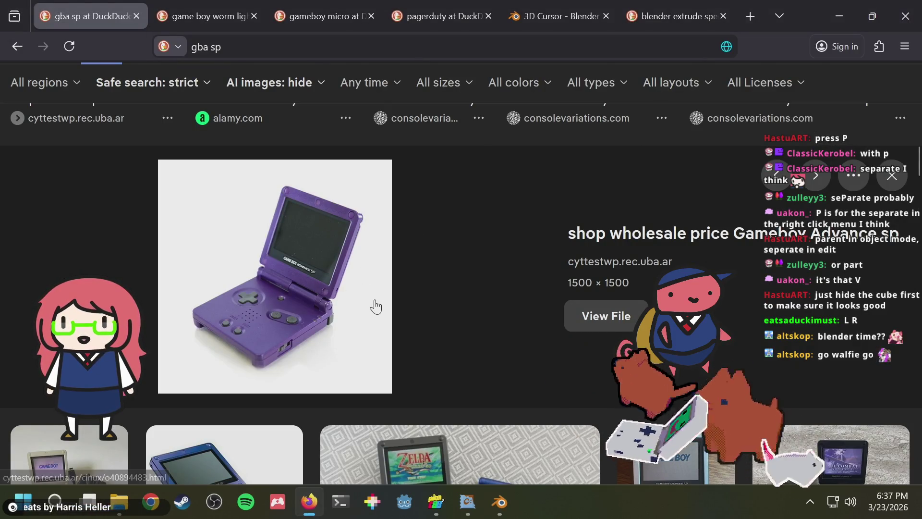
Step: Close the accidentally opened source page, enlarge the Zelda GBA SP photo, then return to Blender
left_click(296, 353)
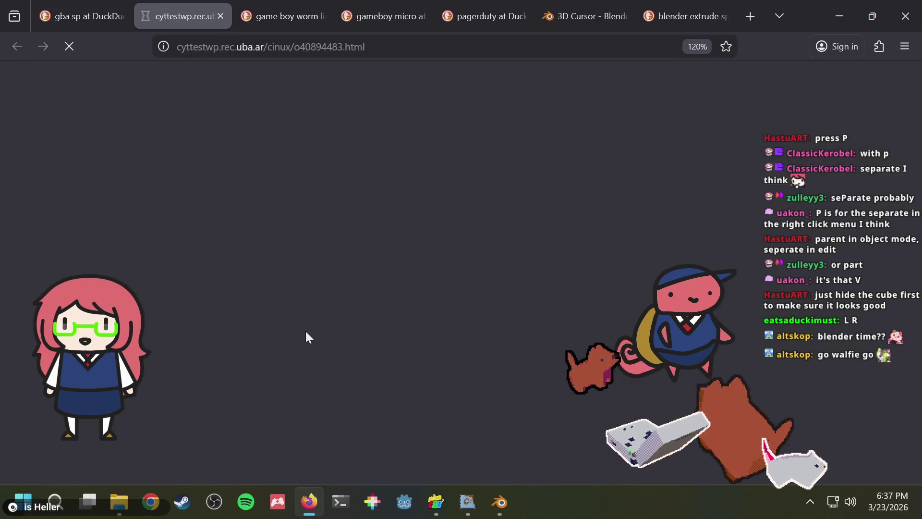
key("ctrl+w")
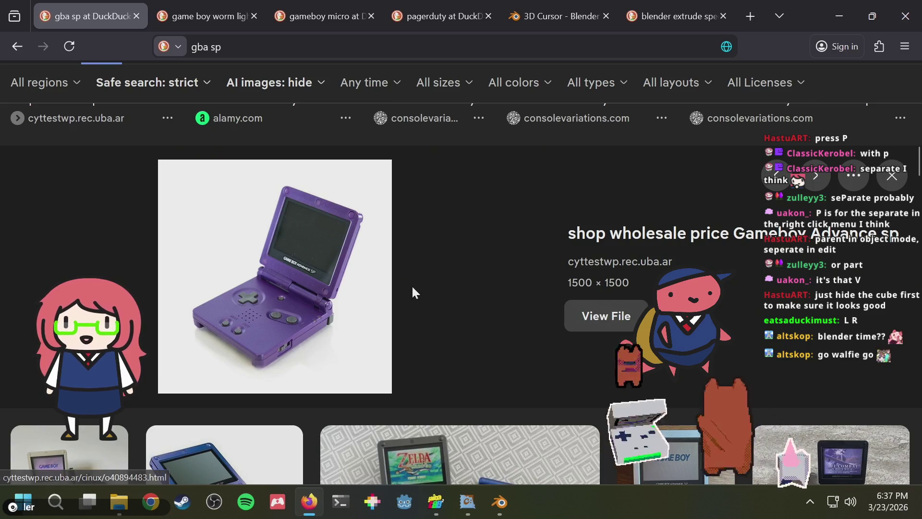
scroll(412, 291, "down", 5)
scroll(416, 267, "down", 3)
scroll(416, 266, "up", 3)
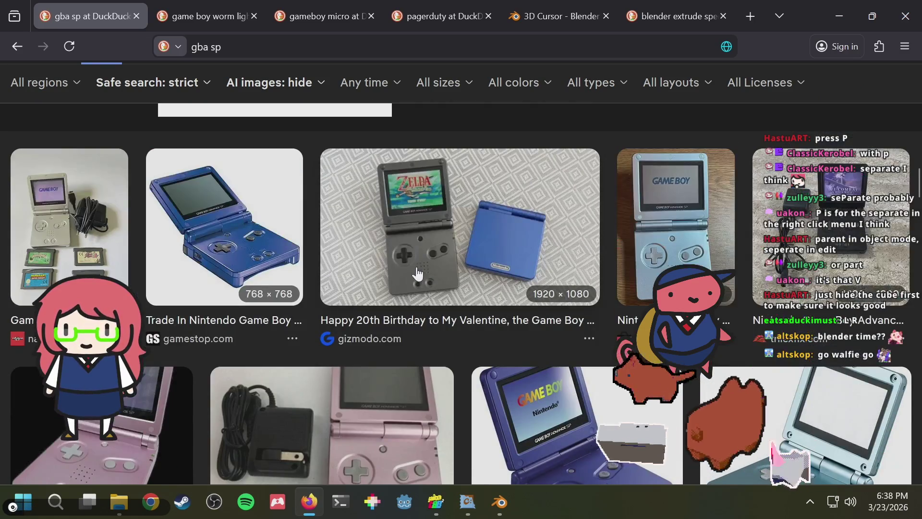
left_click(442, 267)
scroll(354, 342, "down", 3)
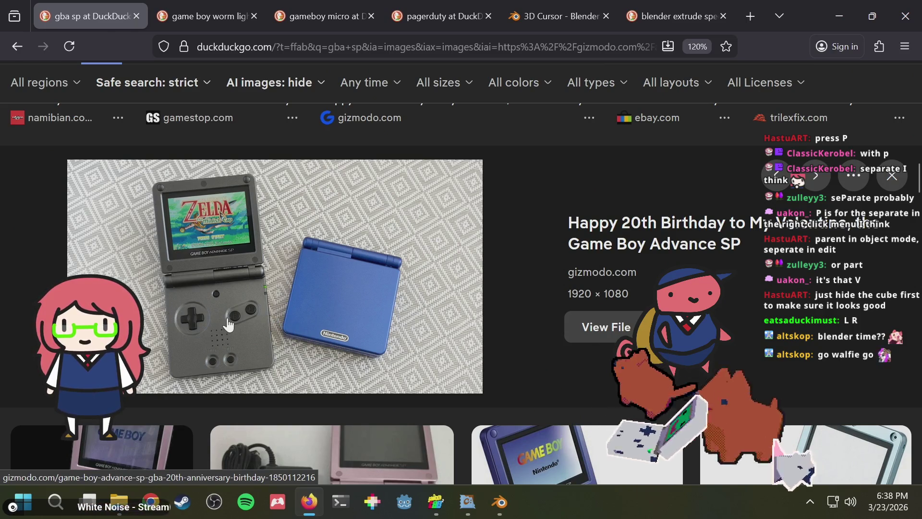
key("alt+Tab")
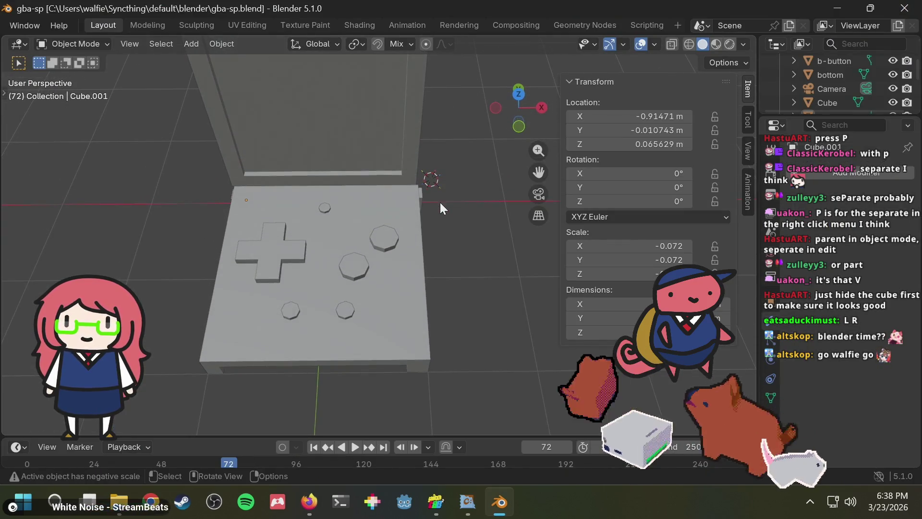
mouse_move(283, 237)
middle_mouse_down()
mouse_move(308, 214)
mouse_move(303, 229)
middle_mouse_up()
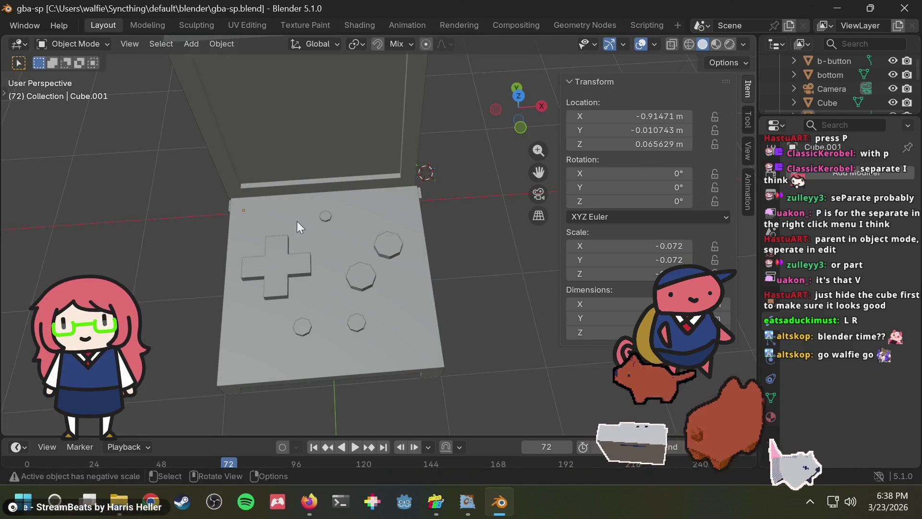
mouse_move(263, 238)
middle_mouse_down()
mouse_move(303, 201)
mouse_move(290, 178)
mouse_move(295, 266)
middle_mouse_up()
key("alt+Tab")
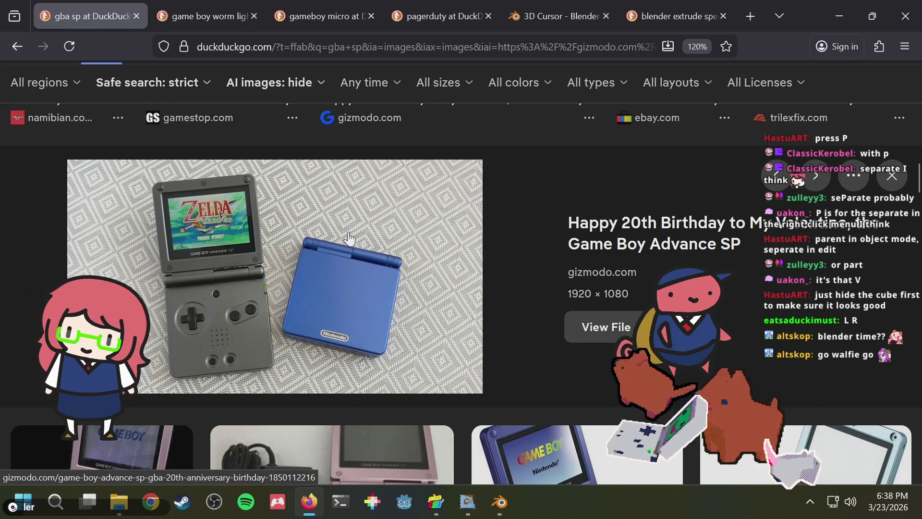
key("alt+Tab")
key("alt+Tab")
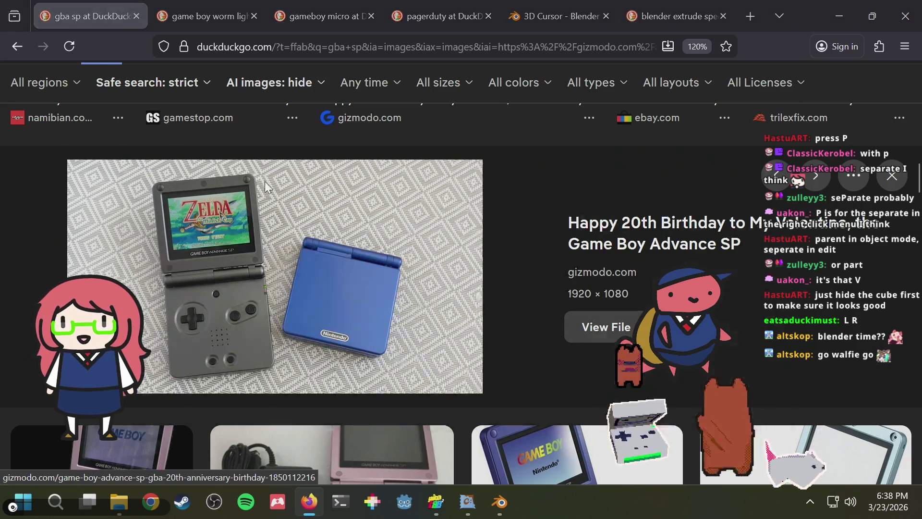
key("alt+Tab")
mouse_move(324, 178)
middle_mouse_down()
mouse_move(340, 188)
mouse_move(319, 163)
mouse_move(463, 163)
middle_mouse_up()
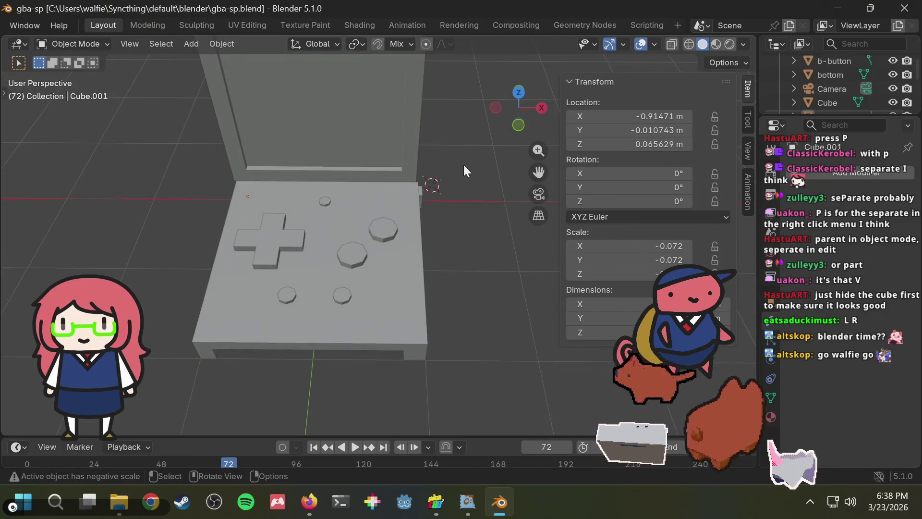
Step: Select the dpad, look down over the base, and save gba-sp.blend
middle_click_drag(389, 206, 385, 236)
left_click(280, 272)
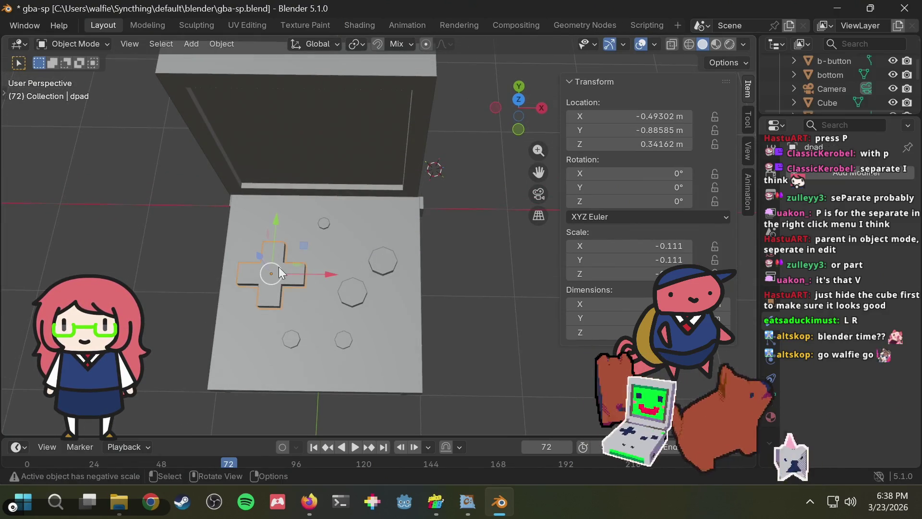
mouse_move(508, 149)
middle_mouse_down()
mouse_move(442, 179)
mouse_move(451, 154)
mouse_move(443, 183)
middle_mouse_up()
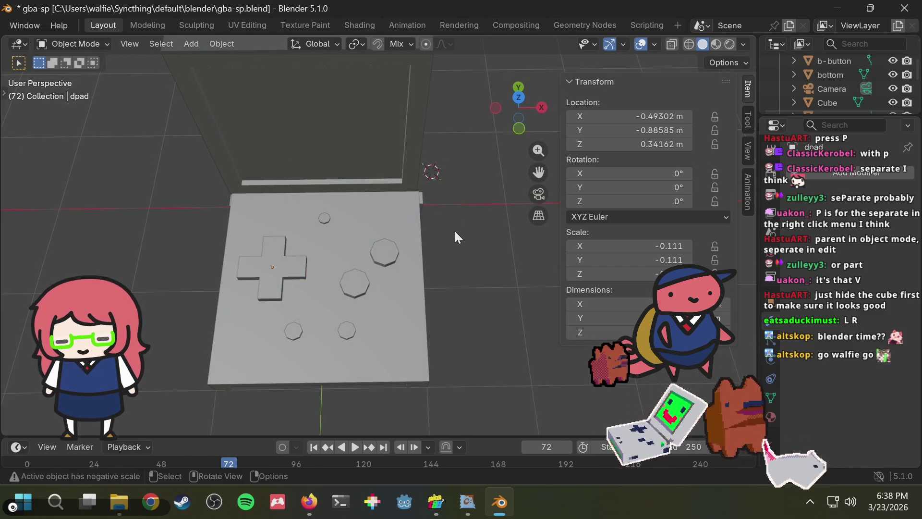
key("shift+a")
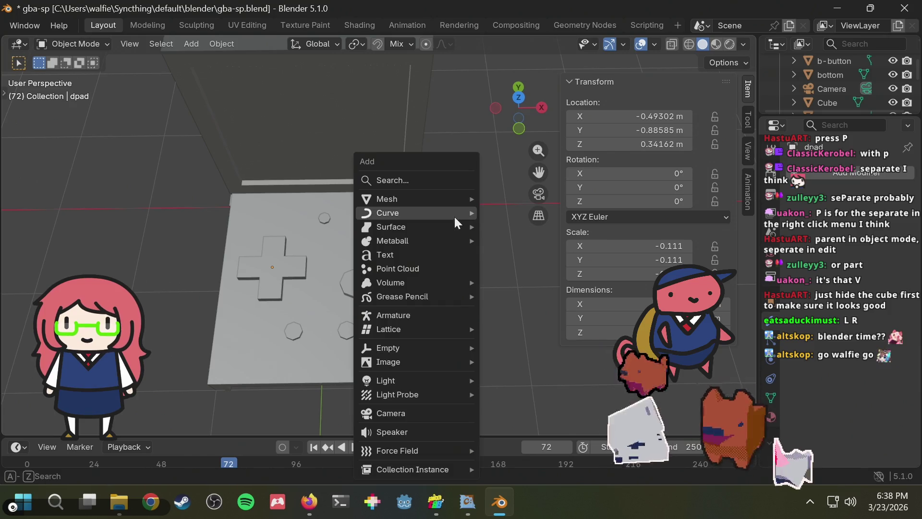
mouse_move(456, 215)
key("Escape")
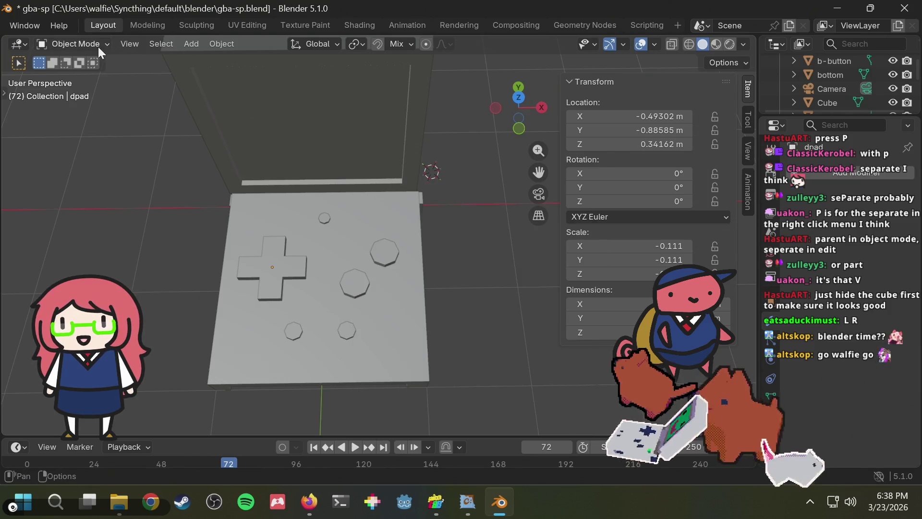
key("ctrl+s")
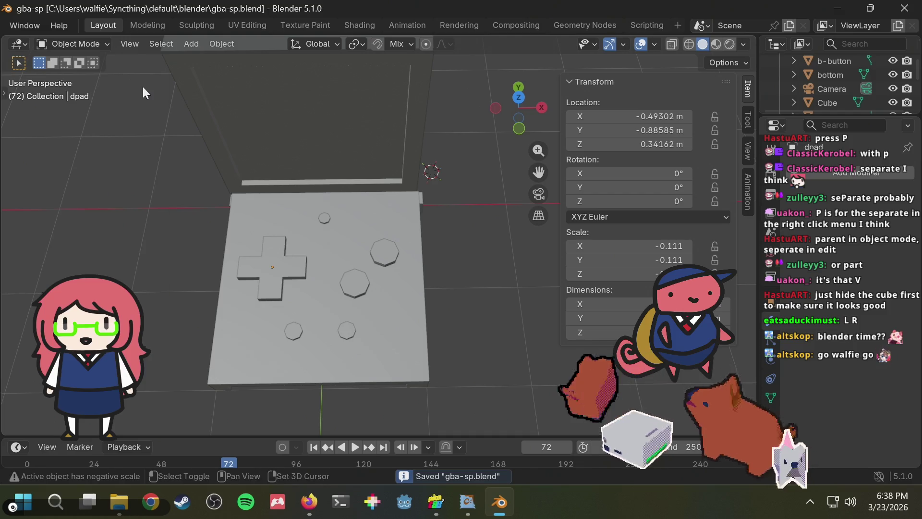
key("shift+a")
Step: Add a Cylinder via the 'cyl' search and widen its radius to about 0.49 m
type("cyl")
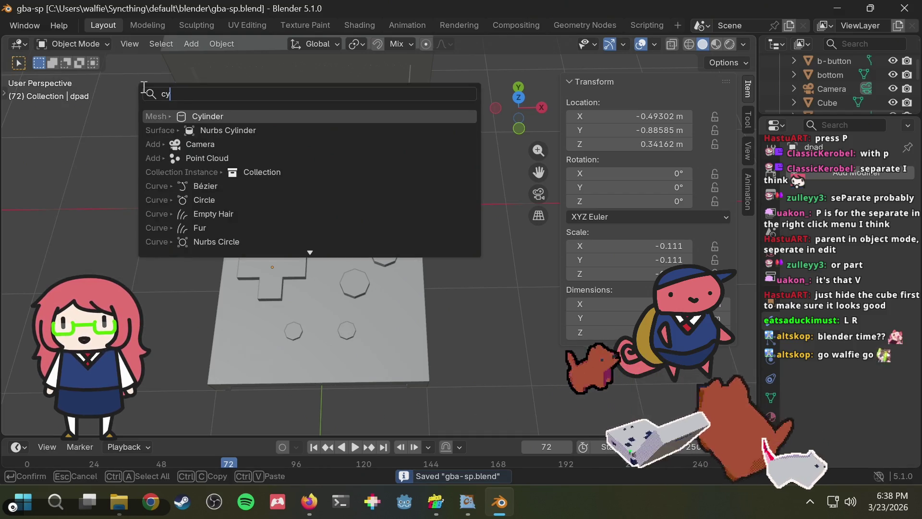
key("Return")
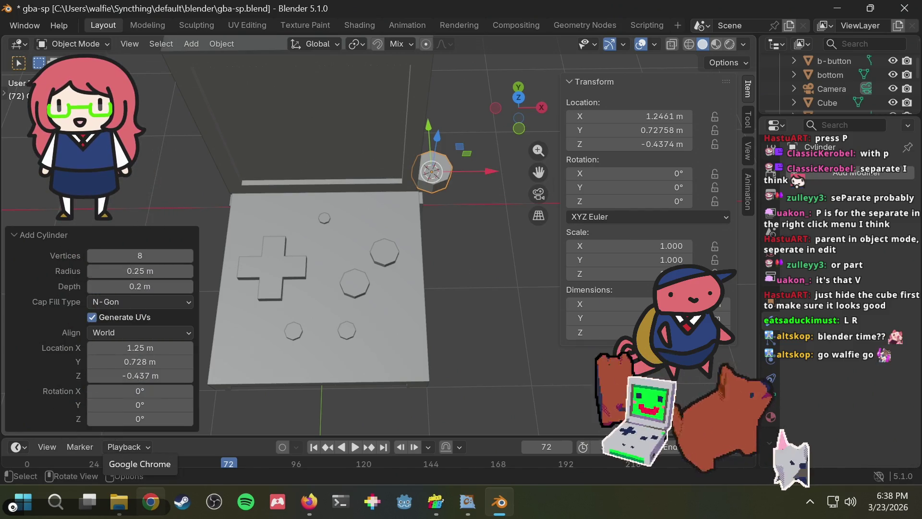
mouse_move(140, 270)
left_mouse_down()
mouse_move(170, 271)
mouse_move(159, 271)
left_mouse_up()
Step: Move the cylinder along X, Y and Z onto the base plate over the dpad
left_click_drag(496, 171, 341, 180)
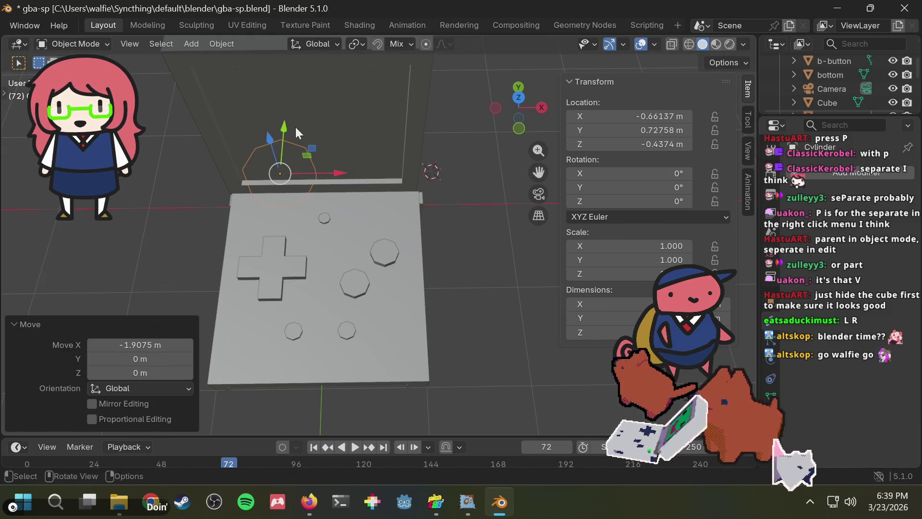
left_click_drag(285, 129, 275, 229)
mouse_move(276, 228)
middle_mouse_down()
mouse_move(373, 163)
mouse_move(353, 235)
mouse_move(420, 186)
mouse_move(416, 192)
middle_mouse_up()
left_click_drag(390, 214, 389, 131)
mouse_move(390, 131)
middle_mouse_down()
mouse_move(411, 171)
mouse_move(336, 232)
mouse_move(296, 242)
middle_mouse_up()
left_click_drag(320, 255, 341, 252)
mouse_move(341, 252)
middle_mouse_down()
mouse_move(374, 204)
mouse_move(352, 220)
middle_mouse_up()
left_click_drag(355, 291, 355, 291, "shift")
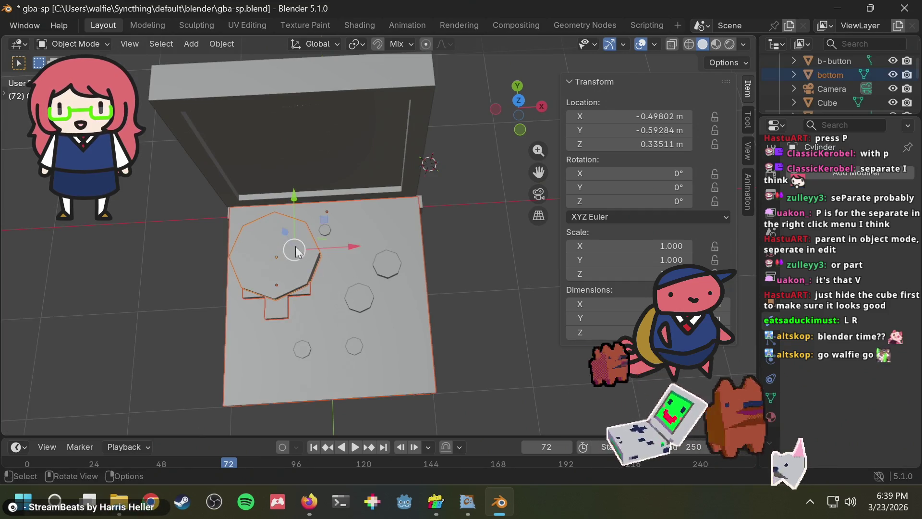
Step: Shift the cylinder 0.346 m along Y toward the hinge edge, to about Y -0.104 m
left_click(273, 314)
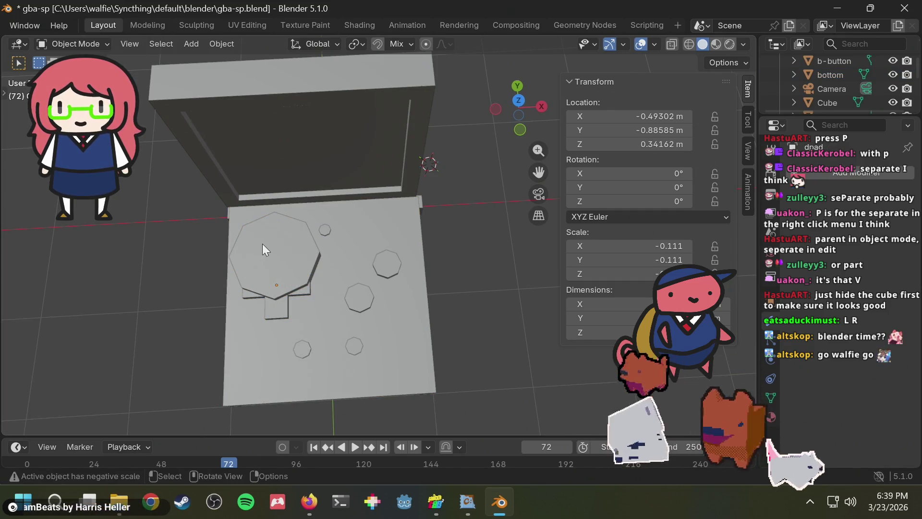
mouse_move(274, 203)
left_mouse_down()
mouse_move(286, 245)
mouse_move(277, 342)
mouse_move(273, 287)
left_mouse_up()
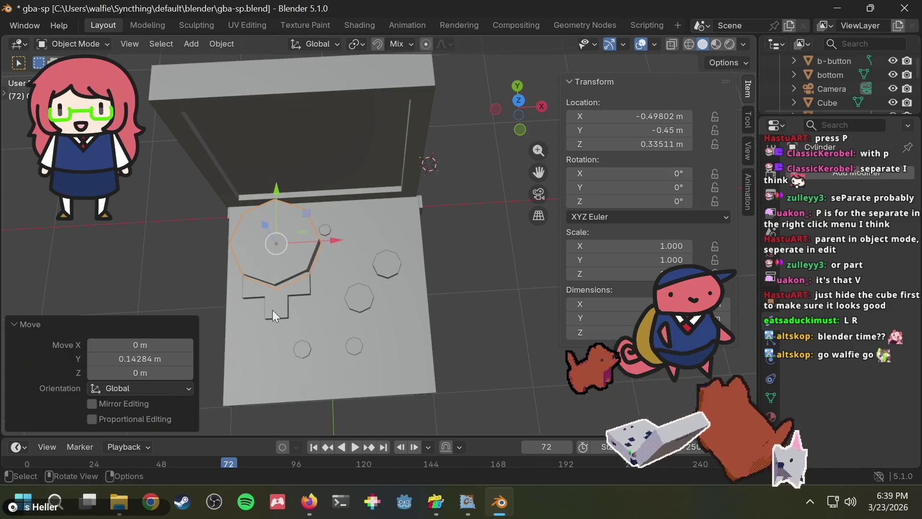
left_click(277, 294)
left_click(288, 232)
mouse_move(288, 233)
middle_mouse_down()
mouse_move(339, 162)
mouse_move(361, 168)
mouse_move(326, 215)
middle_mouse_up()
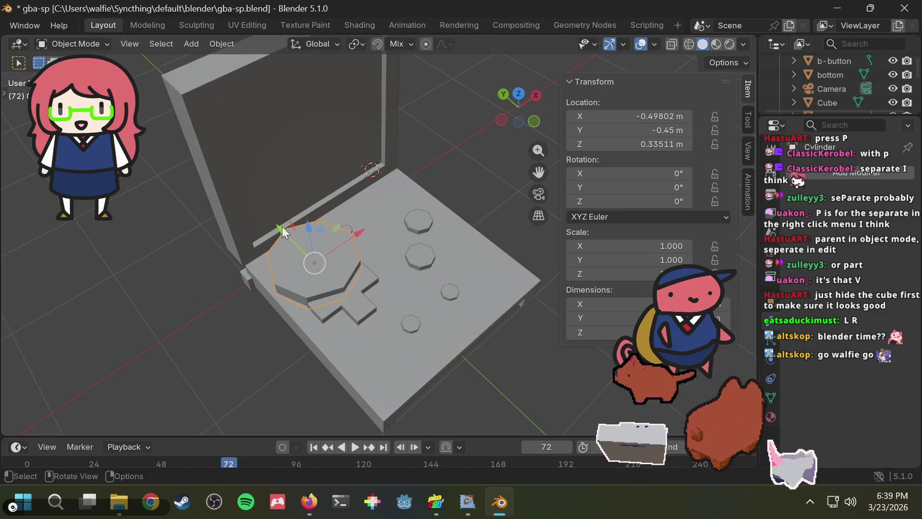
mouse_move(279, 228)
left_mouse_down()
mouse_move(409, 389)
mouse_move(262, 200)
mouse_move(398, 361)
mouse_move(301, 279)
left_mouse_up()
key("b")
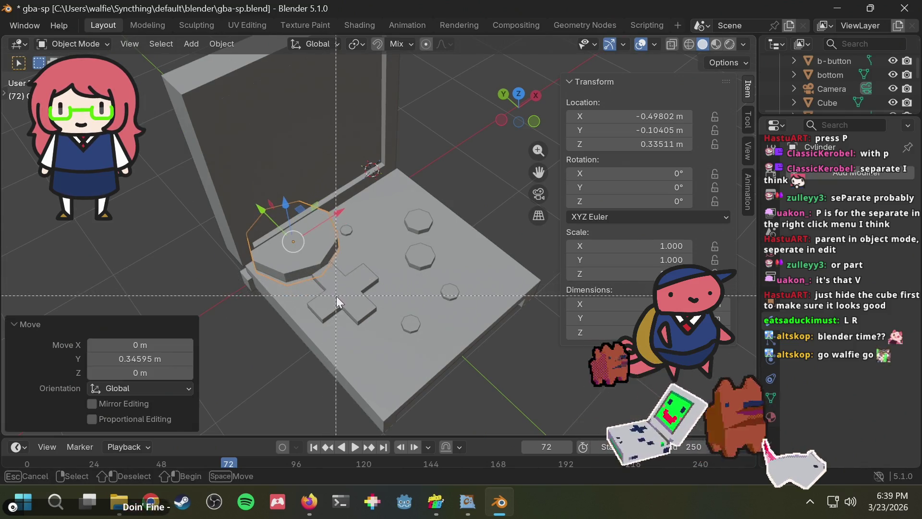
key("Escape")
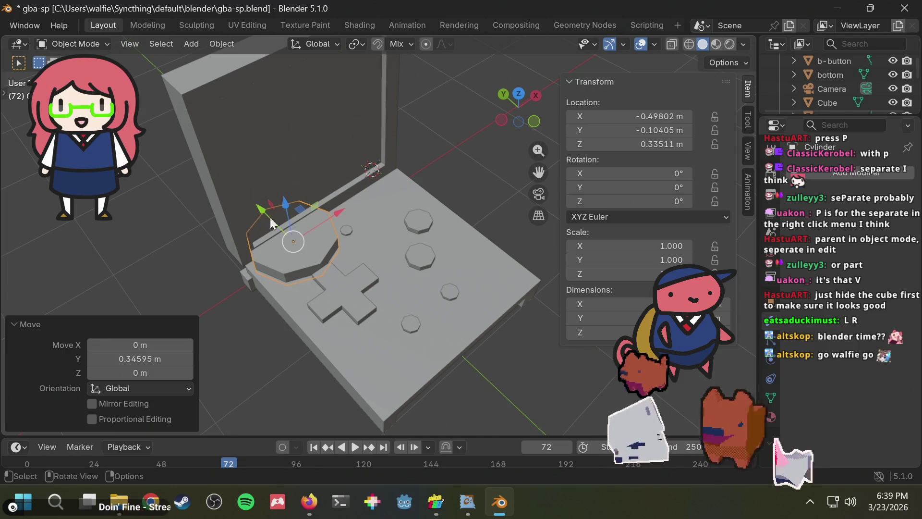
key("g")
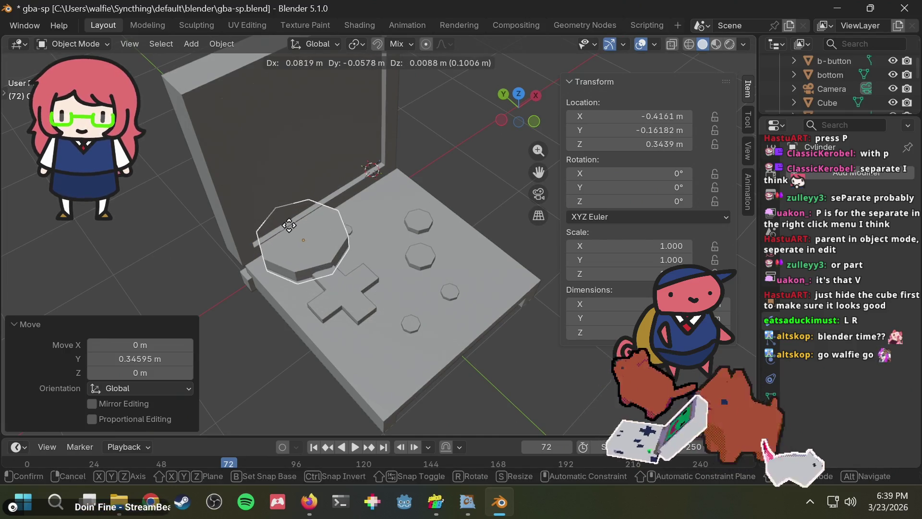
key("ctrl")
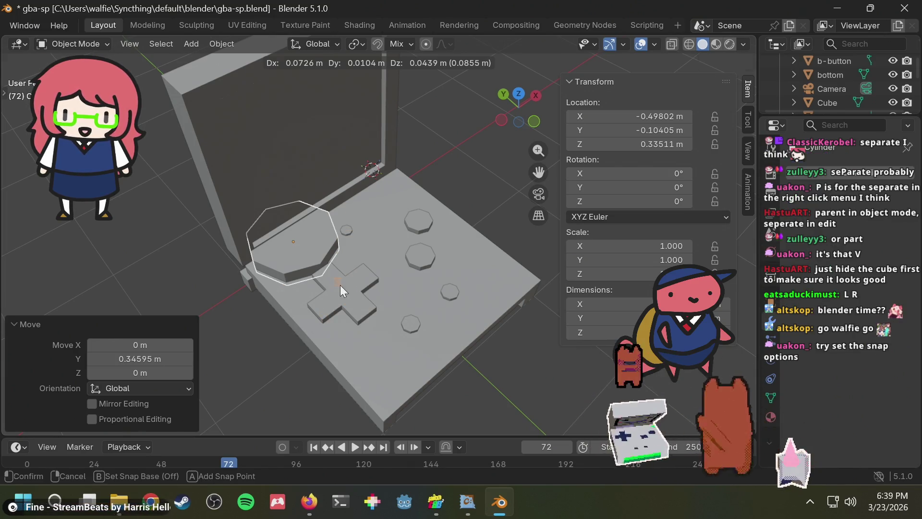
Step: Set the snap target to Volume and move the cylinder back along Y over the dpad
right_click(340, 284)
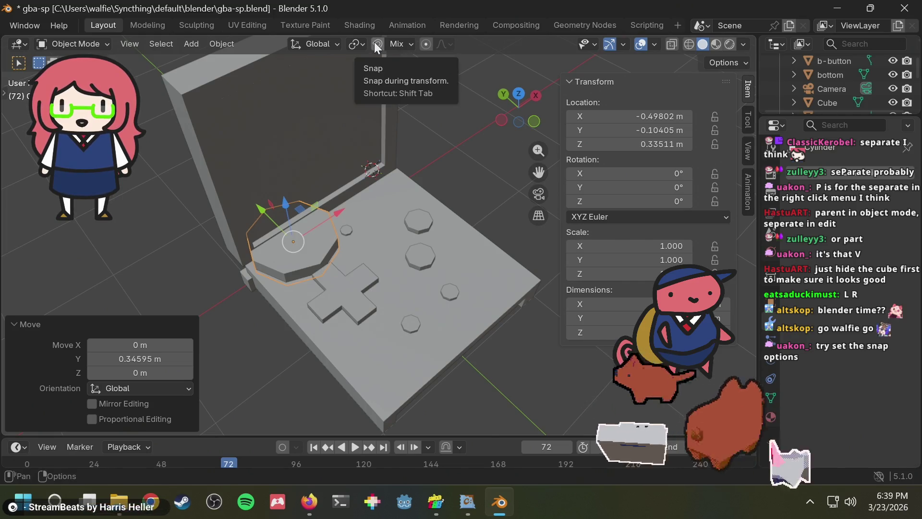
left_click(400, 45)
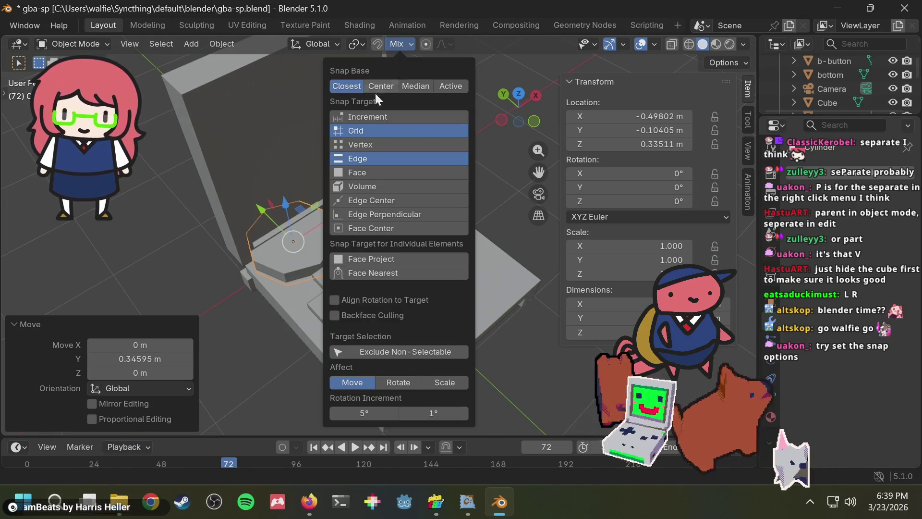
left_click(354, 188)
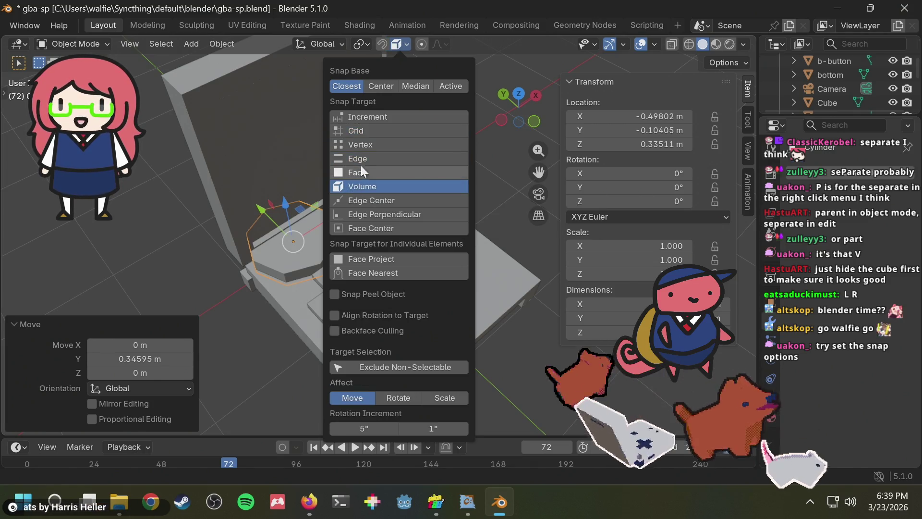
mouse_move(266, 212)
left_mouse_down()
mouse_move(298, 250)
mouse_move(240, 188)
mouse_move(344, 318)
mouse_move(365, 336)
mouse_move(339, 289)
mouse_move(349, 279)
mouse_move(340, 264)
mouse_move(393, 342)
mouse_move(316, 258)
mouse_move(336, 297)
mouse_move(354, 284)
mouse_move(308, 235)
left_mouse_up()
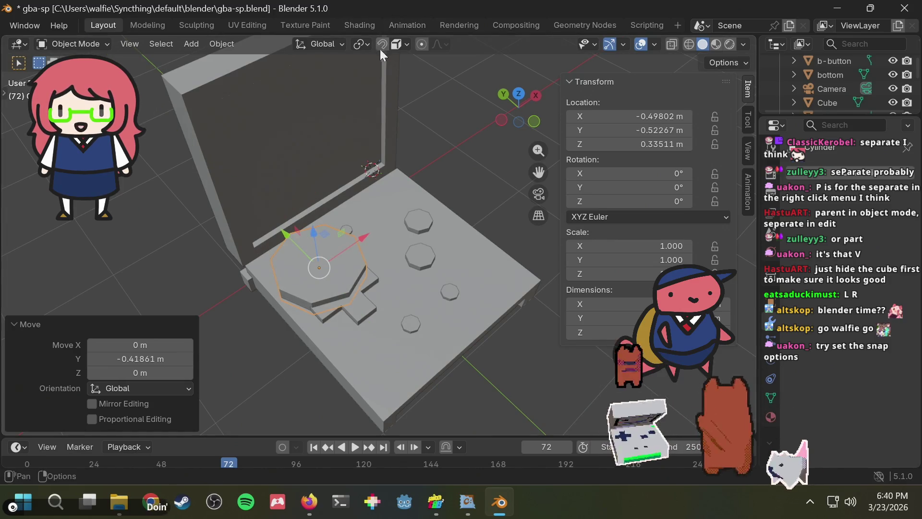
mouse_move(285, 232)
left_mouse_down()
mouse_move(354, 300)
mouse_move(336, 266)
mouse_move(349, 300)
mouse_move(411, 353)
mouse_move(366, 292)
mouse_move(360, 313)
mouse_move(392, 353)
mouse_move(363, 310)
mouse_move(381, 336)
left_mouse_up()
scroll(388, 290, "up", 4)
scroll(391, 140, "down", 3)
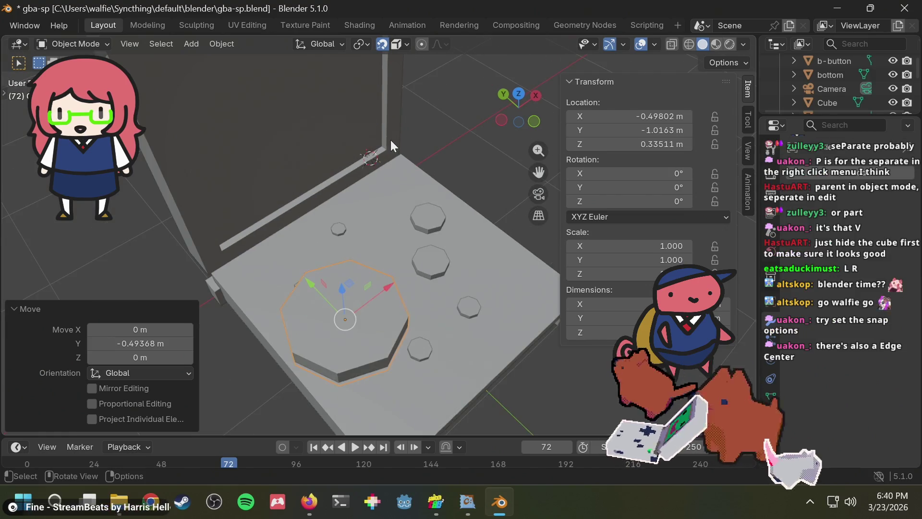
key("ctrl+z")
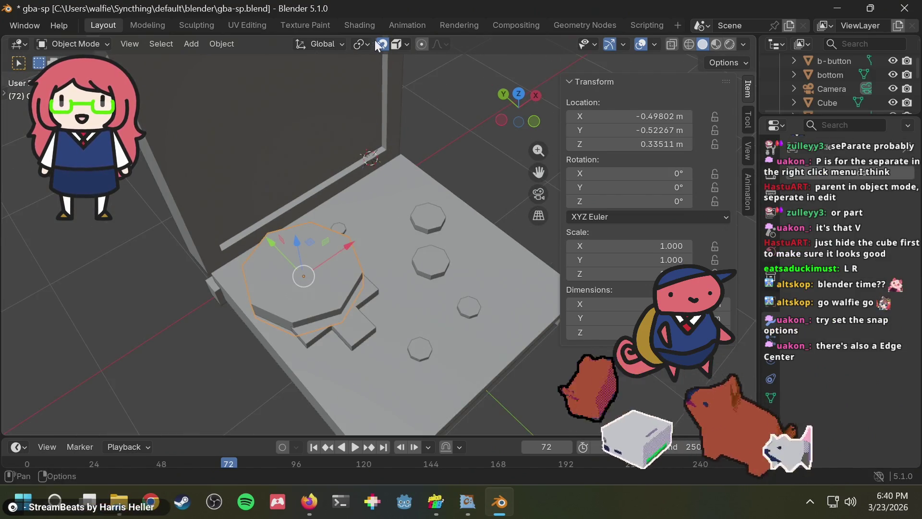
Step: Try Face Center snapping, undo the trial move, and switch the snap target to Edge Center
left_click(399, 43)
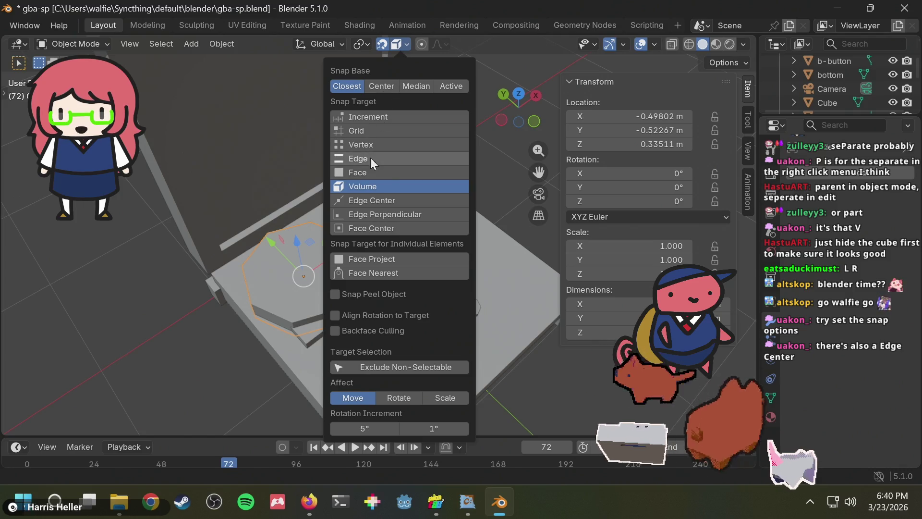
left_click(375, 226)
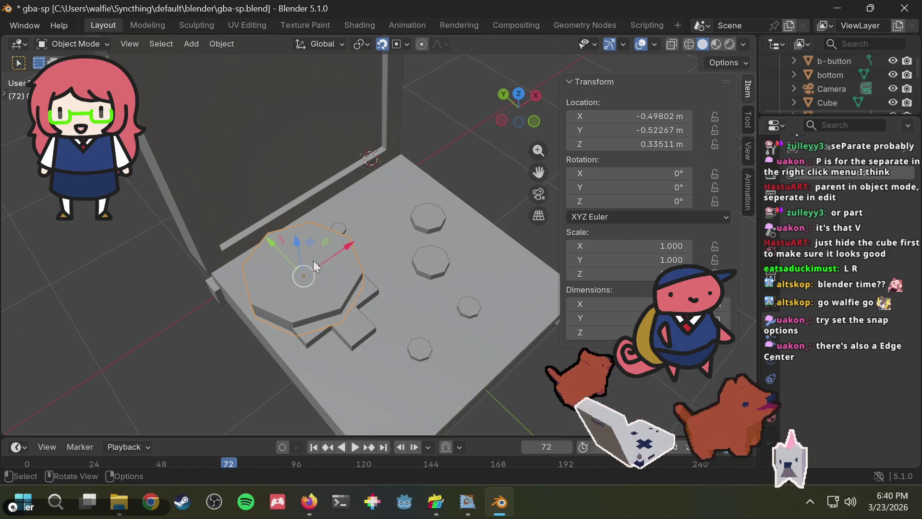
key("g")
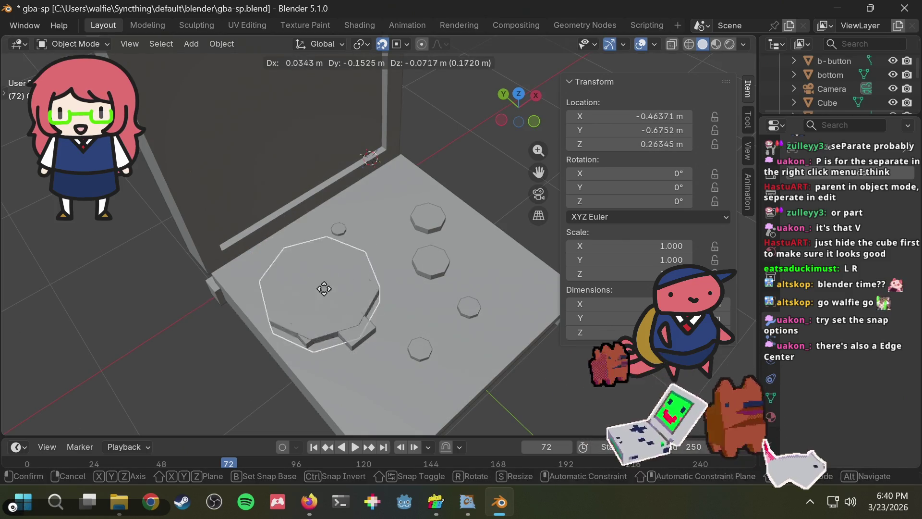
left_click(307, 274)
mouse_move(269, 243)
left_mouse_down()
mouse_move(196, 206)
mouse_move(298, 270)
left_mouse_up()
key("ctrl+z")
left_click(402, 44)
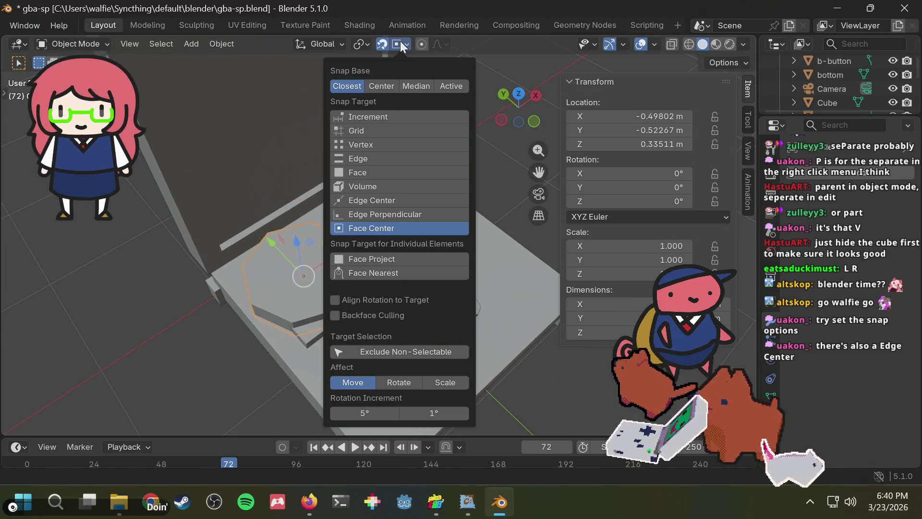
left_click(374, 200)
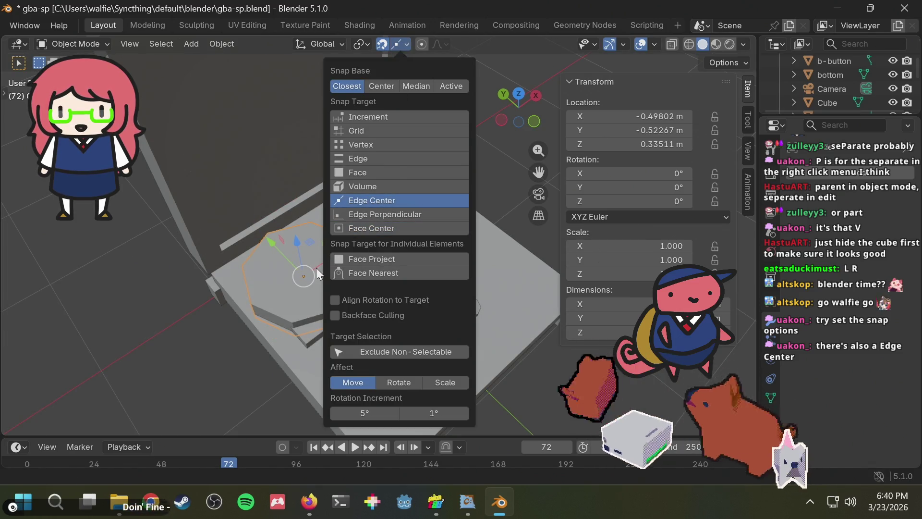
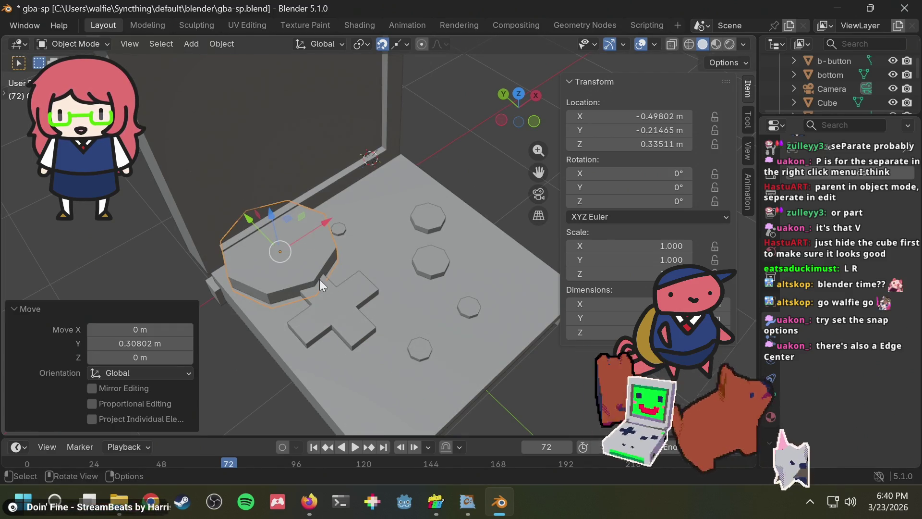
Step: Move the octagonal cutter from a chosen snap base point and confirm its position
mouse_move(275, 238)
left_mouse_down()
mouse_move(317, 310)
mouse_move(336, 313)
mouse_move(328, 301)
mouse_move(335, 309)
left_mouse_up()
key("b")
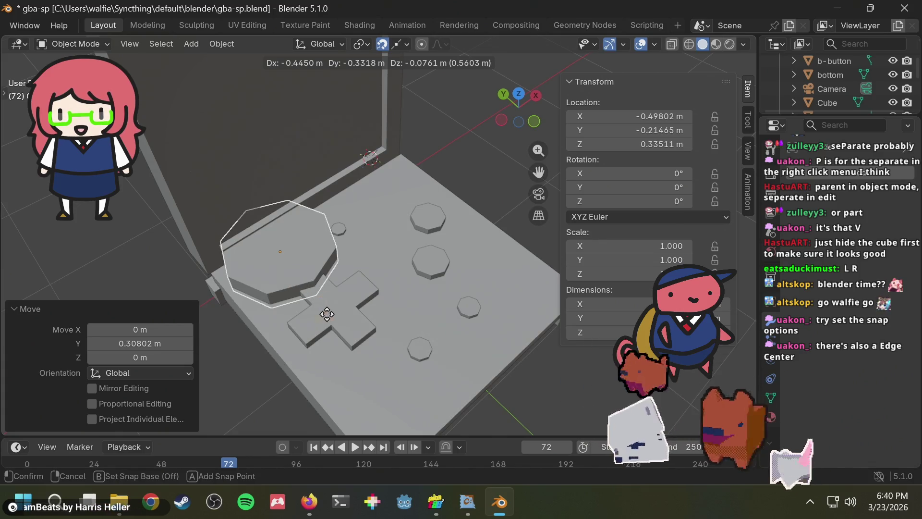
left_click(343, 314)
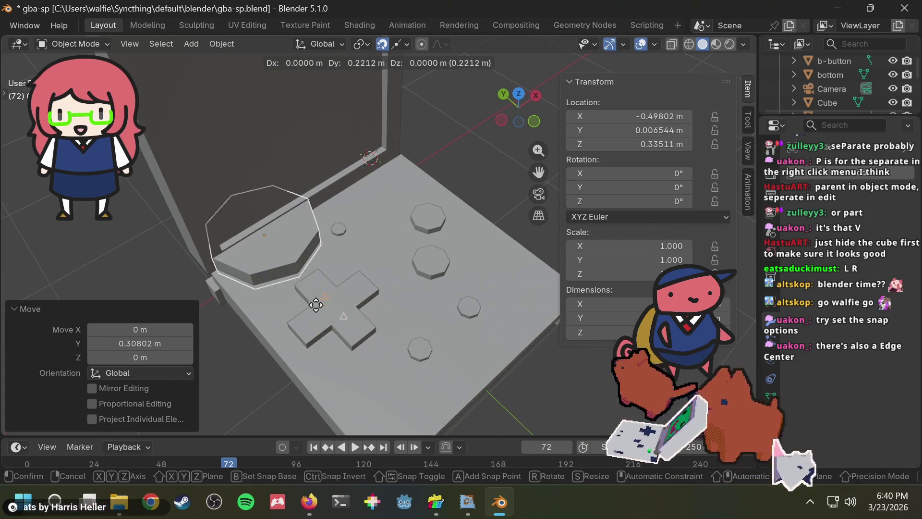
left_click(355, 302)
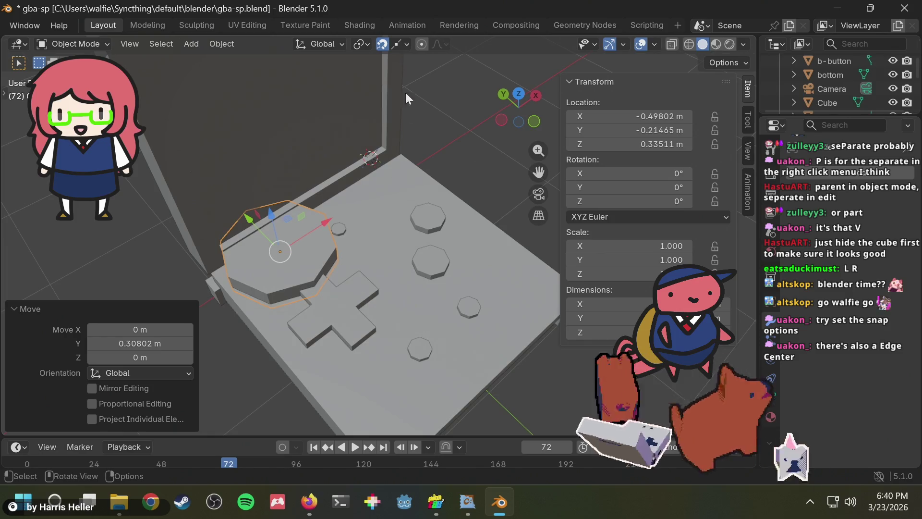
Step: Try Volume and Face Center snapping, set Snap Target back to Edge Center, and grab the octagon again
left_click(397, 42)
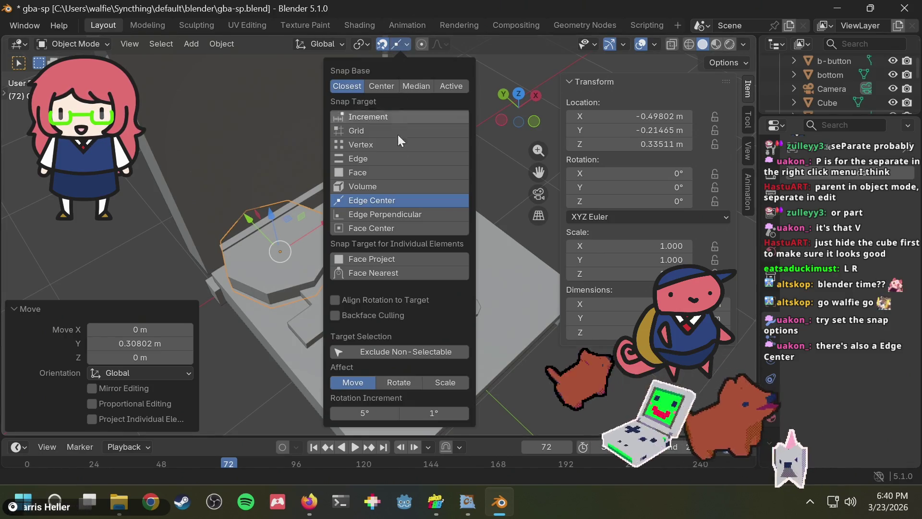
left_click(380, 188)
key("g")
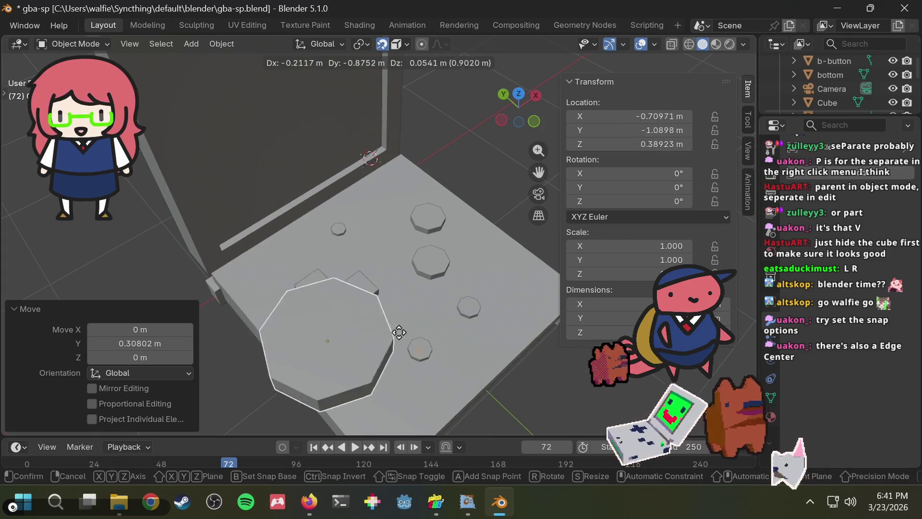
key("Escape")
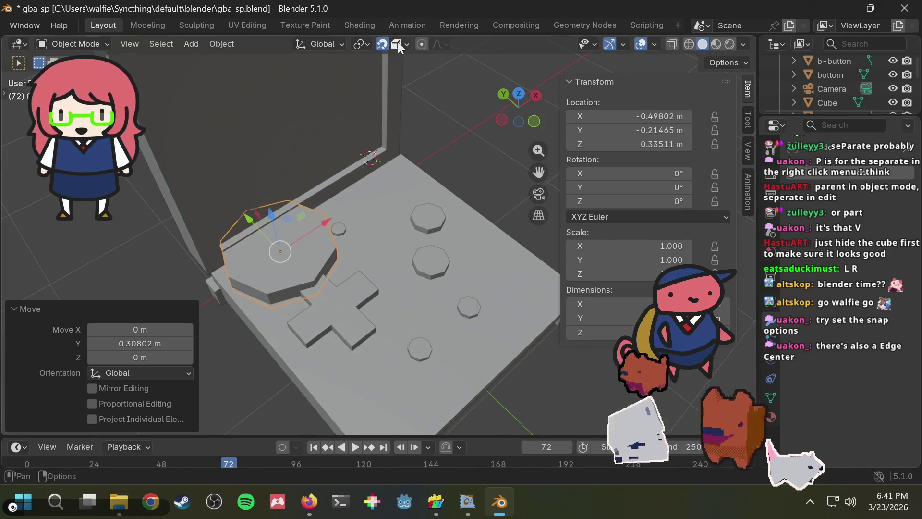
left_click(397, 43)
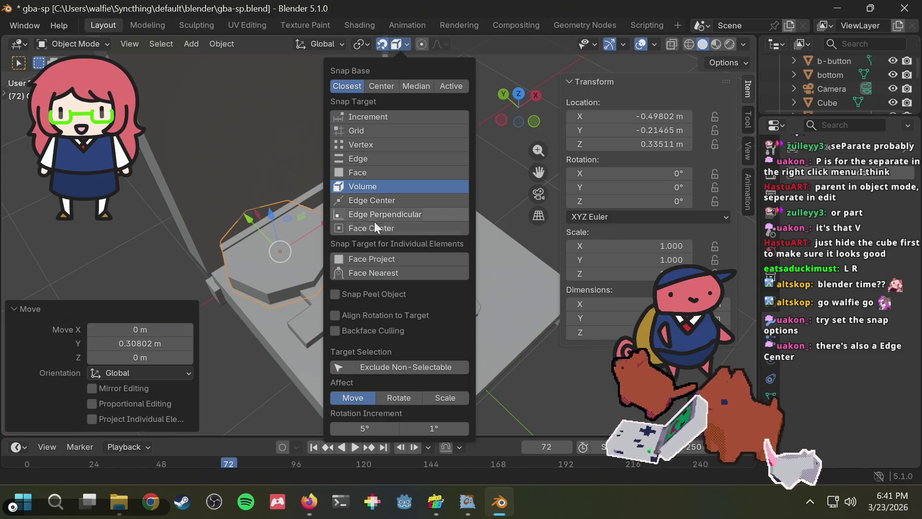
left_click(374, 224)
left_click(384, 201)
key("g")
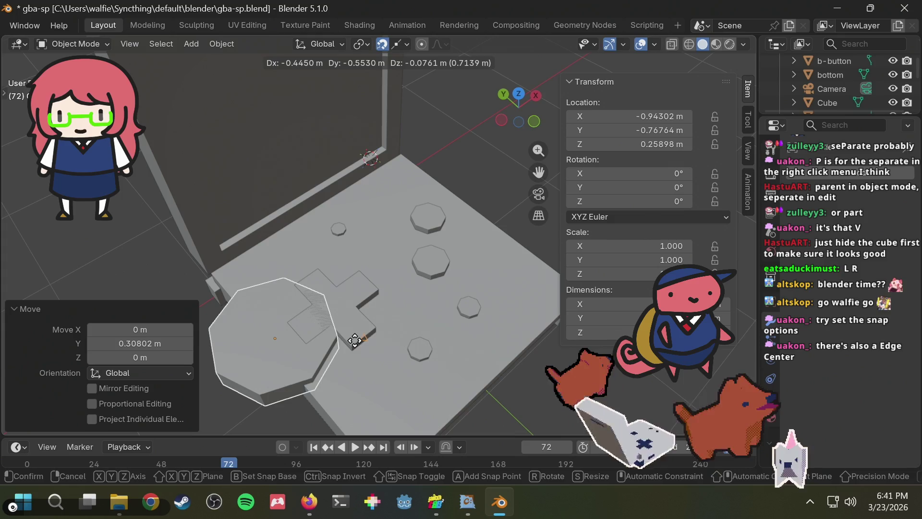
Step: Shift the octagon up-right toward the d-pad while adjusting the view
mouse_move(354, 340)
middle_mouse_down()
mouse_move(369, 297)
mouse_move(345, 337)
mouse_move(313, 357)
middle_mouse_up()
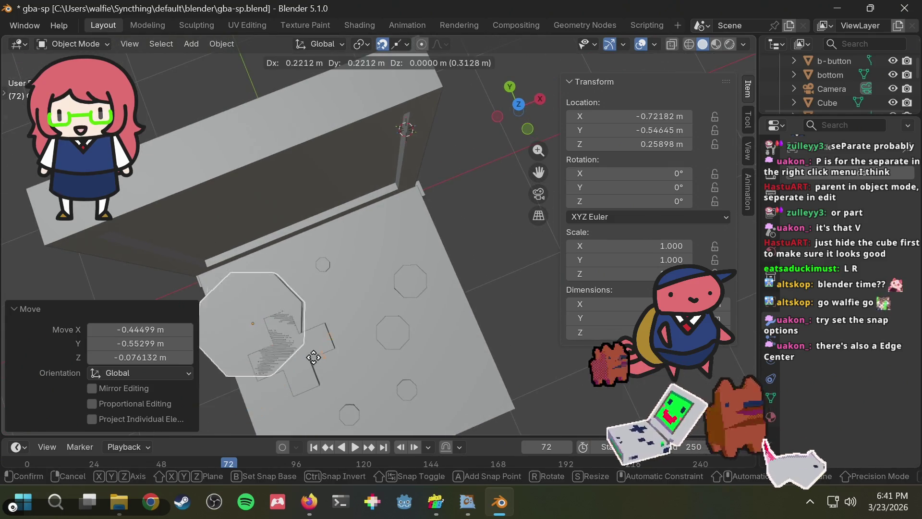
left_click(318, 388)
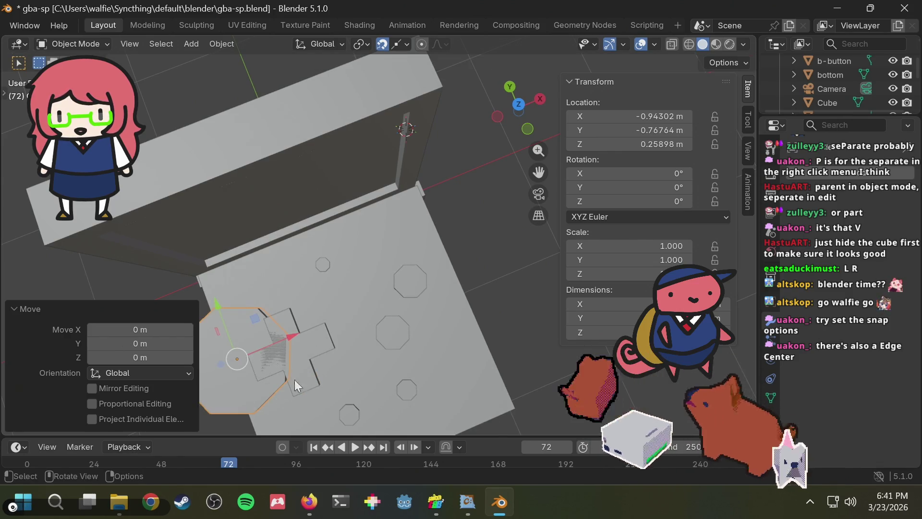
key("g")
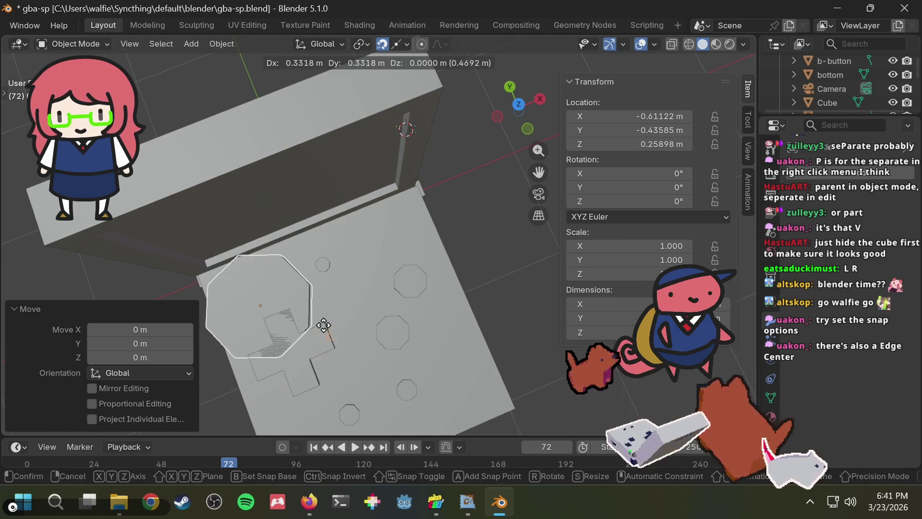
left_click(322, 336)
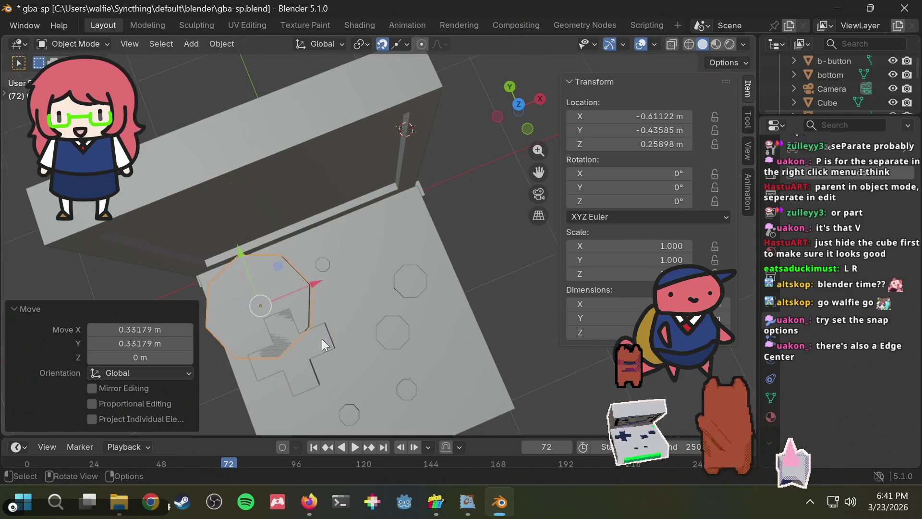
scroll(322, 339, "up", 2)
middle_click_drag(322, 339, 342, 306)
key("space")
right_click(342, 306)
key("space")
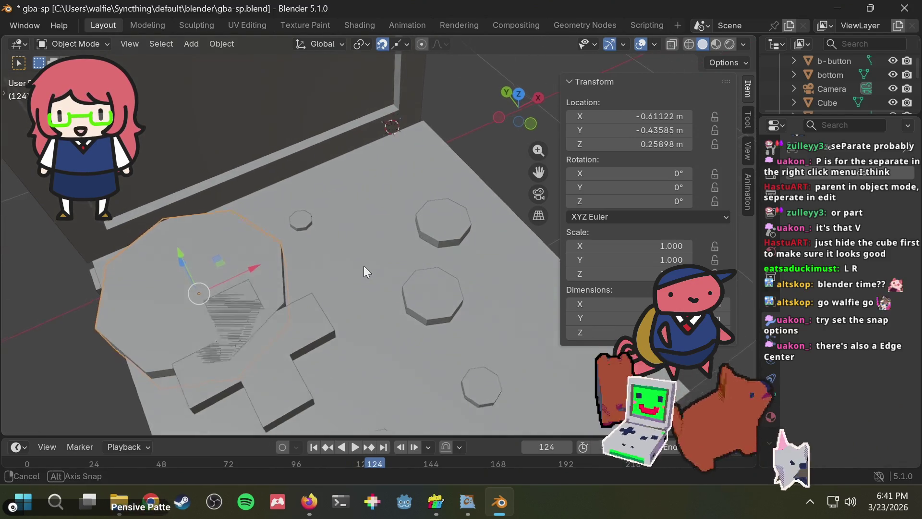
Step: Drop the octagon centred around the d-pad cross, select the cross, and switch to Firefox
middle_click_drag(359, 218, 339, 177)
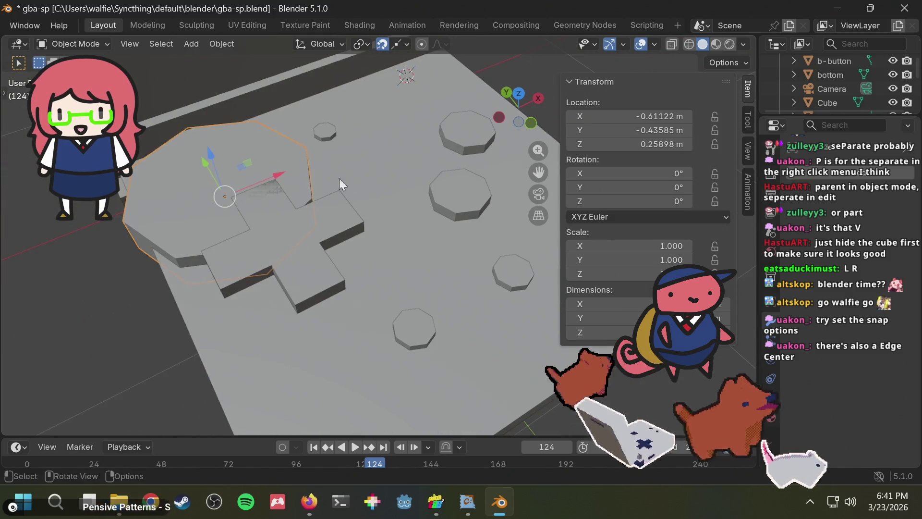
key("g")
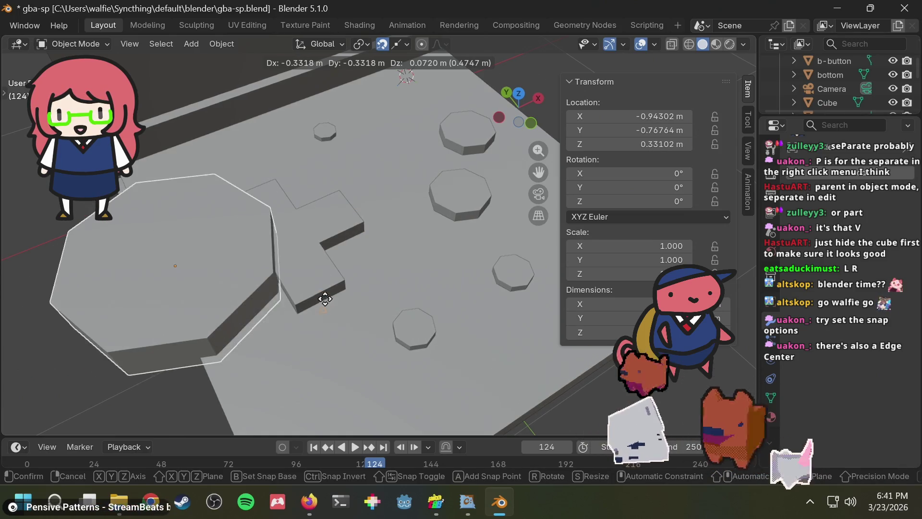
left_click(290, 231)
left_click(290, 231)
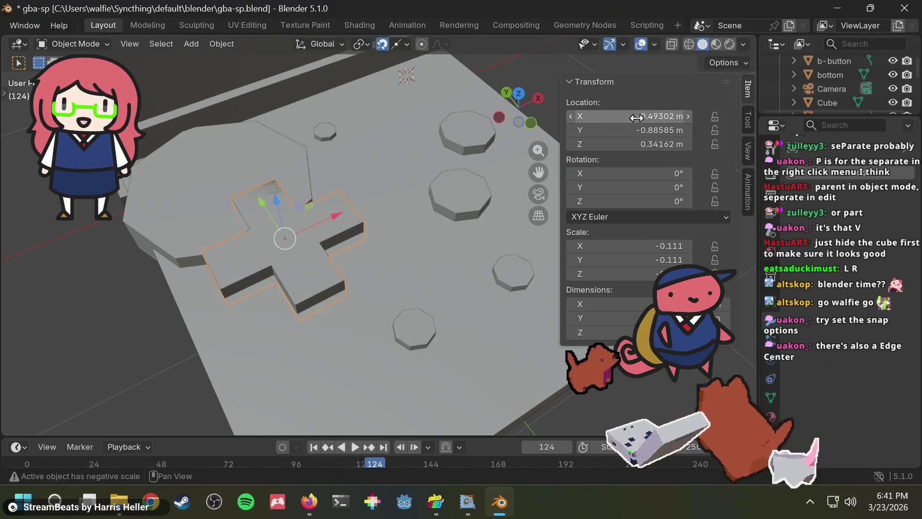
key("alt+Tab")
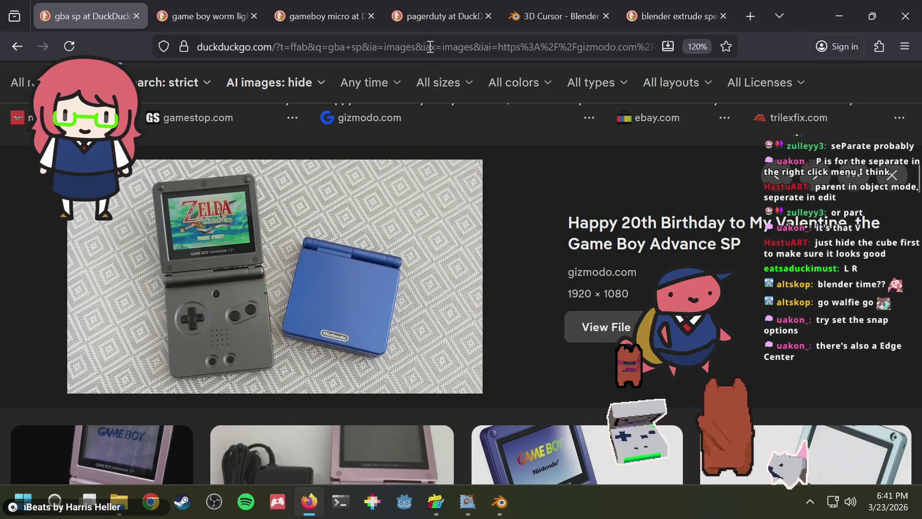
Step: Search 'blender set coordinate of object to be same as another object' and open the Stack Exchange question
left_click(430, 46)
key("ctrl+t")
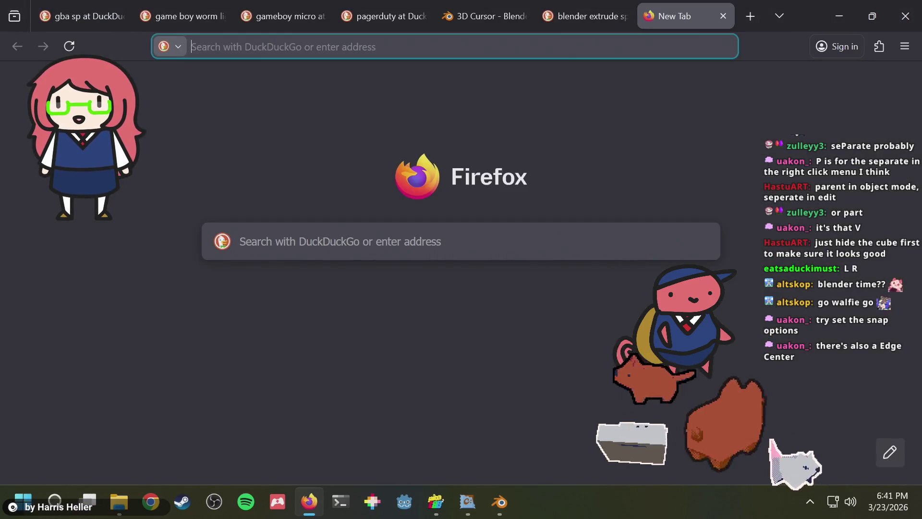
type("blender set")
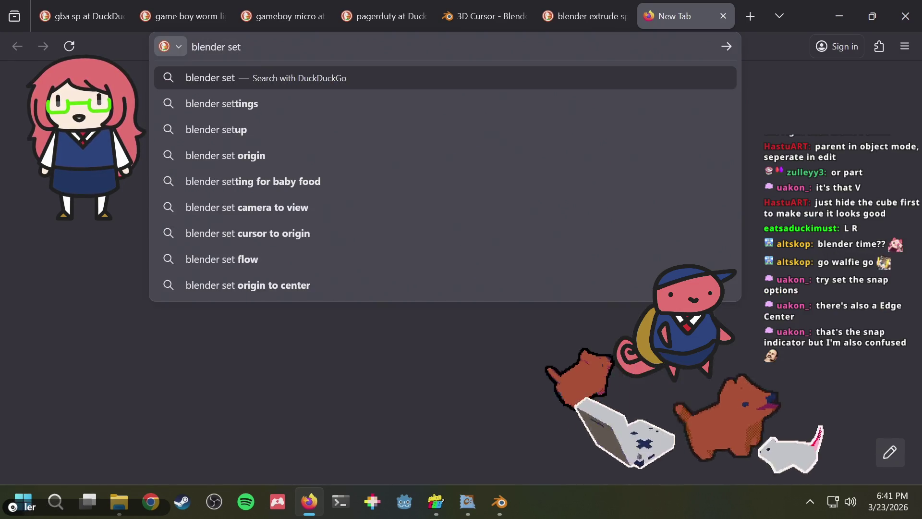
type(" coordinate")
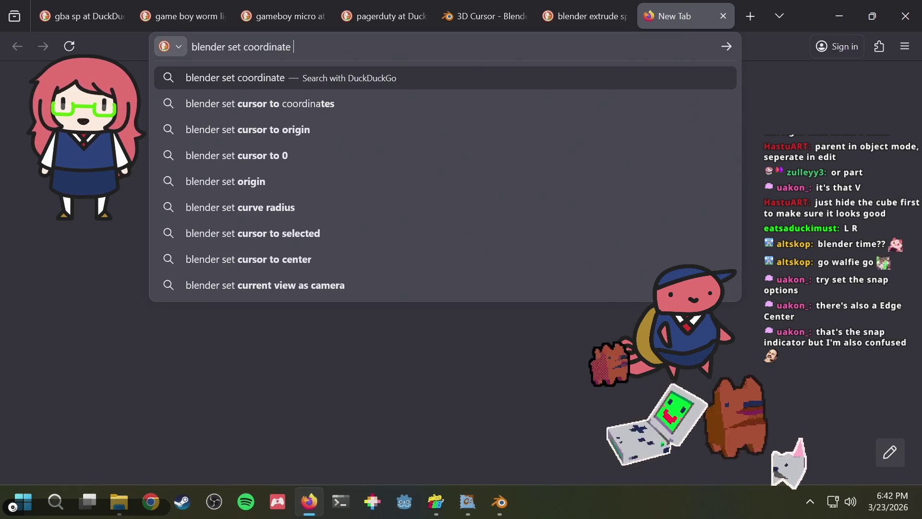
type(" of ob")
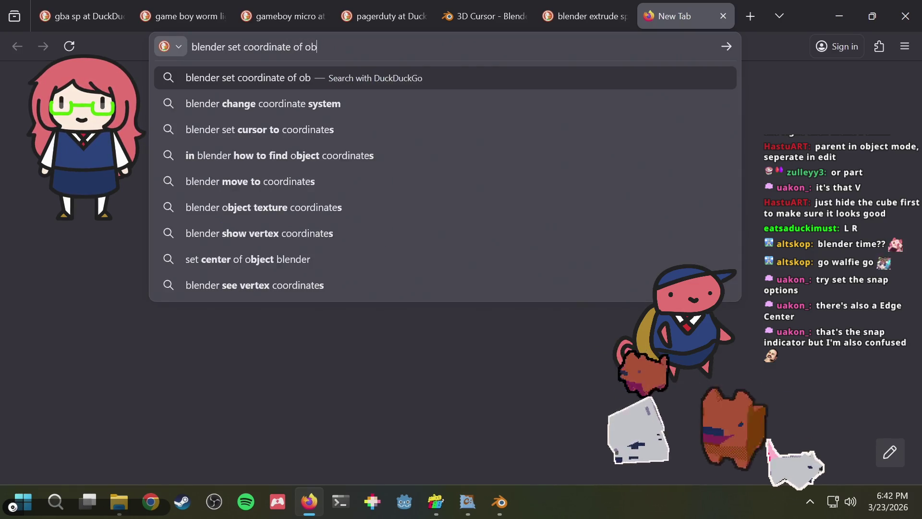
type("ject to be sam")
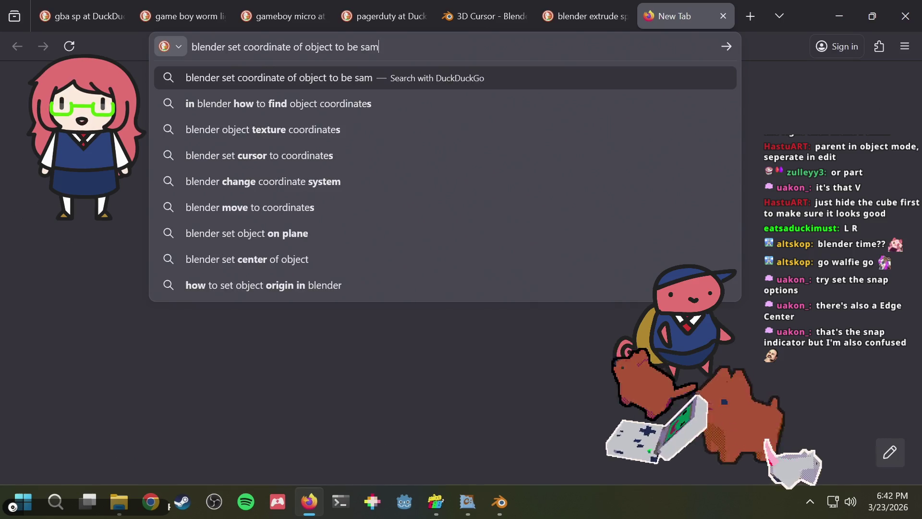
type("e as another object")
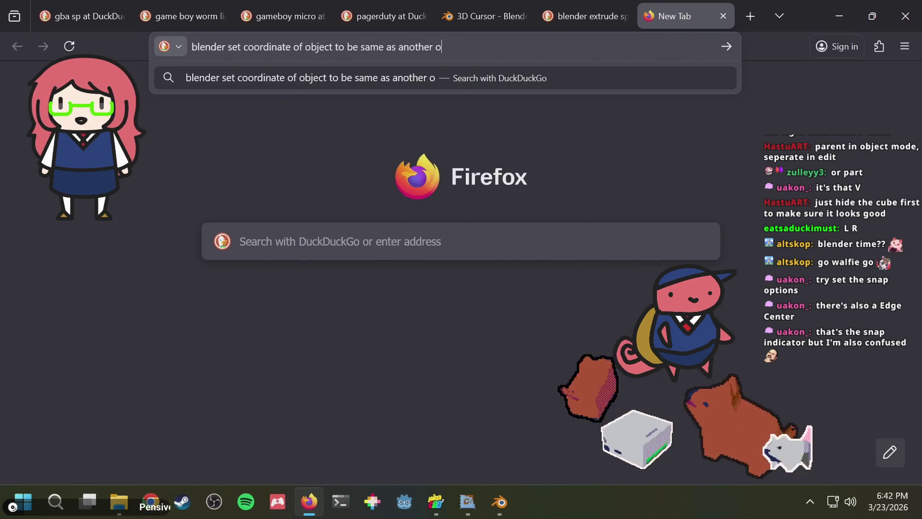
key("Return")
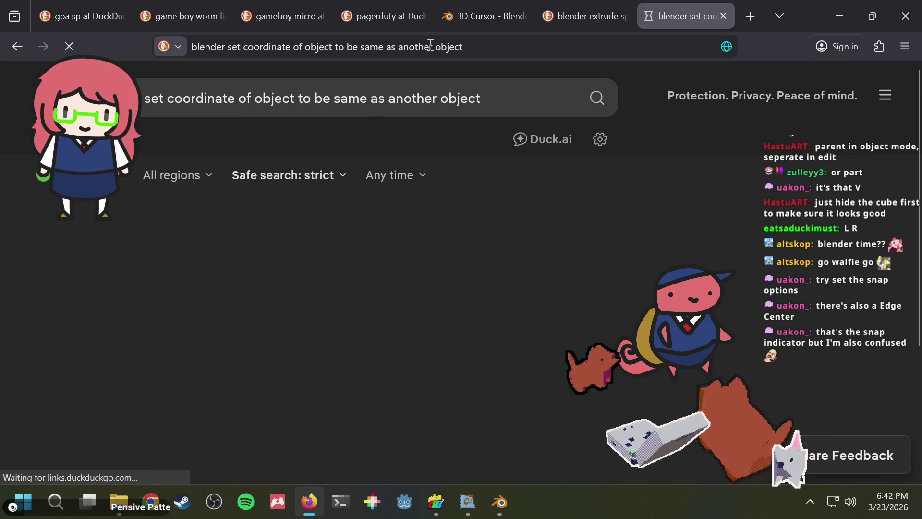
scroll(437, 315, "down", 2)
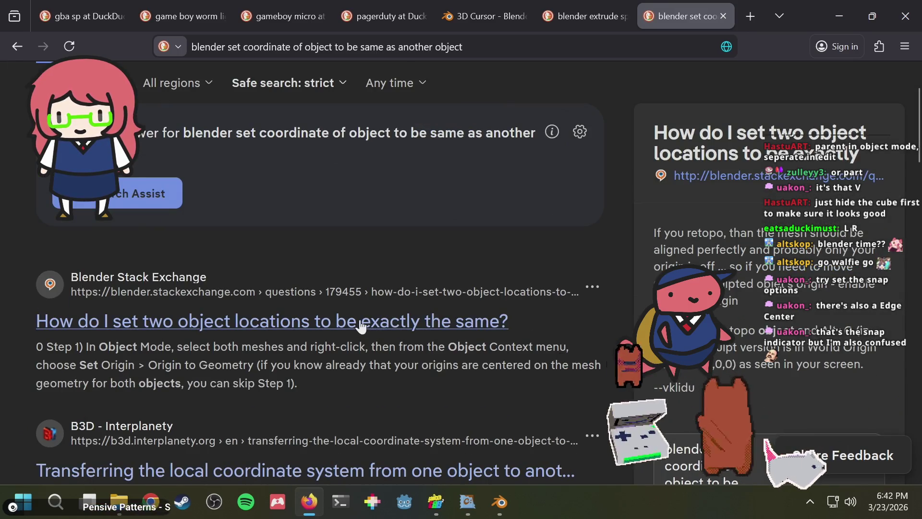
left_click(361, 321)
Step: Dismiss the sign-in and cookie prompts and read through the answers
scroll(499, 263, "down", 8)
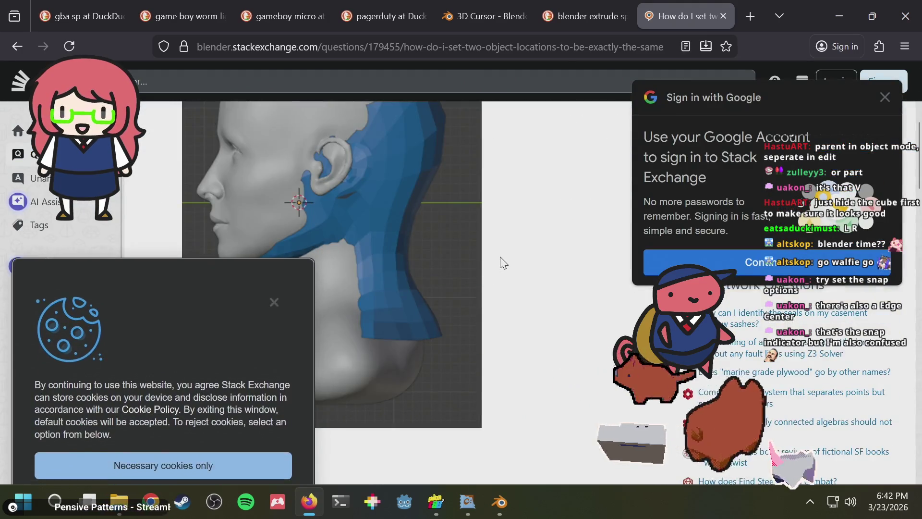
left_click(885, 97)
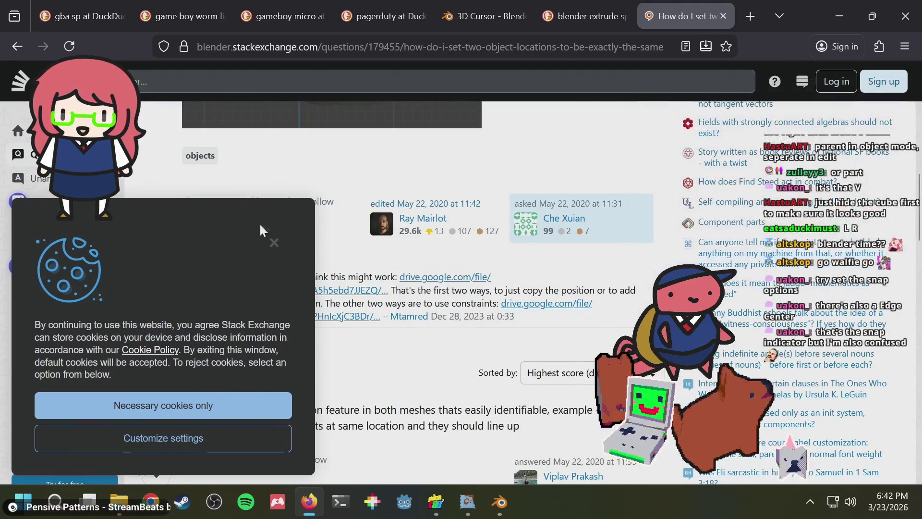
left_click(177, 407)
scroll(387, 249, "down", 3)
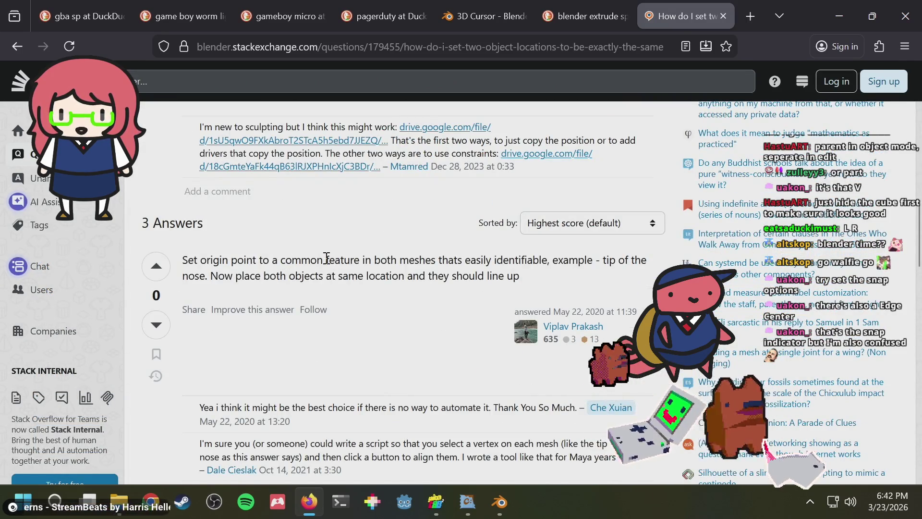
scroll(316, 266, "down", 5)
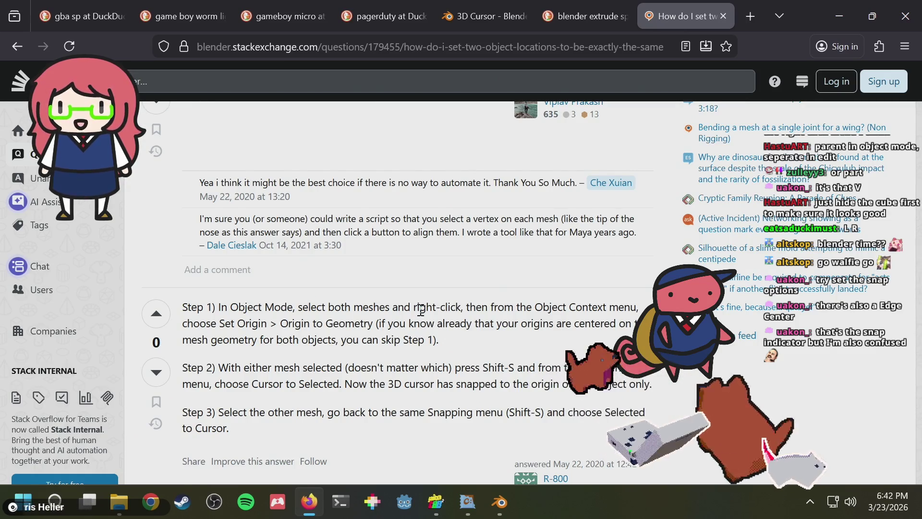
scroll(421, 310, "down", 3)
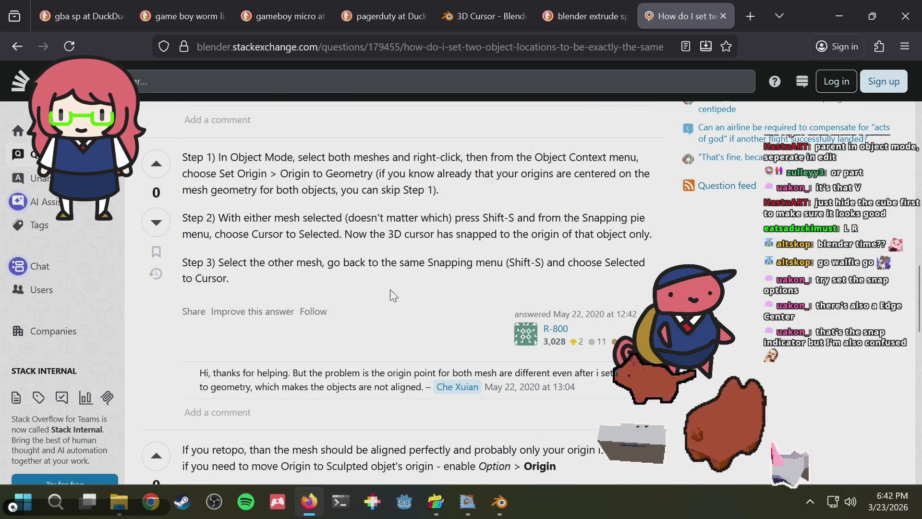
Step: Go back to the search results, scan the other answers, and return to Blender
left_click(16, 45)
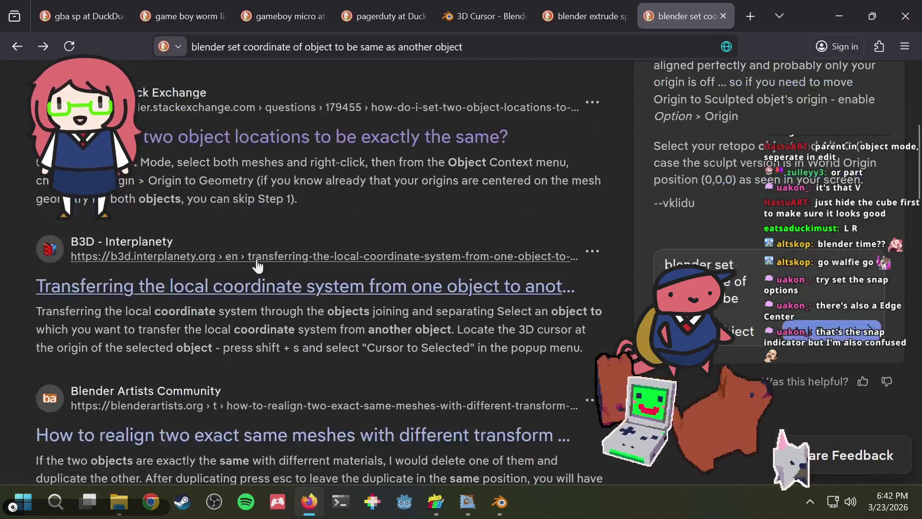
scroll(271, 352, "down", 2)
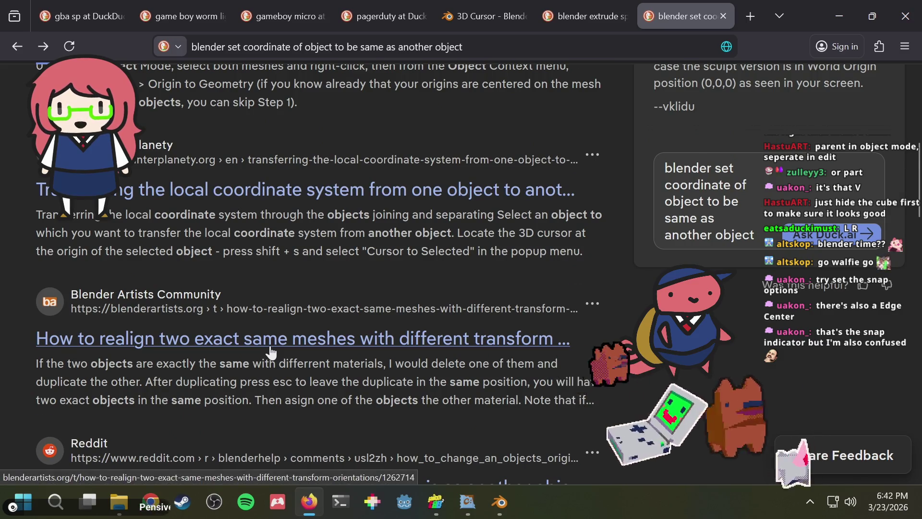
scroll(271, 352, "down", 4)
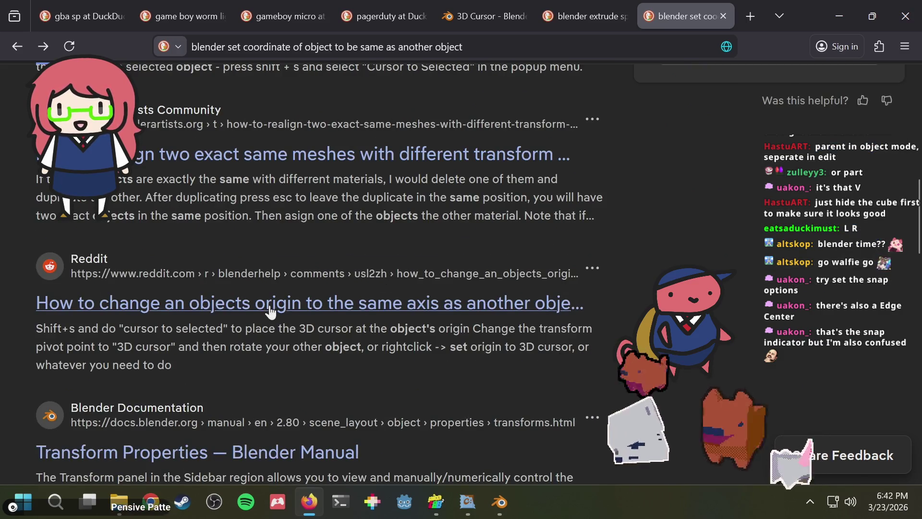
key("alt+Tab")
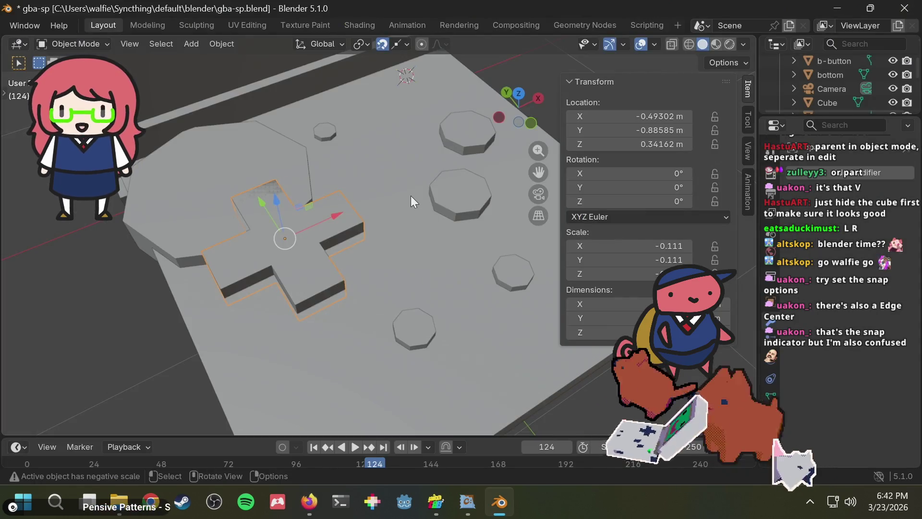
Step: Copy the D-pad cross's X location (-0.49302 m) into the octagonal base
left_click(229, 179)
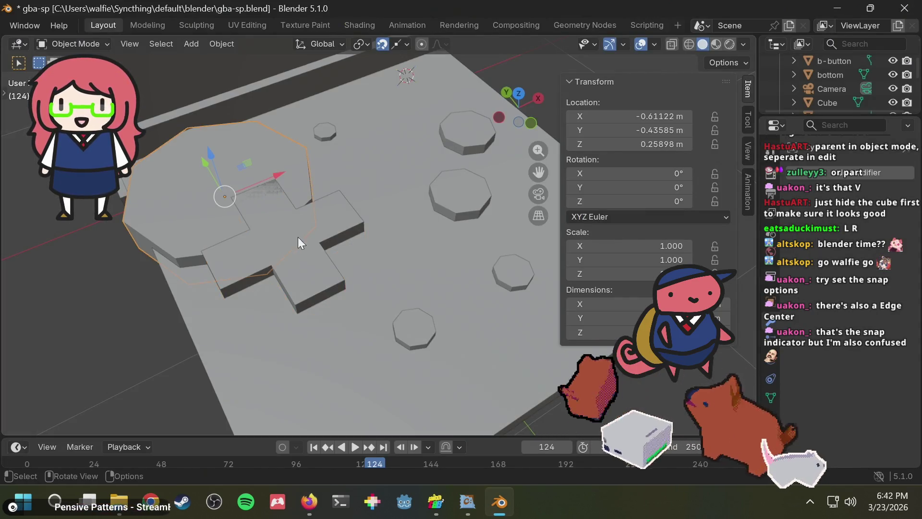
left_click(302, 262)
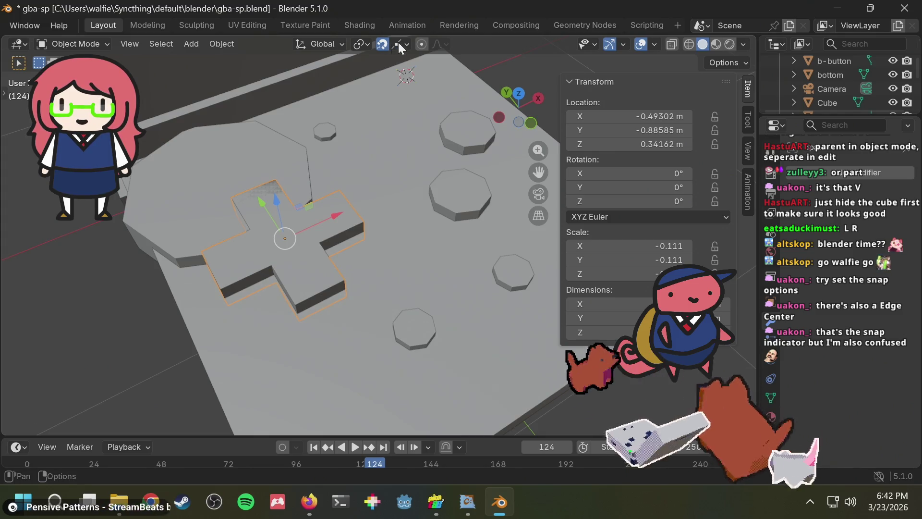
left_click(674, 115)
left_click(224, 168)
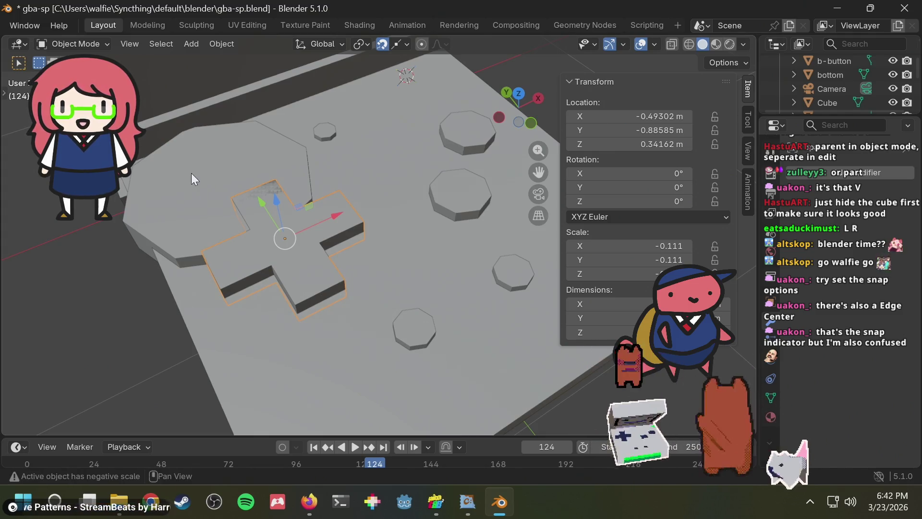
left_click(207, 168)
left_click(669, 116)
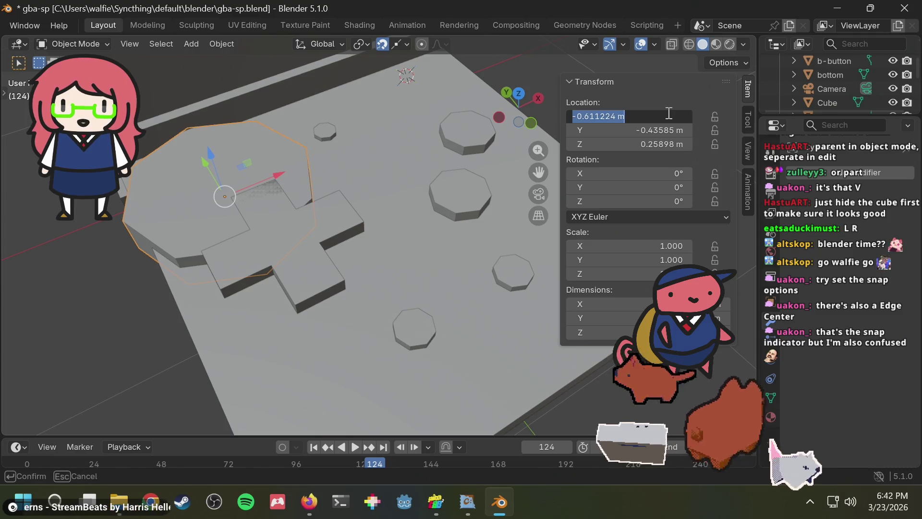
key("ctrl+v")
key("Return")
Step: Copy the cross's Y location (-0.88585 m) into the base, centring it on the D-pad
left_click(319, 272)
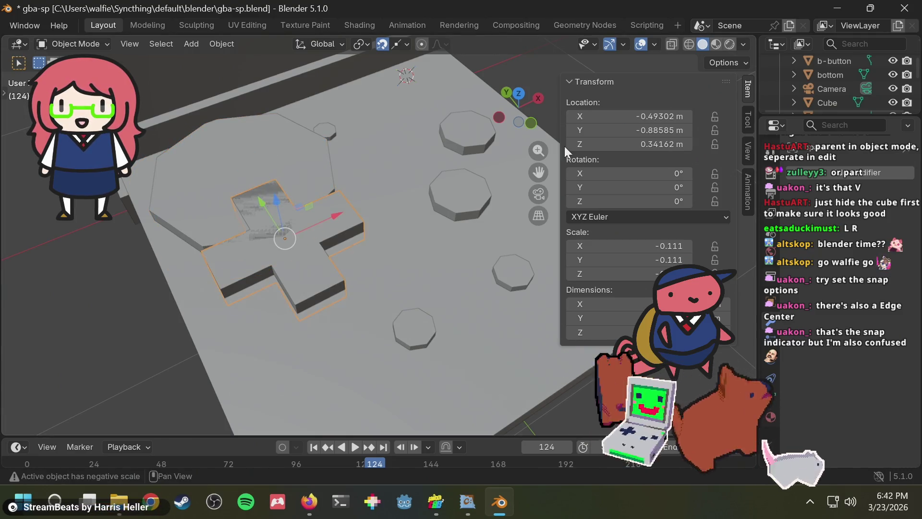
left_click(658, 131)
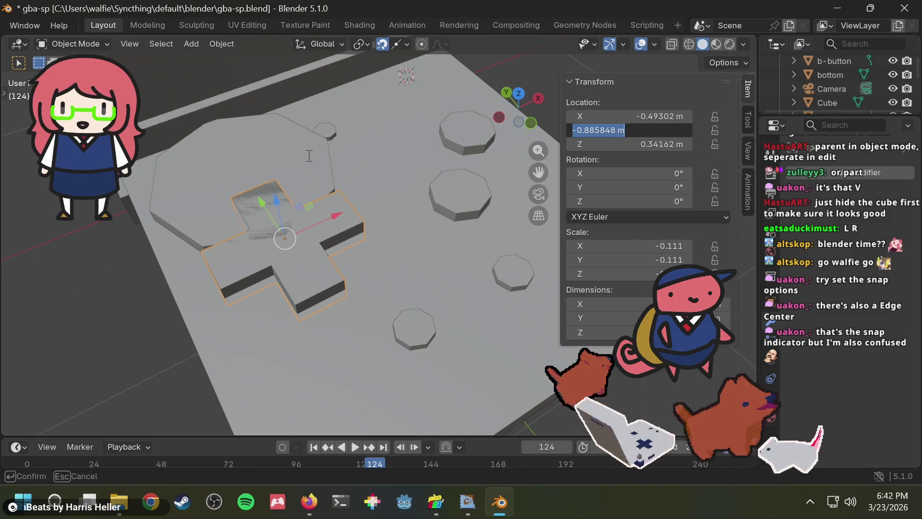
key("Return")
left_click(309, 158)
left_click(634, 130)
type("-0.885848 m")
key("Return")
Step: Scale the octagonal base to 0.969 and switch to the browser
mouse_move(70, 321)
middle_mouse_down()
mouse_move(77, 296)
mouse_move(242, 241)
middle_mouse_up()
left_click(306, 274)
key("s")
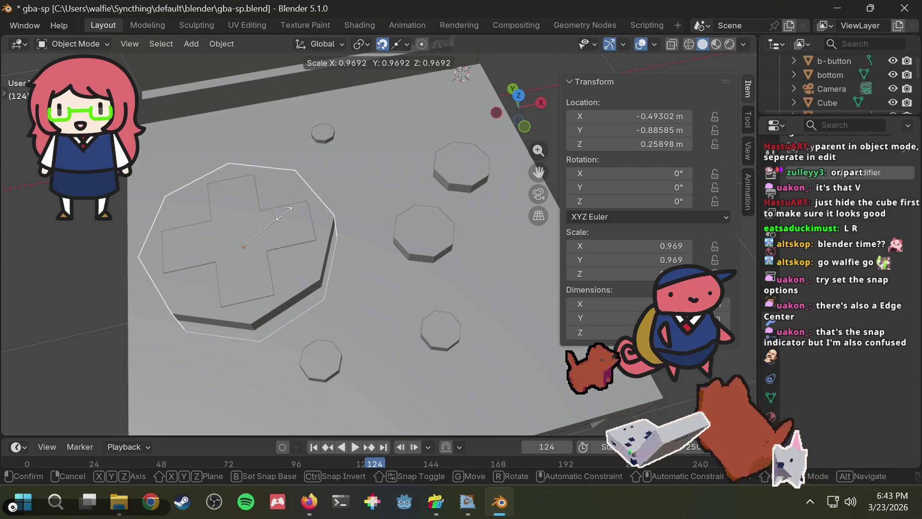
key("alt+Tab")
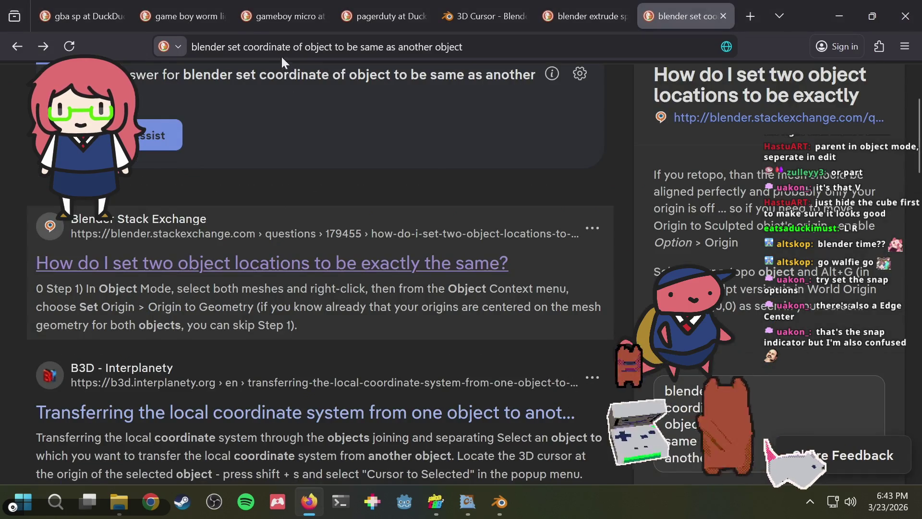
Step: Check the 'gba sp' reference photo, then raise the octagonal base to Z 0.35457 m
left_click(103, 16)
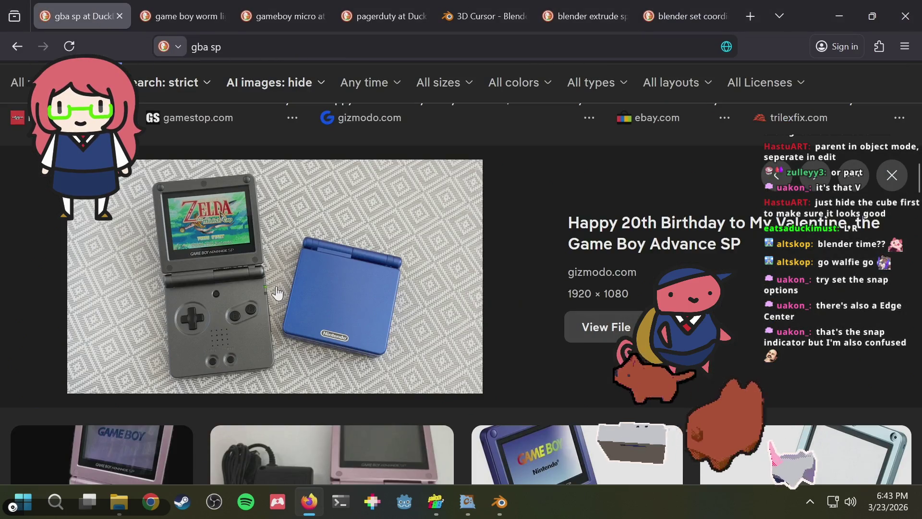
key("alt+Tab")
mouse_move(279, 250)
middle_mouse_down()
mouse_move(305, 237)
mouse_move(324, 173)
mouse_move(306, 217)
mouse_move(317, 147)
middle_mouse_up()
mouse_move(296, 91)
left_mouse_down()
mouse_move(296, 102)
mouse_move(295, 72)
left_mouse_up()
mouse_move(346, 273)
middle_mouse_down()
mouse_move(364, 249)
mouse_move(325, 278)
mouse_move(304, 252)
mouse_move(314, 298)
mouse_move(278, 321)
middle_mouse_up()
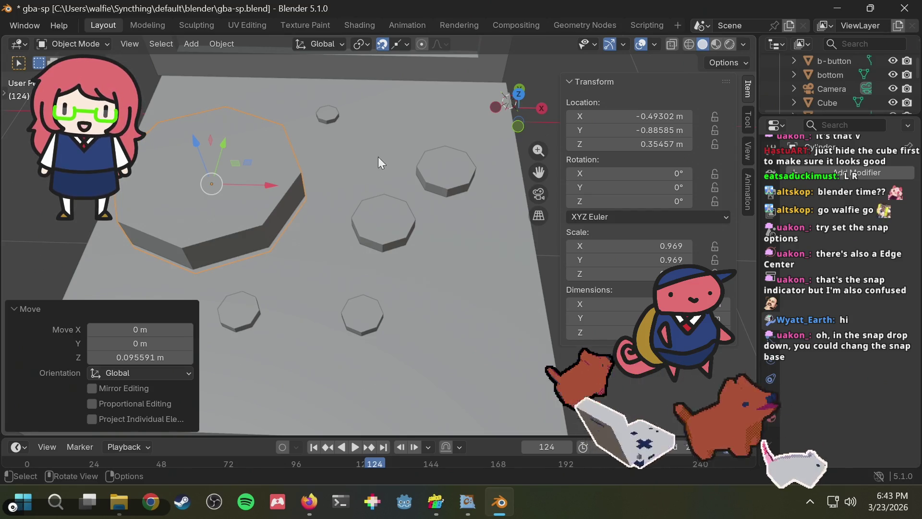
left_click(401, 47)
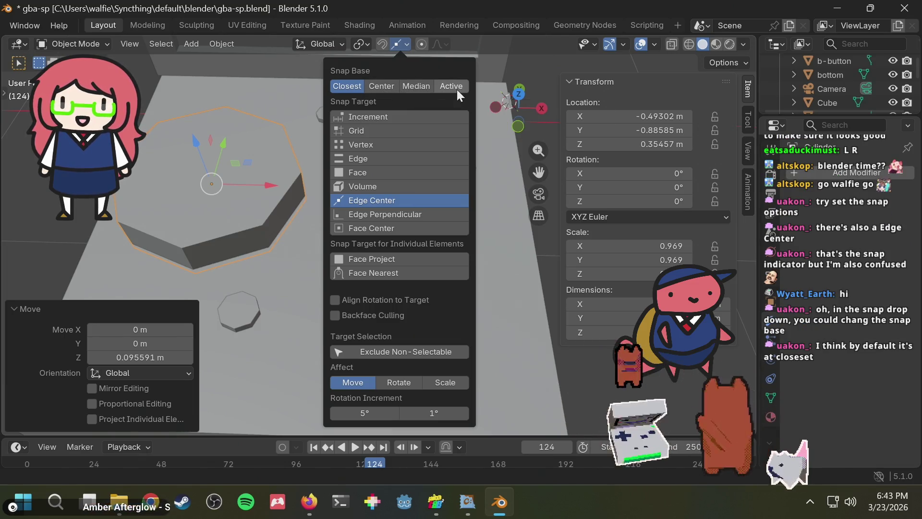
mouse_move(315, 166)
middle_mouse_down()
mouse_move(342, 165)
mouse_move(295, 131)
mouse_move(310, 103)
mouse_move(309, 189)
middle_mouse_up()
left_click(378, 182)
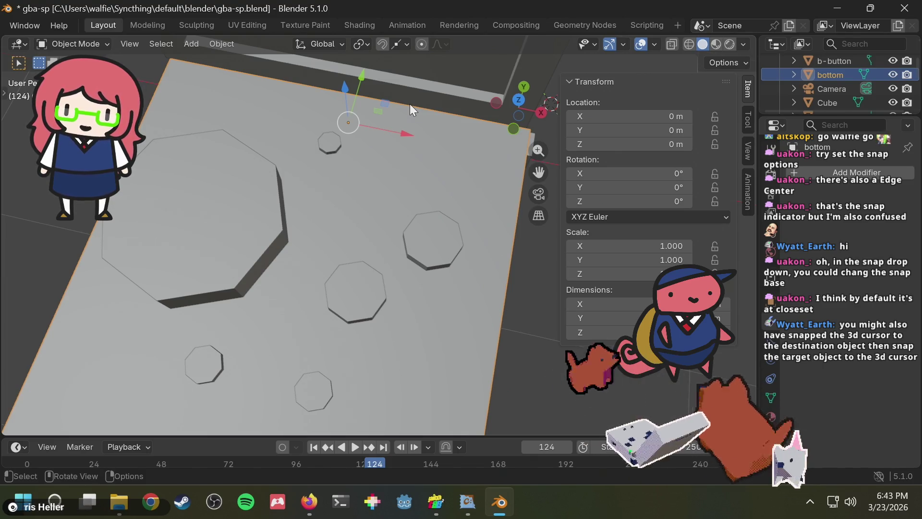
mouse_move(347, 146)
middle_mouse_down()
mouse_move(399, 86)
mouse_move(351, 111)
mouse_move(346, 158)
mouse_move(448, 140)
mouse_move(404, 168)
mouse_move(390, 163)
mouse_move(529, 151)
mouse_move(472, 158)
mouse_move(430, 144)
middle_mouse_up()
left_click(226, 139, "shift")
mouse_move(390, 189)
middle_mouse_down()
mouse_move(312, 160)
mouse_move(328, 185)
middle_mouse_up()
mouse_move(284, 160)
middle_mouse_down()
mouse_move(327, 164)
mouse_move(313, 168)
middle_mouse_up()
right_click_drag(313, 168, 277, 202, "shift")
mouse_move(277, 202)
middle_mouse_down()
mouse_move(316, 167)
mouse_move(265, 268)
middle_mouse_up()
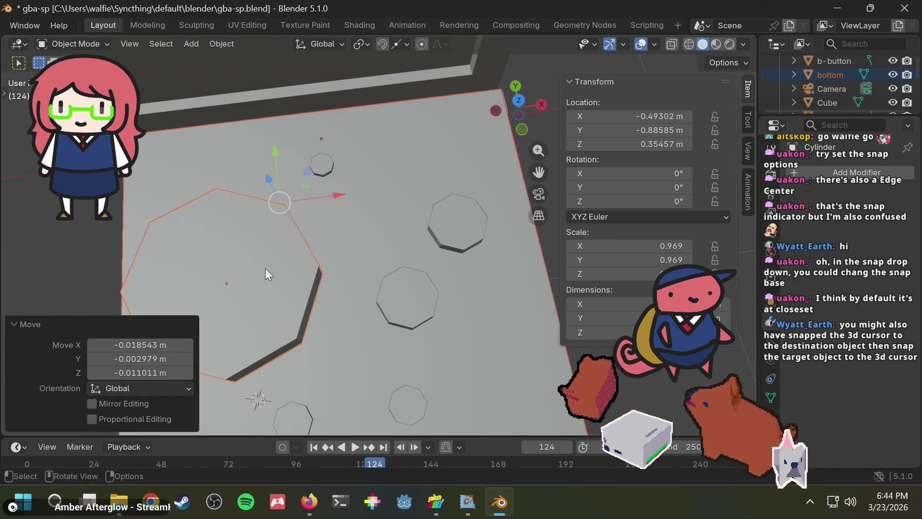
middle_click_drag(349, 214, 366, 197, "shift")
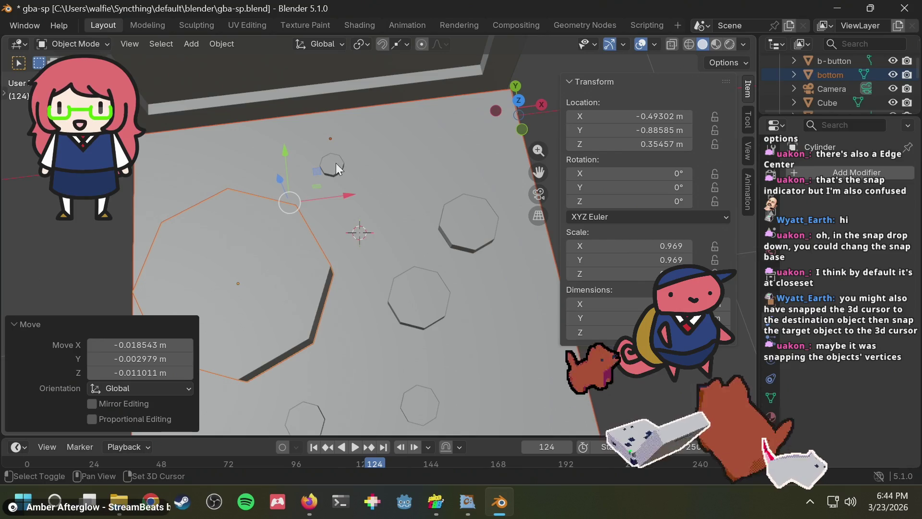
mouse_move(375, 179)
middle_mouse_down()
mouse_move(379, 226)
mouse_move(411, 160)
mouse_move(402, 187)
mouse_move(370, 212)
mouse_move(364, 175)
middle_mouse_up()
left_click(373, 180)
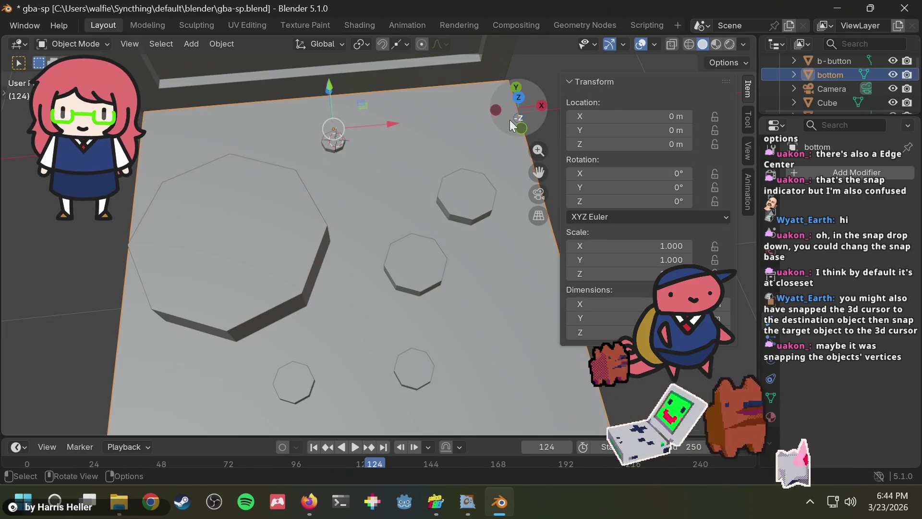
Step: Select all of the bottom plate in Edit Mode and add a Boolean modifier
key("Tab")
mouse_move(363, 192)
middle_mouse_down()
mouse_move(402, 145)
mouse_move(364, 157)
middle_mouse_up()
key("a")
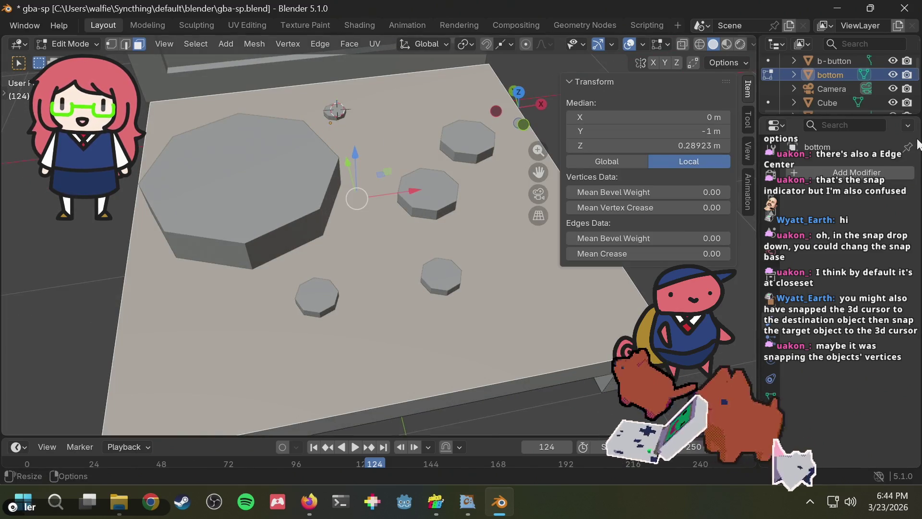
left_click(883, 172)
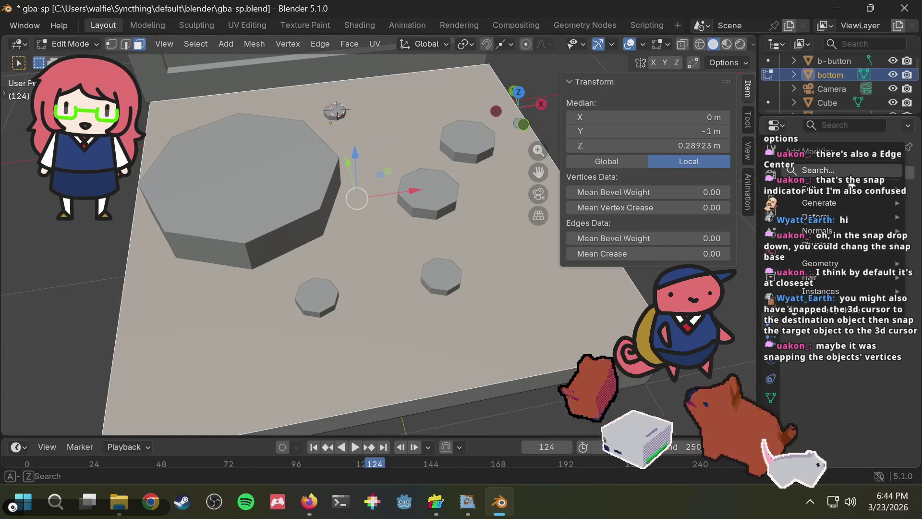
type("bool")
left_click(712, 209)
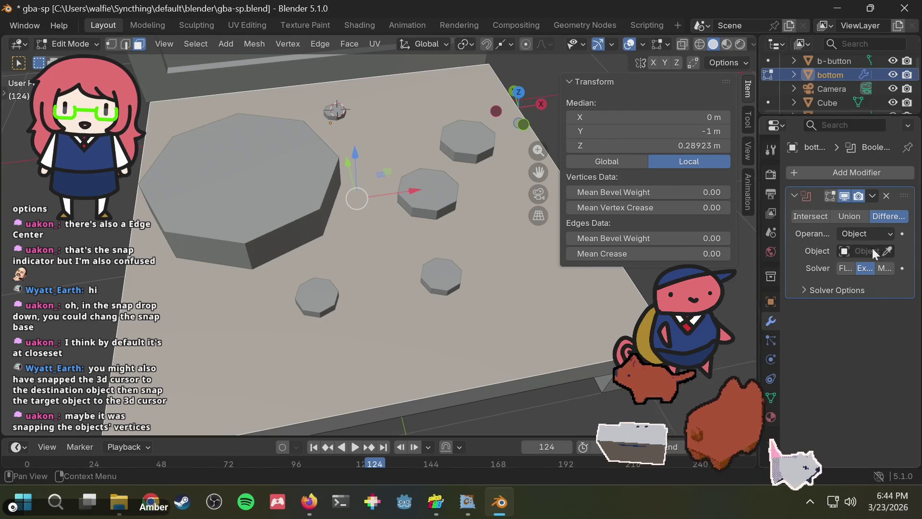
Step: Set the Cylinder as the Boolean cutter and toggle its visibility to preview the cut
left_click(888, 250)
left_click(236, 156)
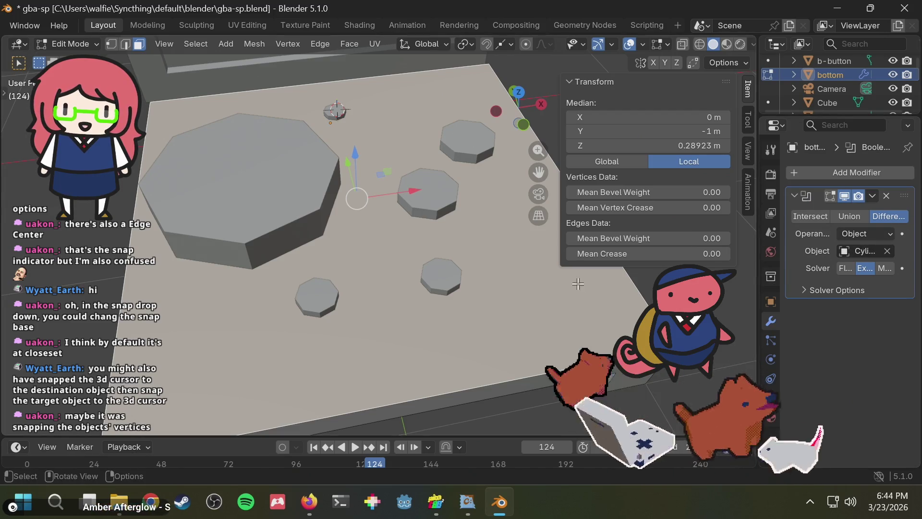
left_click(892, 75)
left_click(892, 75)
scroll(884, 88, "up", 2)
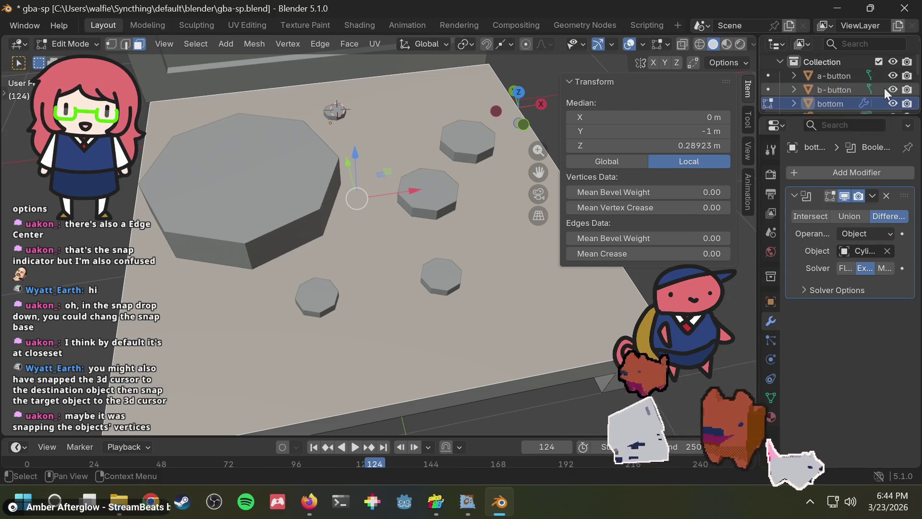
scroll(883, 88, "down", 4)
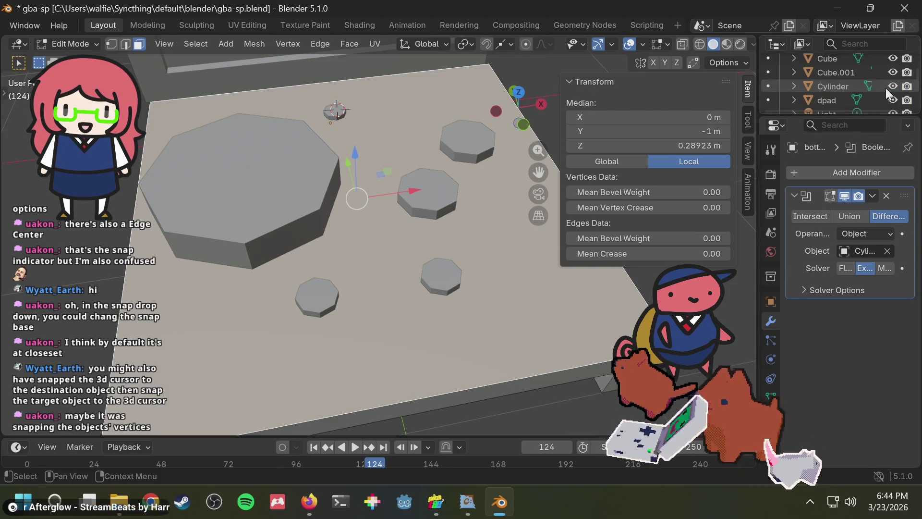
left_click(892, 86)
left_click(892, 86)
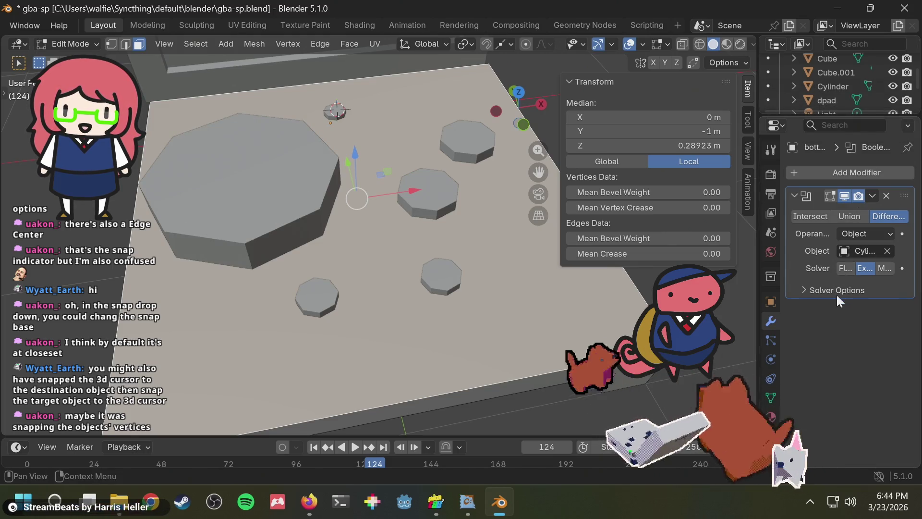
left_click(866, 232)
left_click(866, 232)
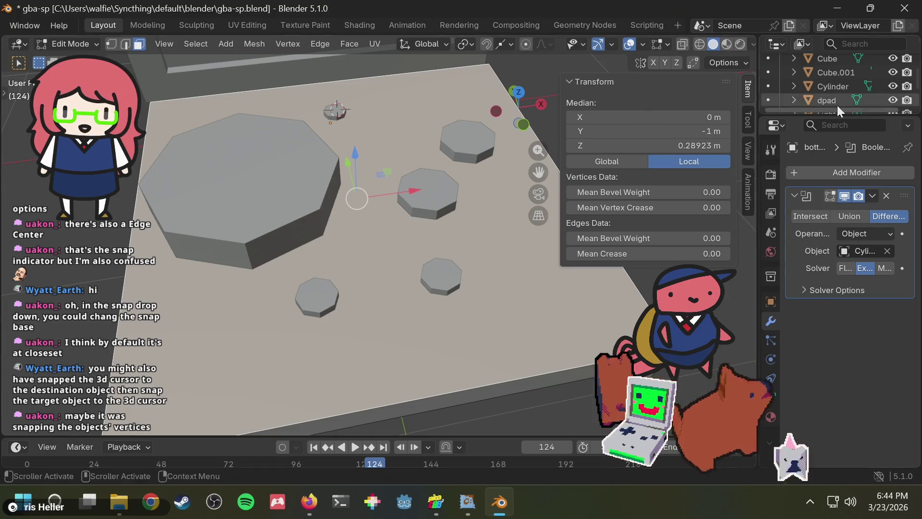
left_click(893, 72)
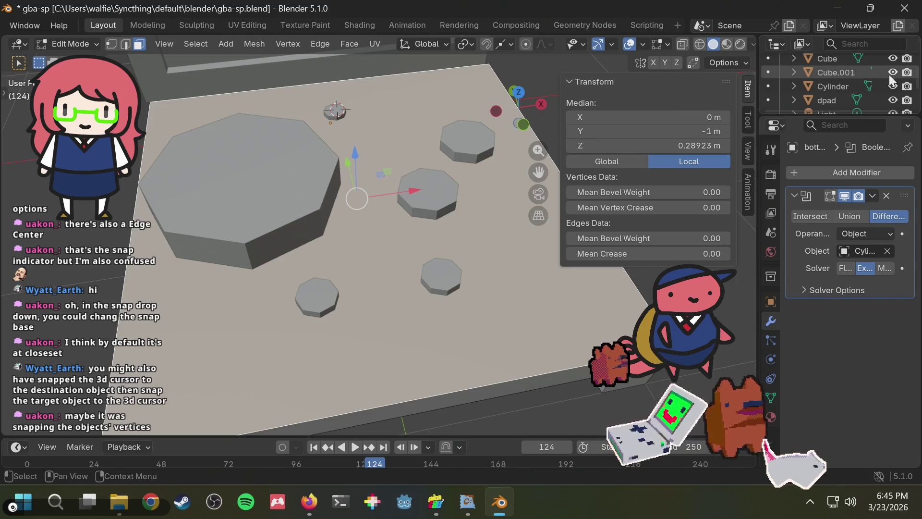
left_click(892, 87)
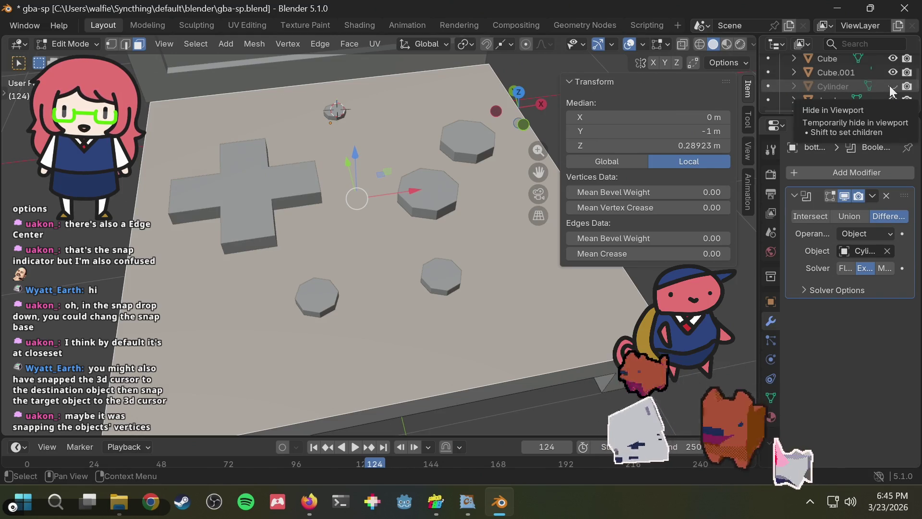
left_click(892, 87)
left_click(893, 87)
mouse_move(326, 195)
middle_mouse_down()
mouse_move(430, 111)
mouse_move(435, 192)
middle_mouse_up()
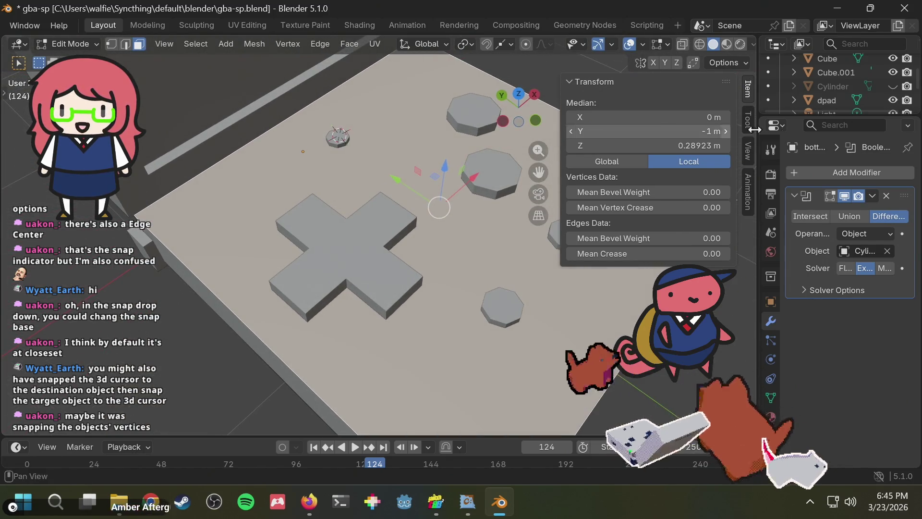
scroll(837, 77, "up", 2)
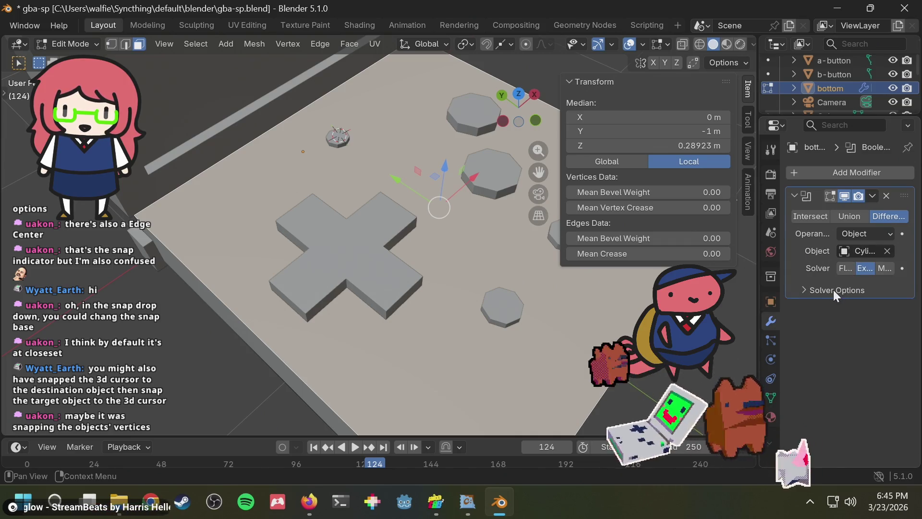
left_click(834, 289)
left_click(833, 290)
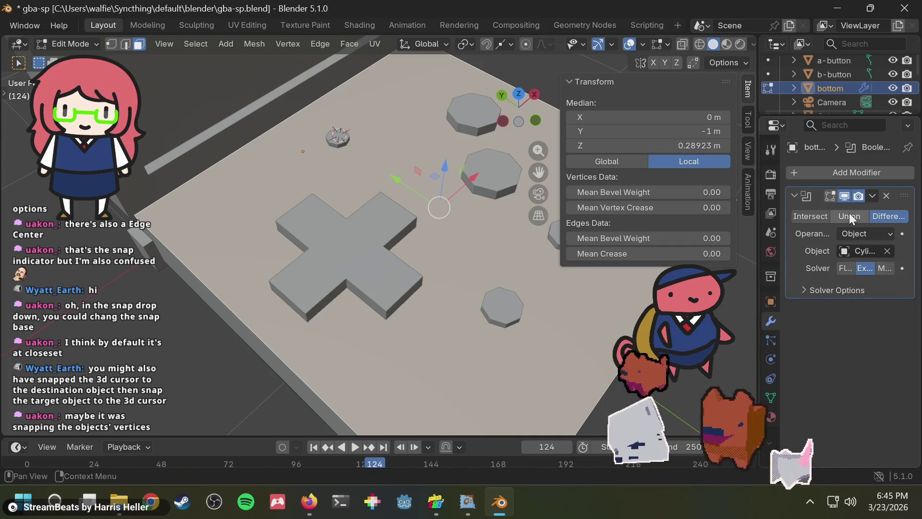
left_click(854, 219)
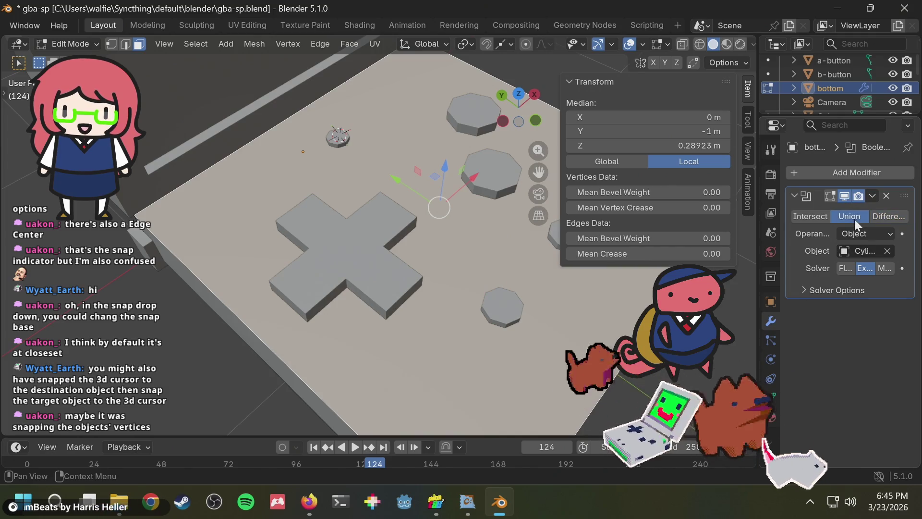
left_click(811, 215)
left_click(889, 220)
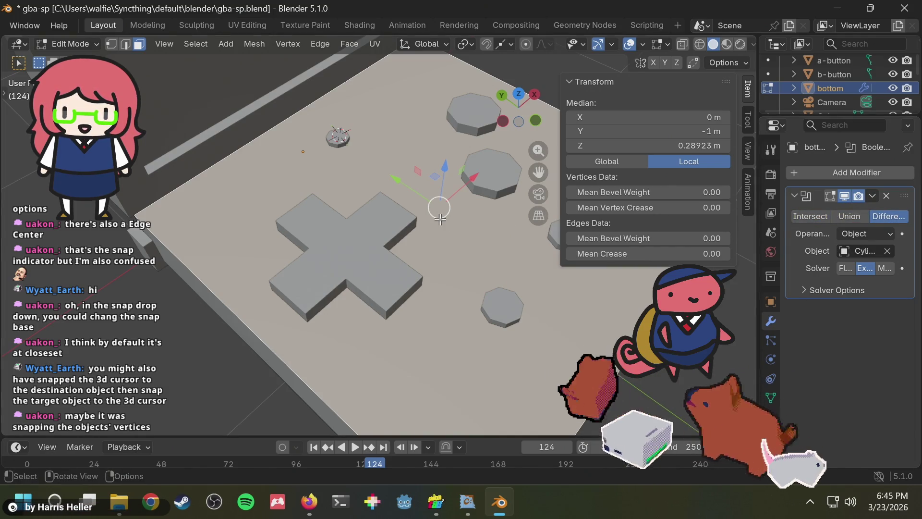
scroll(869, 86, "down", 2)
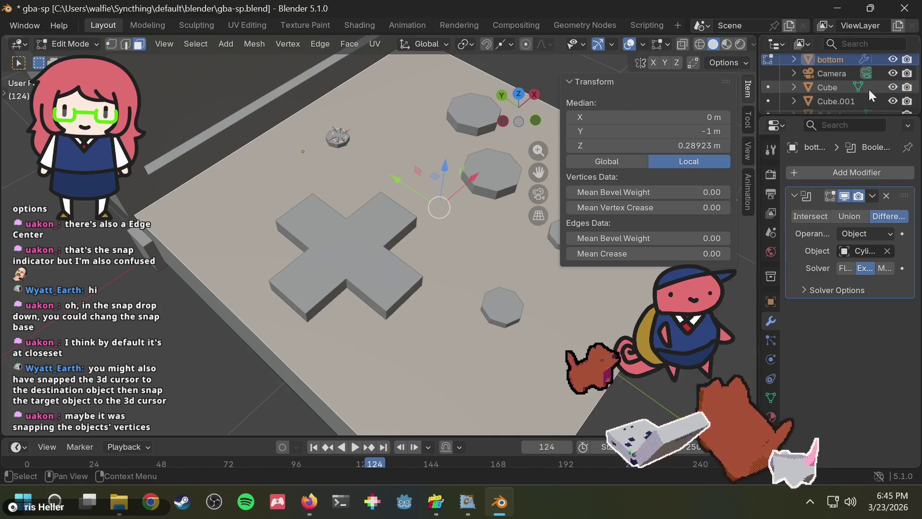
left_click(892, 86)
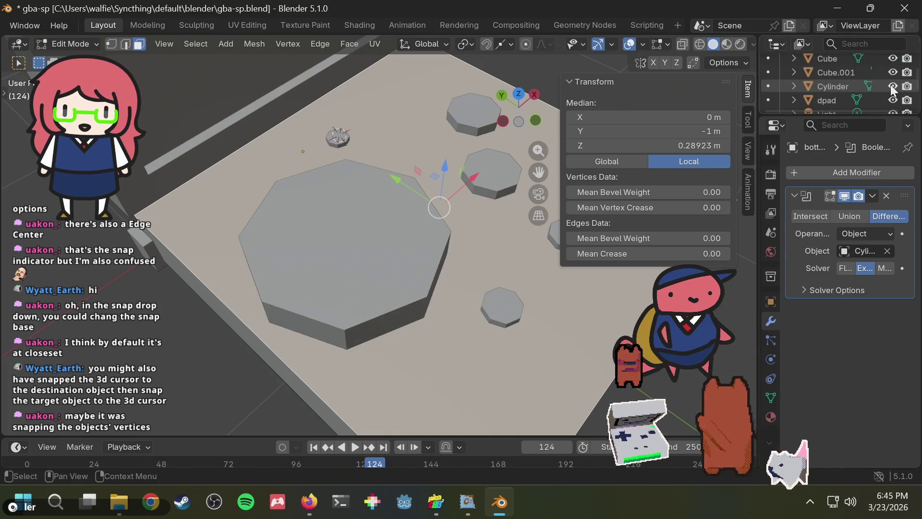
Step: Inspect the Boolean's solver options, extra actions and cutter choices, briefly hiding the Cylinder
mouse_move(273, 289)
middle_mouse_down()
mouse_move(302, 257)
mouse_move(325, 252)
middle_mouse_up()
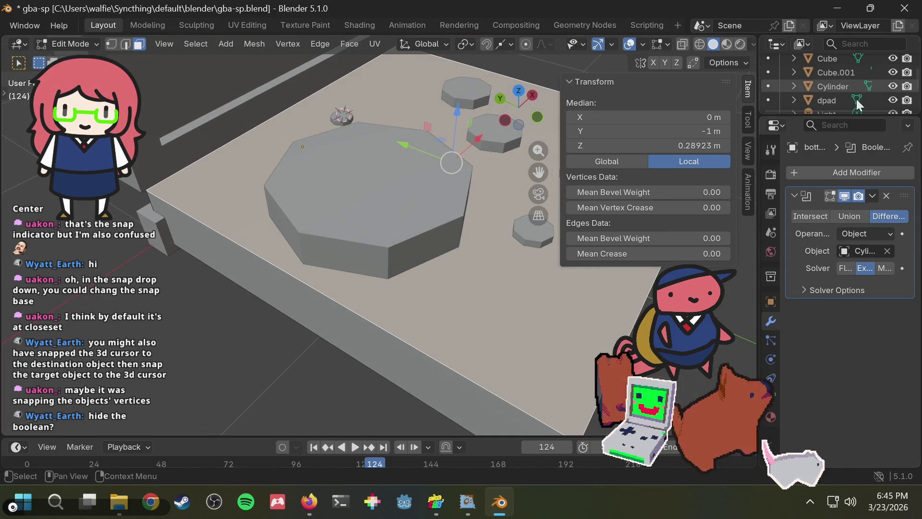
left_click(814, 291)
left_click(814, 290)
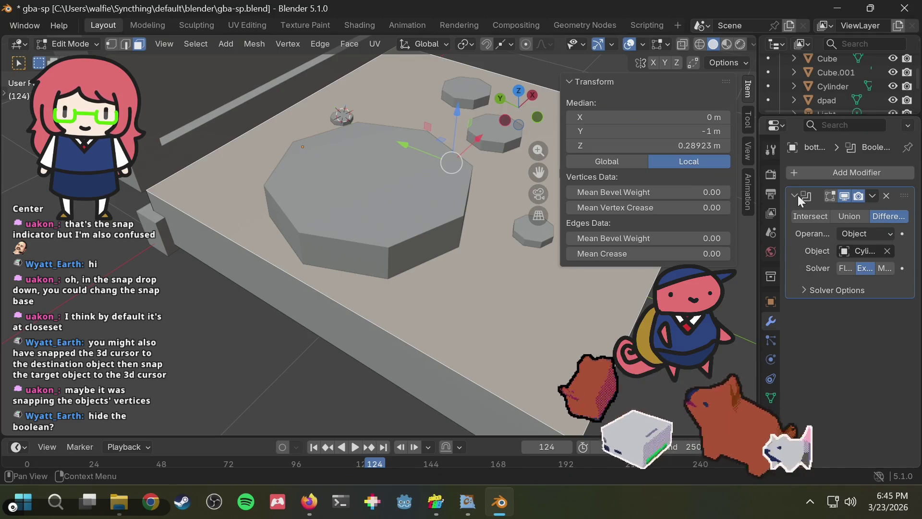
left_click(873, 196)
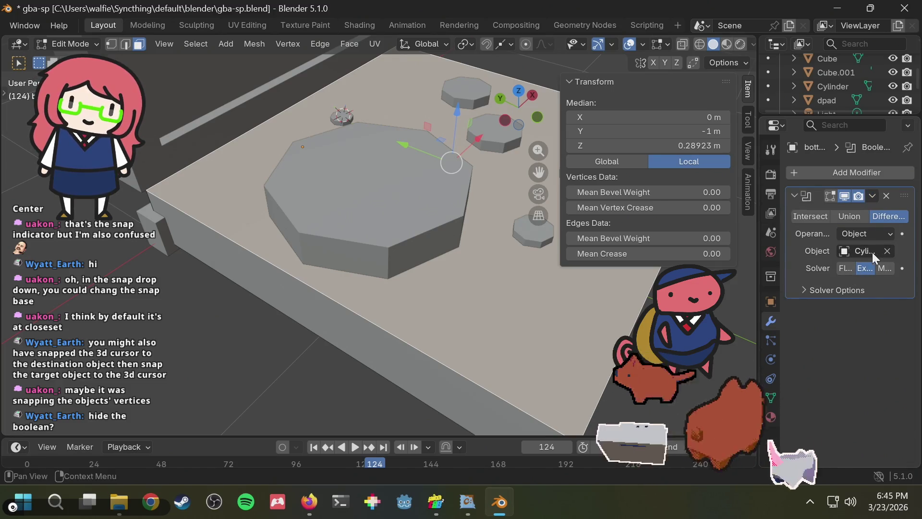
left_click(872, 252)
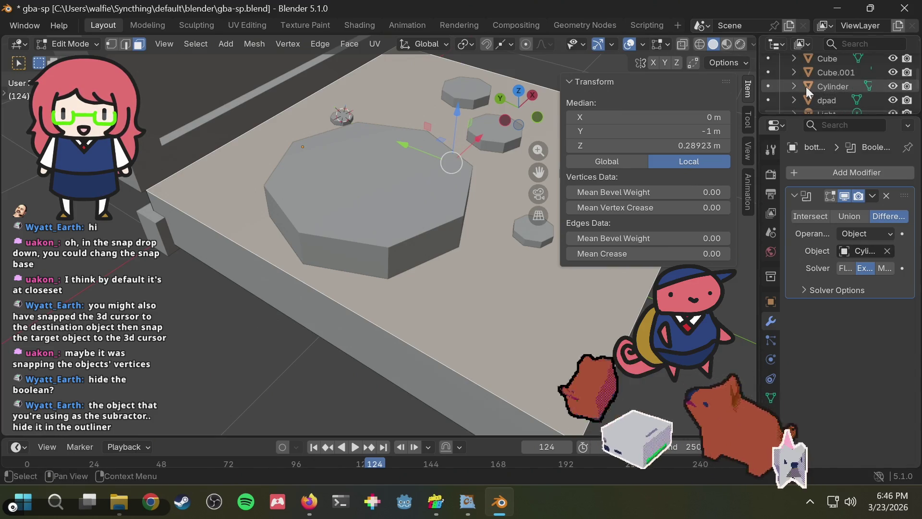
left_click(891, 85)
left_click(891, 84)
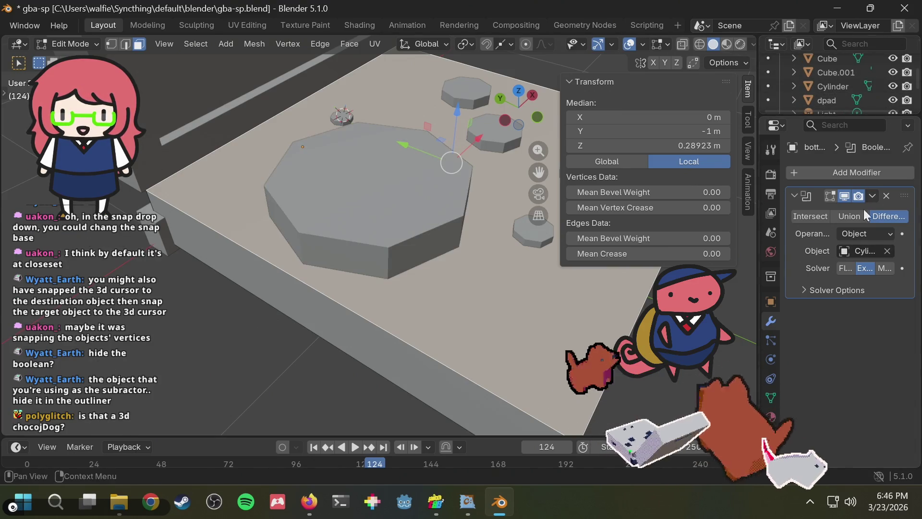
Step: Keep the operand type as Object and re-pick Cylinder as the Boolean cutter
left_click(875, 250)
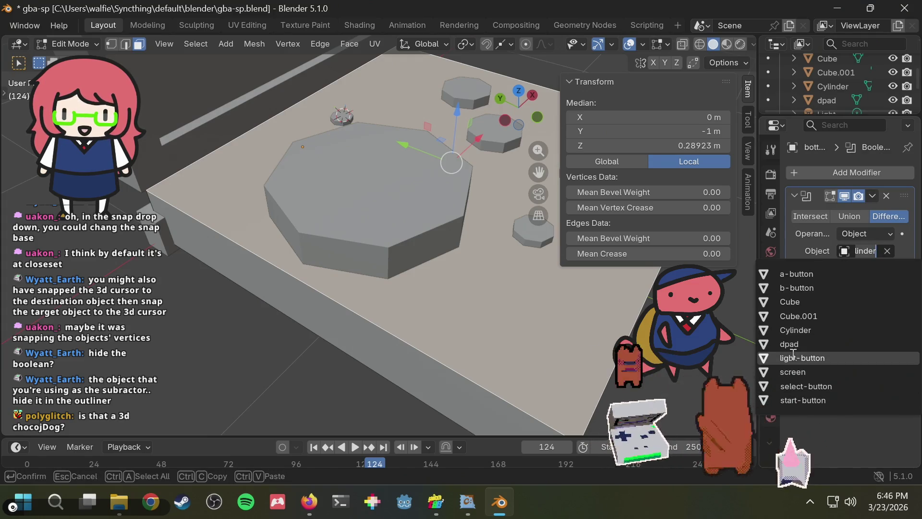
left_click(801, 330)
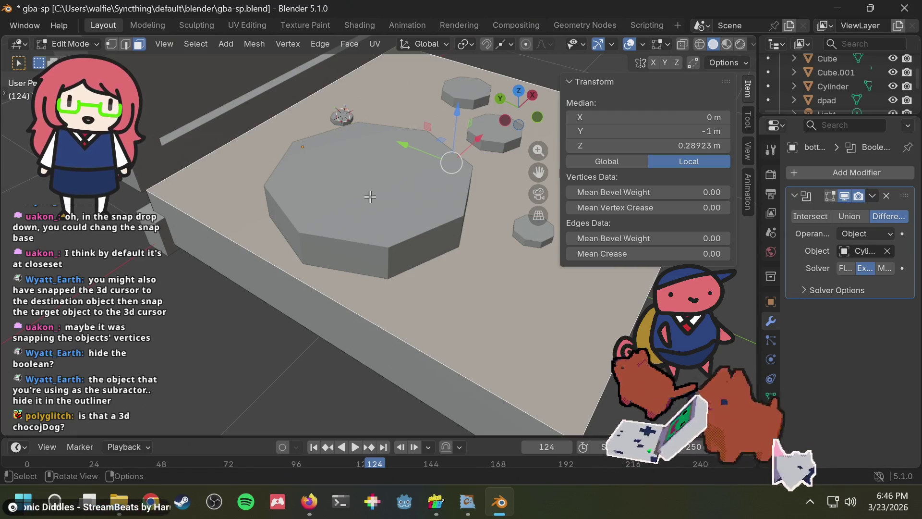
left_click(863, 237)
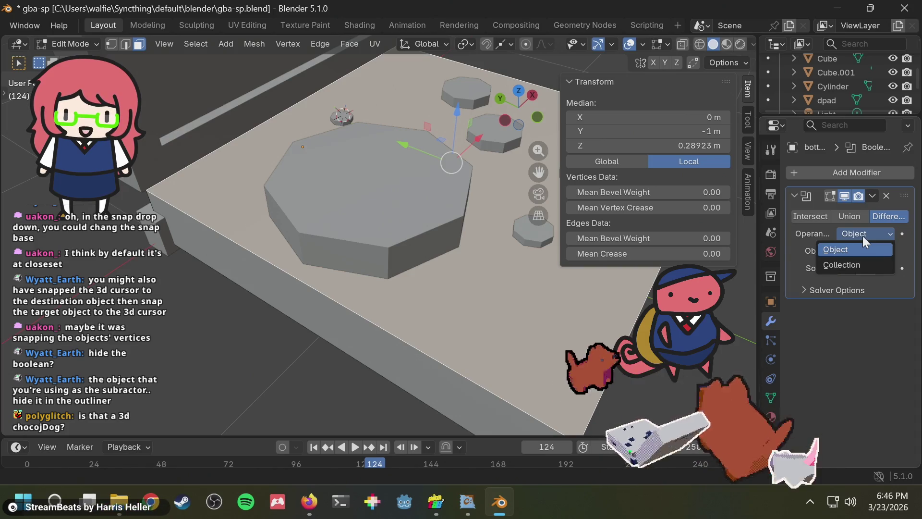
left_click(863, 236)
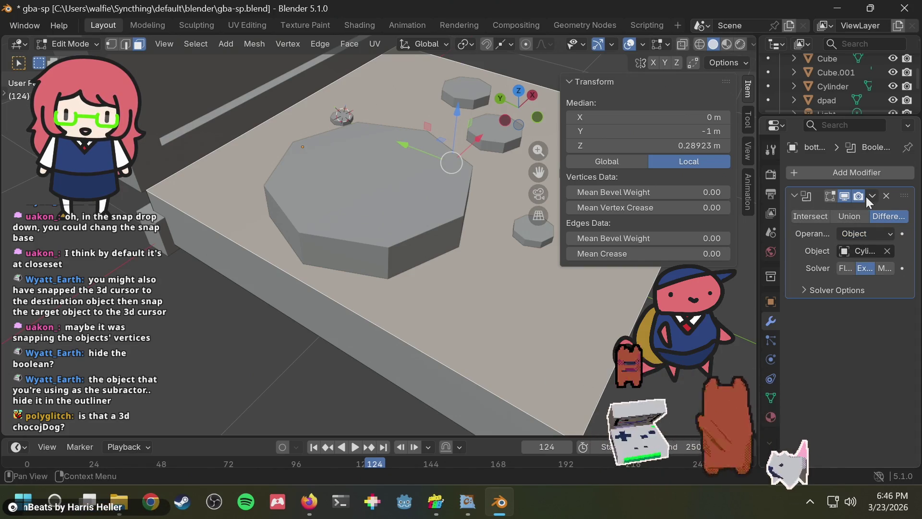
left_click(867, 246)
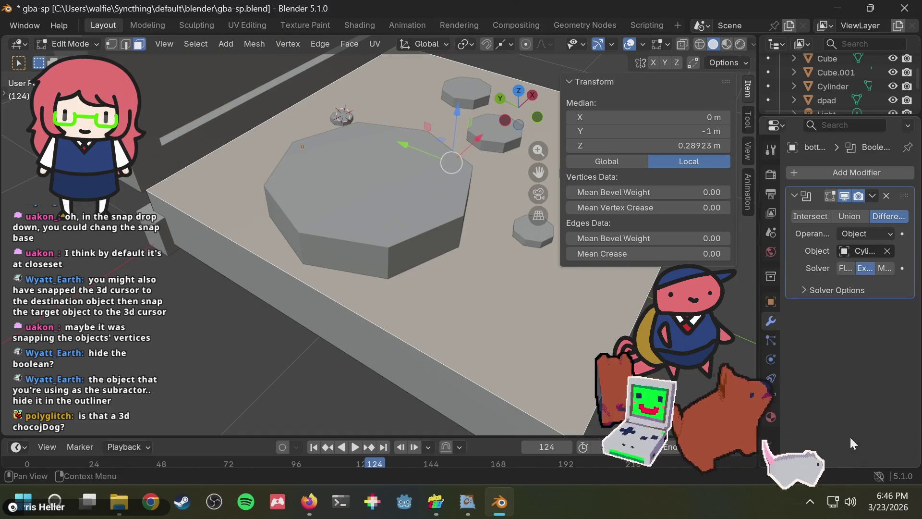
left_click(887, 251)
left_click(887, 251)
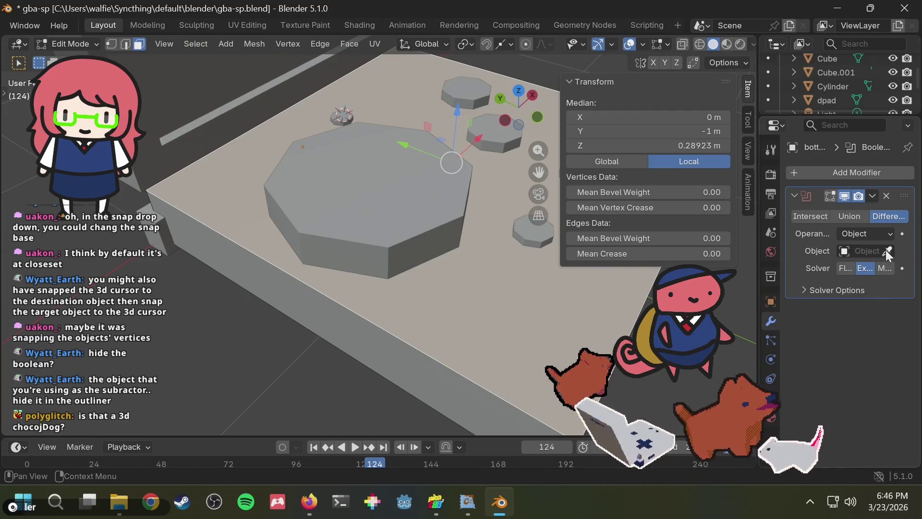
left_click(378, 187)
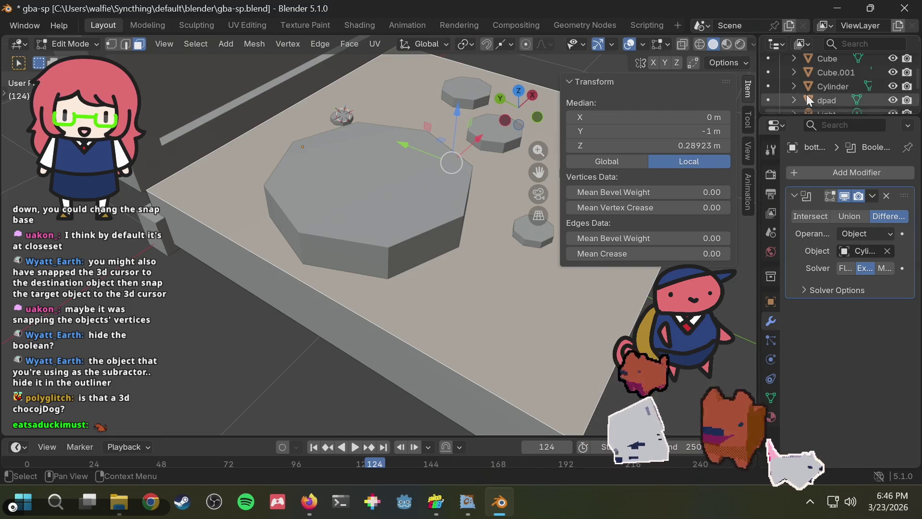
Step: Leave the Cylinder hidden to show the d-pad cross and remove the Boolean modifier
left_click(892, 86)
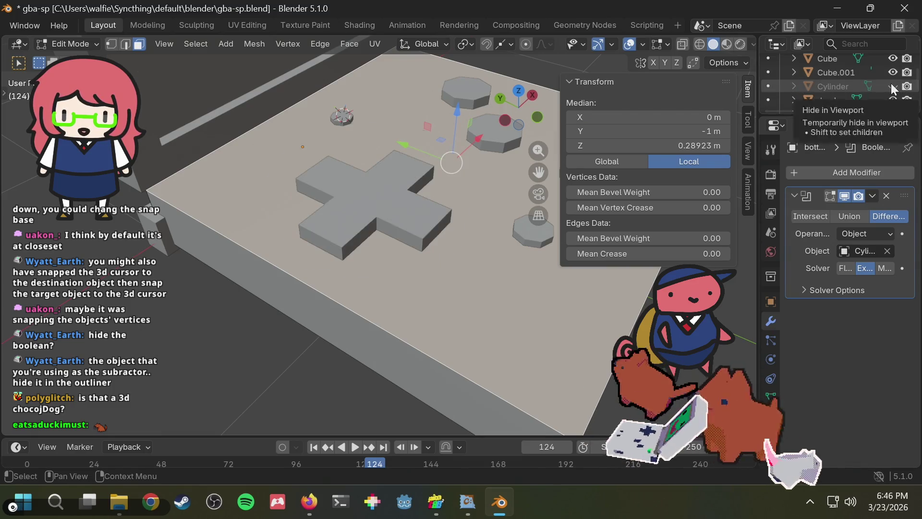
left_click(892, 86)
left_click(892, 86)
left_click(892, 86)
left_click(892, 86)
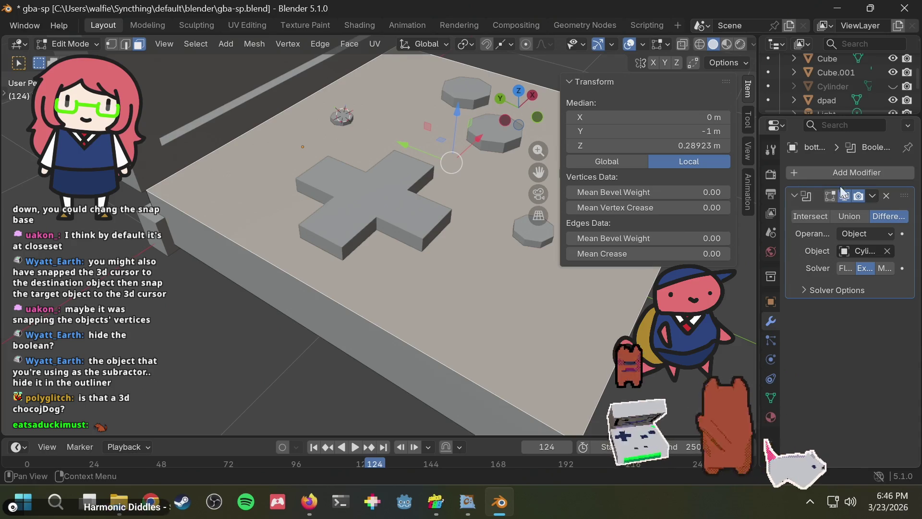
left_click(887, 194)
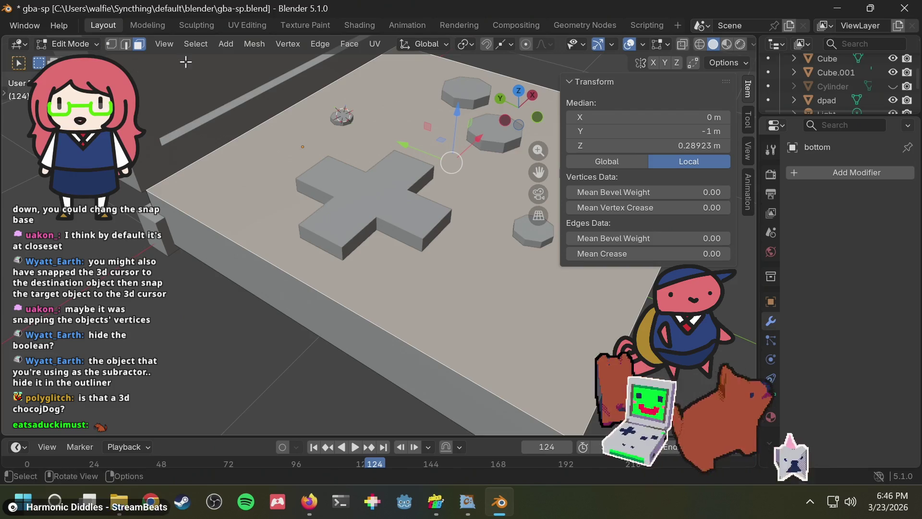
Step: Return to Object Mode, unhide the cutter, and add a Boolean modifier to the bottom board
key("Tab")
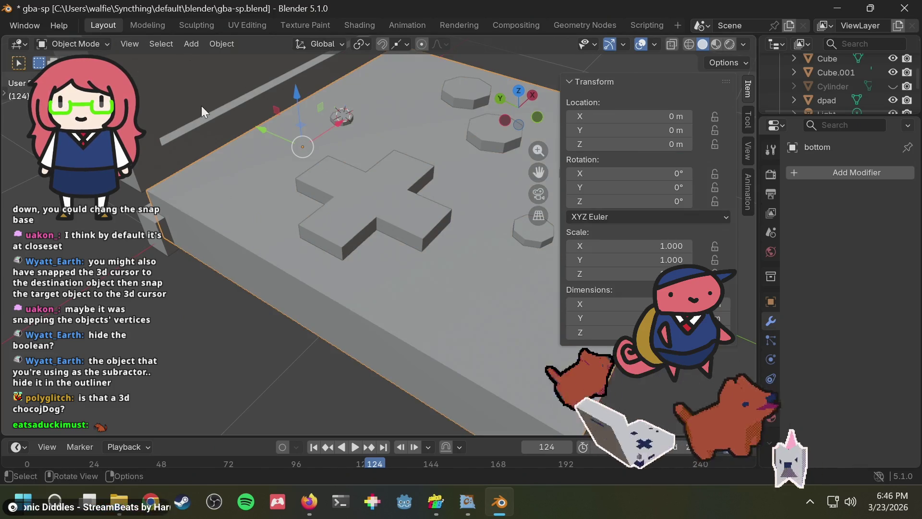
mouse_move(236, 189)
middle_mouse_down()
mouse_move(272, 229)
mouse_move(297, 235)
middle_mouse_up()
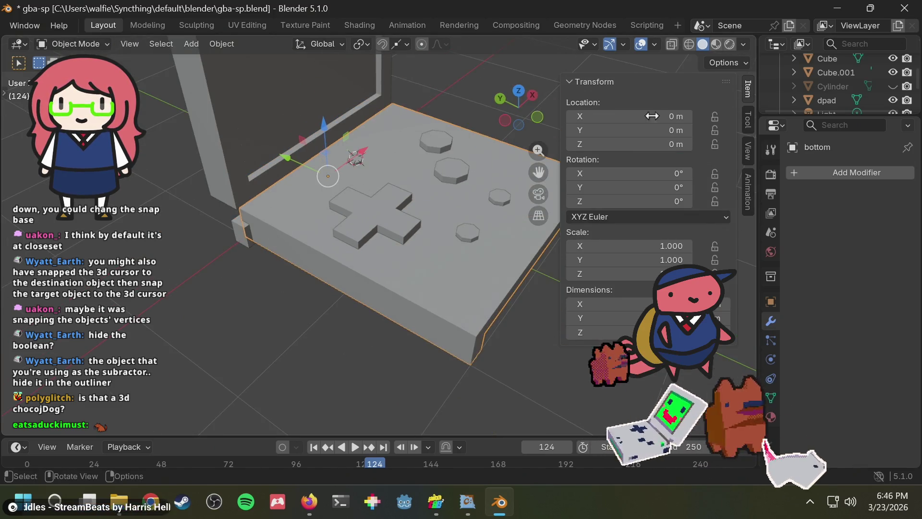
left_click(891, 87)
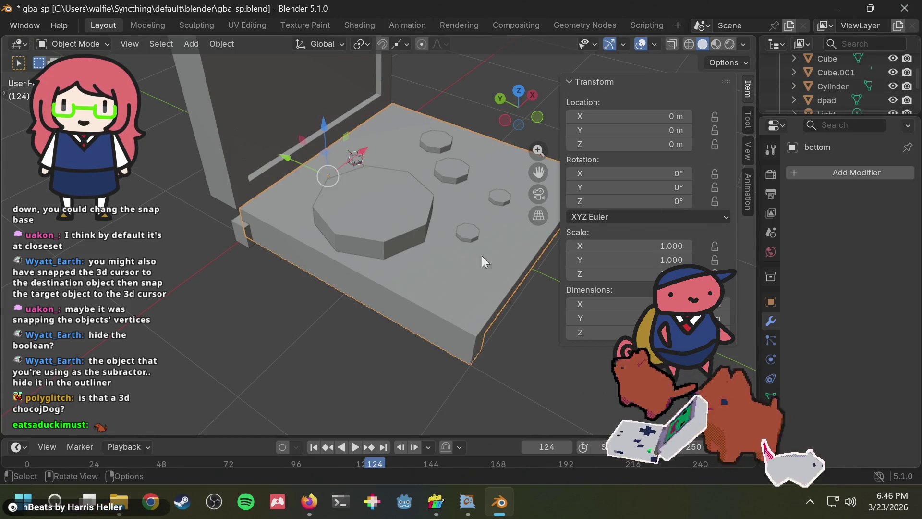
left_click(819, 176)
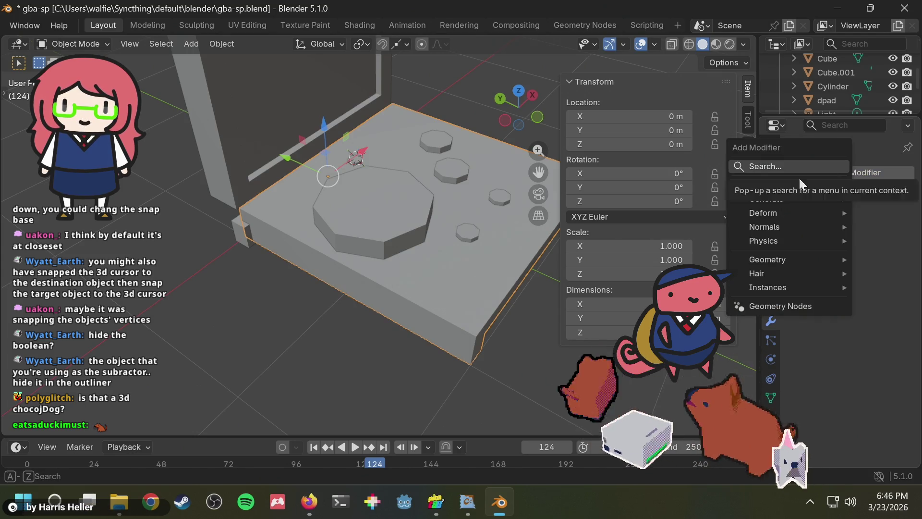
type("bool")
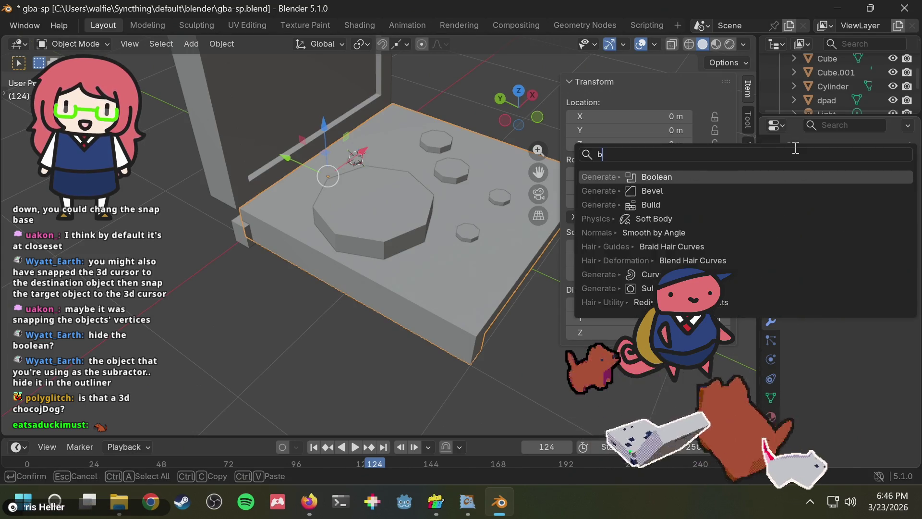
key("Return")
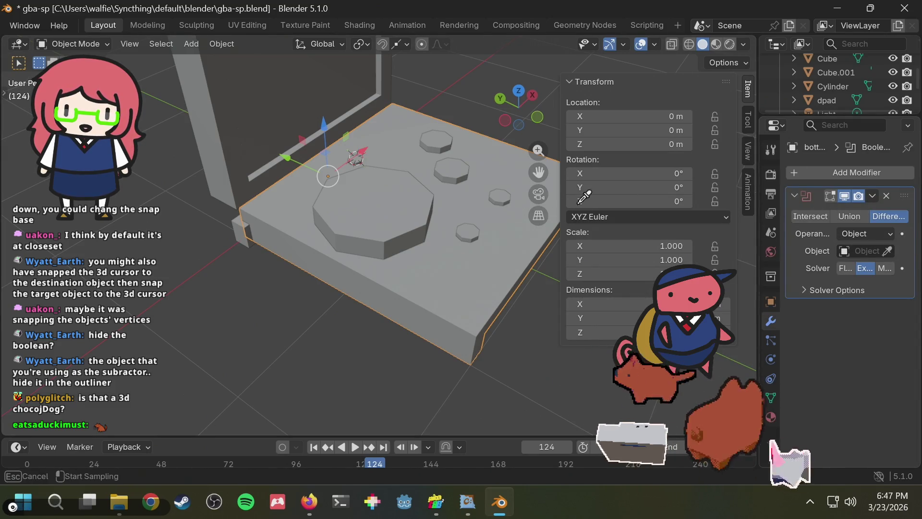
Step: Set Cylinder as the cutter, hide it, and orbit to inspect the octagonal recess
left_click(398, 217)
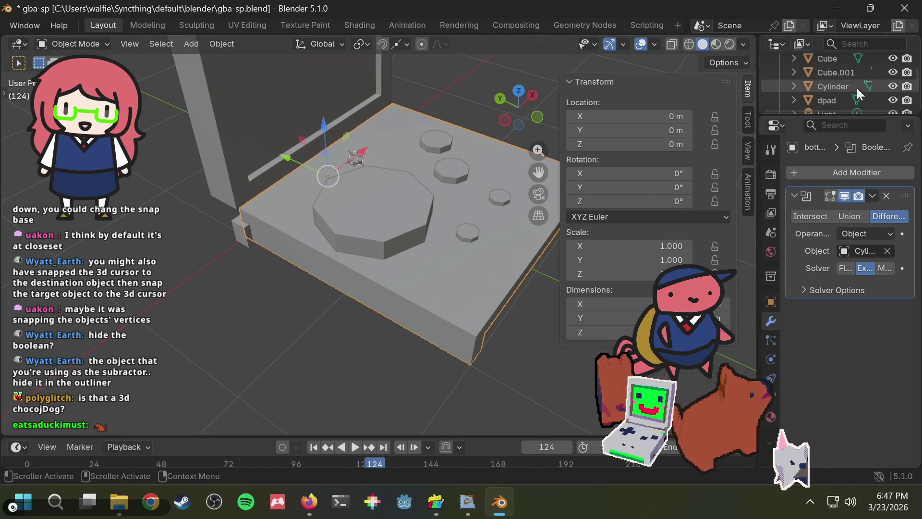
left_click(892, 86)
mouse_move(457, 166)
middle_mouse_down()
mouse_move(353, 189)
mouse_move(341, 214)
mouse_move(358, 223)
mouse_move(405, 209)
mouse_move(448, 170)
mouse_move(402, 202)
mouse_move(368, 208)
mouse_move(415, 180)
mouse_move(431, 139)
mouse_move(360, 238)
middle_mouse_up()
scroll(356, 238, "up", 3)
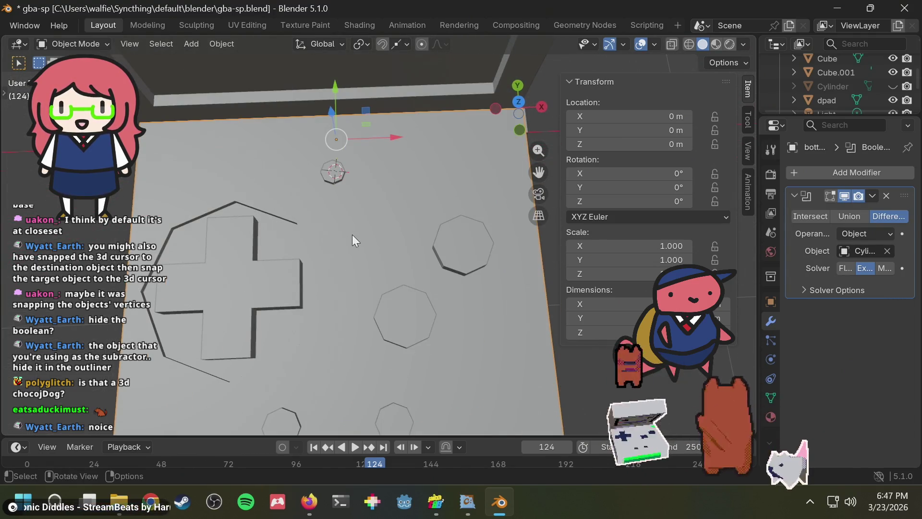
scroll(353, 235, "down", 2)
mouse_move(292, 272)
middle_mouse_down()
mouse_move(387, 176)
mouse_move(316, 260)
middle_mouse_up()
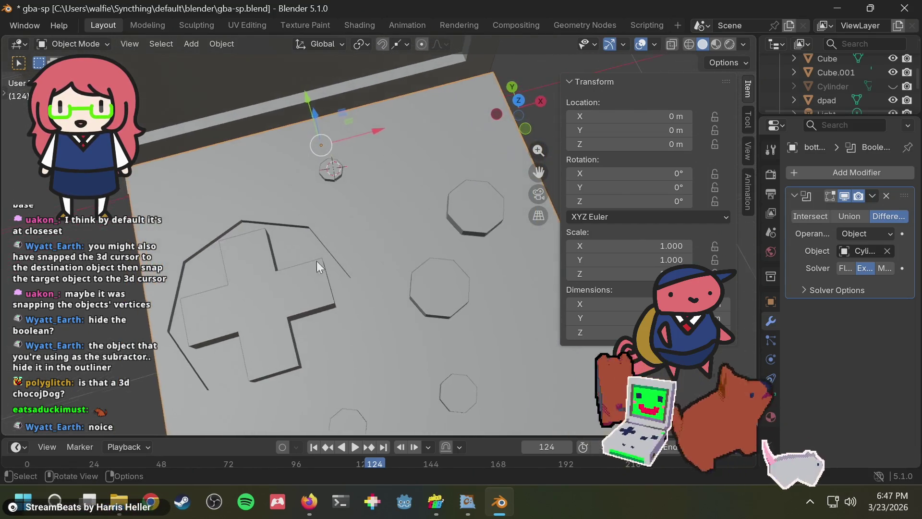
middle_click_drag(231, 243, 297, 187)
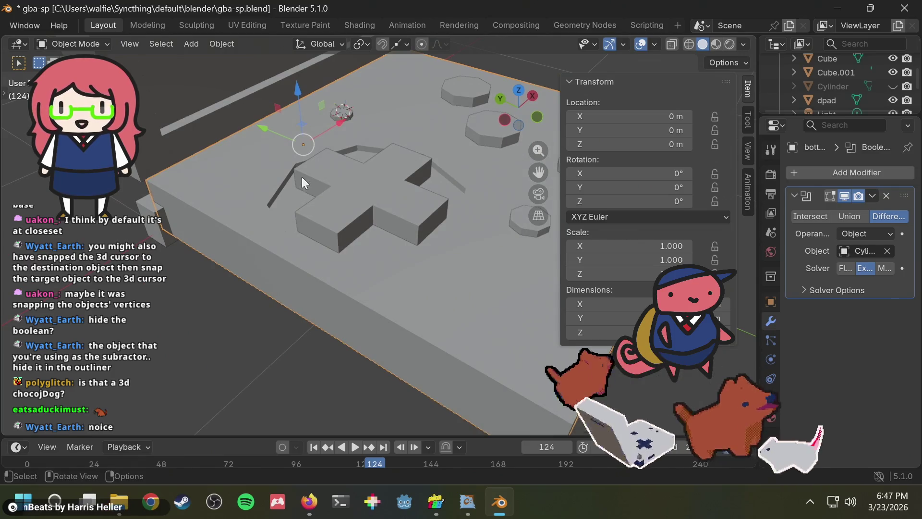
middle_click_drag(451, 183, 365, 254)
Step: Select and unhide the Cylinder, view it from the side, then reselect the bottom board
scroll(365, 255, "down", 2)
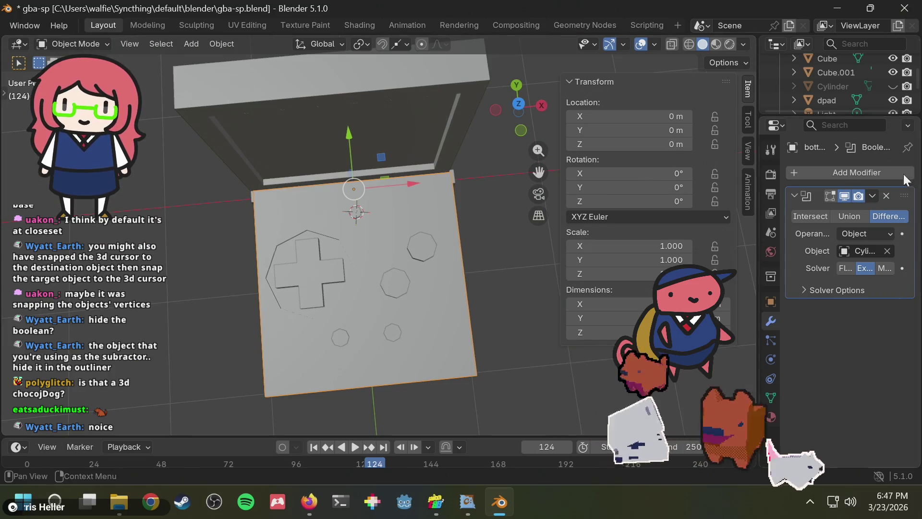
left_click(823, 85)
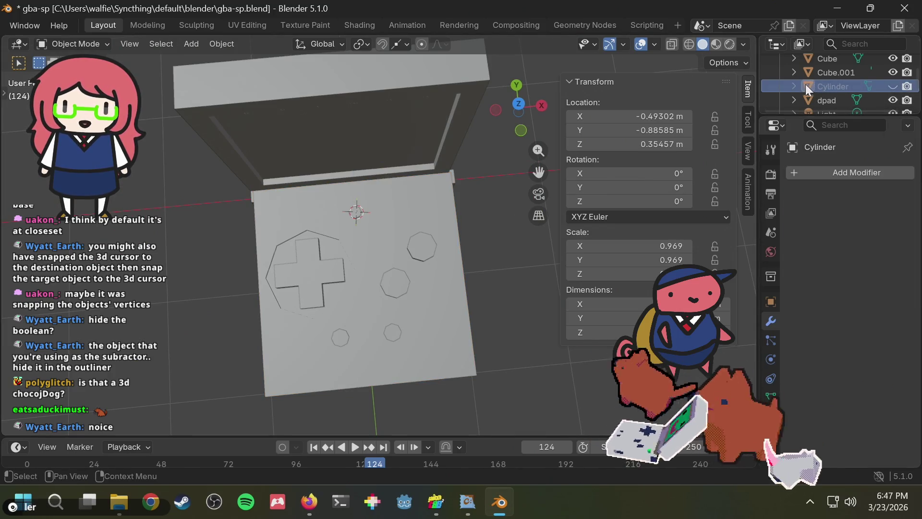
left_click(893, 87)
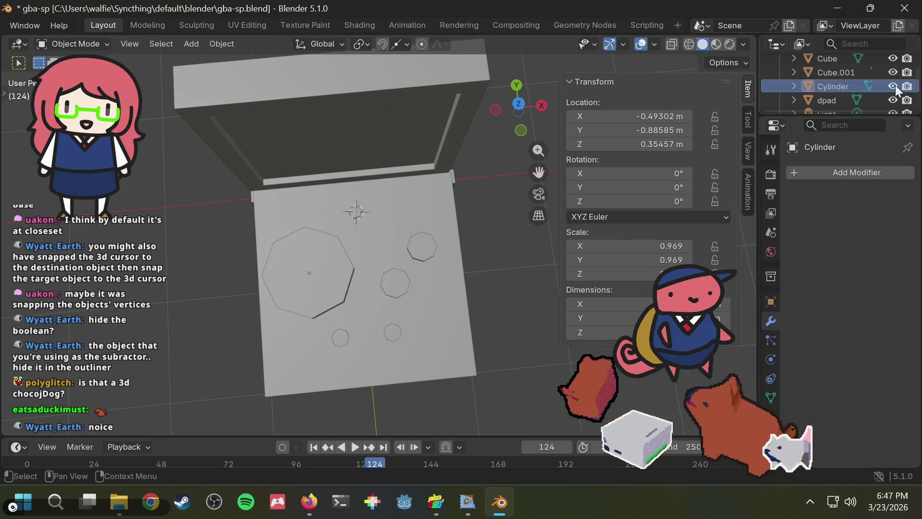
left_click(308, 274)
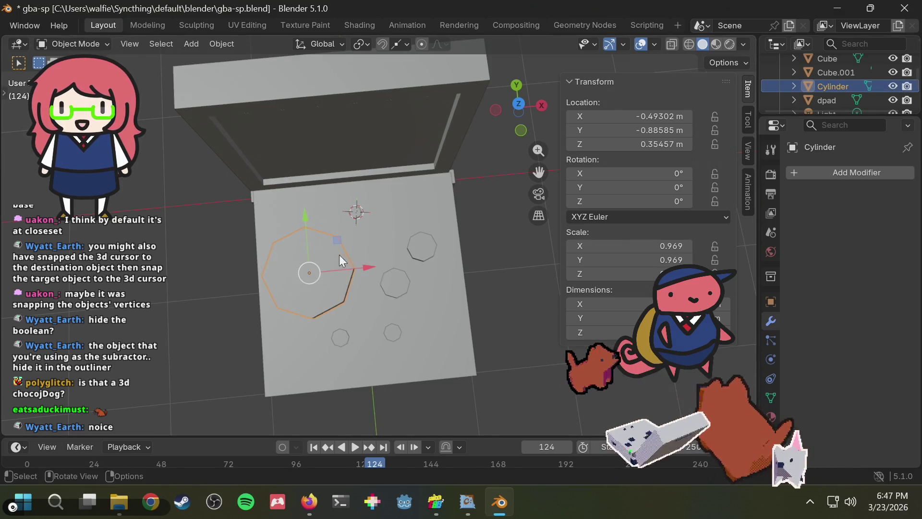
mouse_move(370, 278)
middle_mouse_down()
mouse_move(440, 215)
mouse_move(460, 149)
mouse_move(434, 192)
mouse_move(501, 123)
middle_mouse_up()
left_click(583, 76)
left_click(582, 77)
middle_click_drag(482, 160, 468, 183)
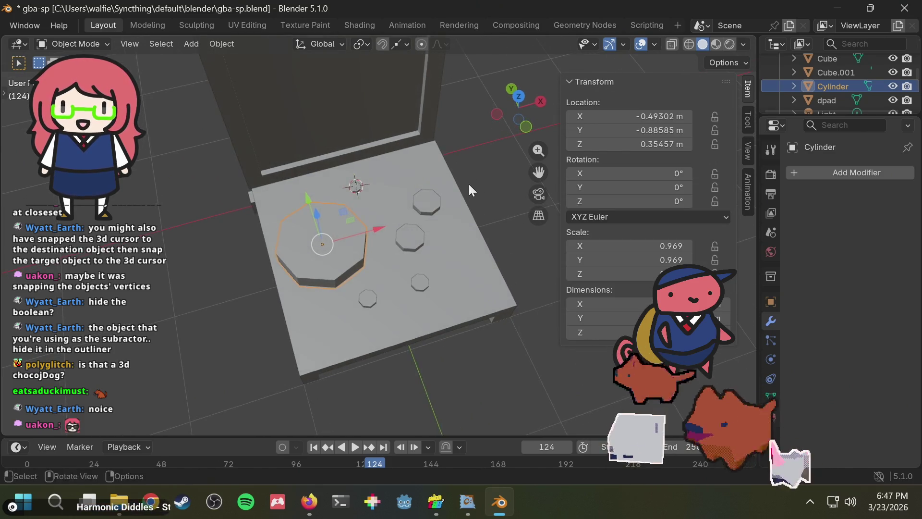
left_click(834, 73)
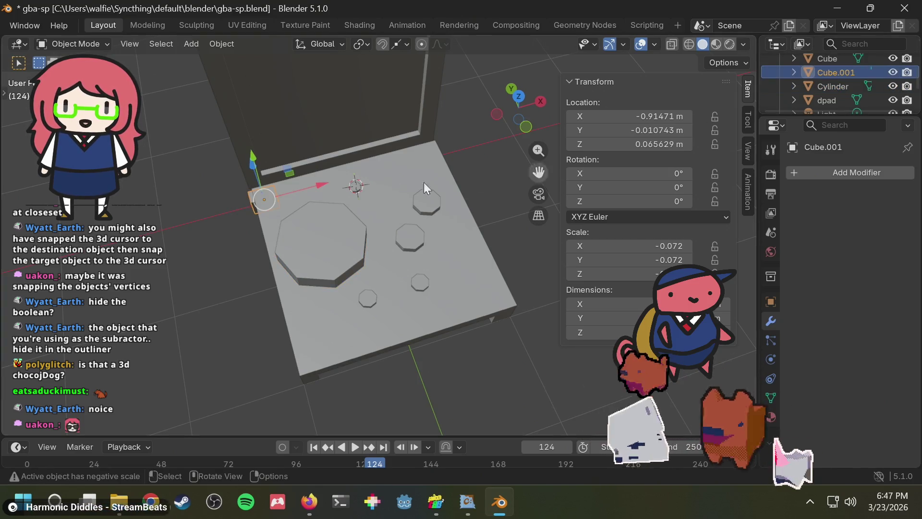
left_click(414, 206)
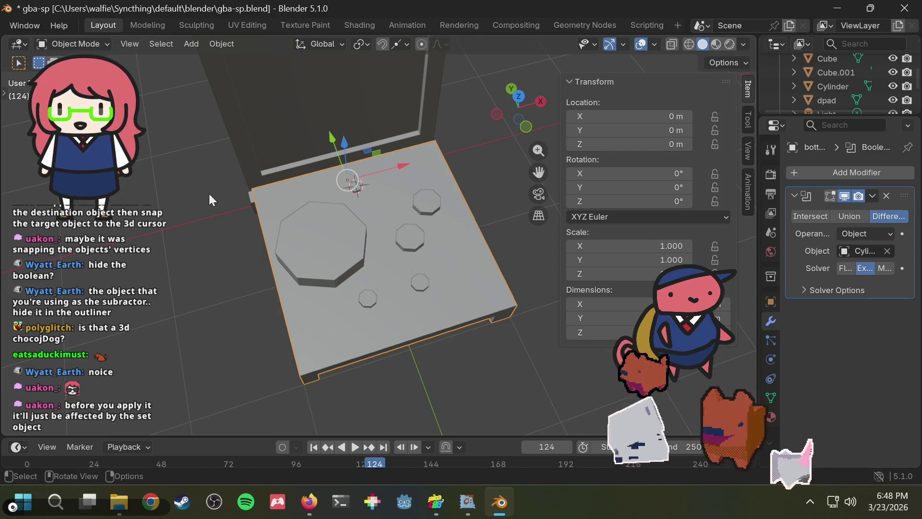
Step: Apply the Boolean Difference modifier on the bottom board, then right-click the Cylinder object
mouse_move(325, 179)
middle_mouse_down()
mouse_move(393, 99)
mouse_move(347, 146)
mouse_move(261, 192)
middle_mouse_up()
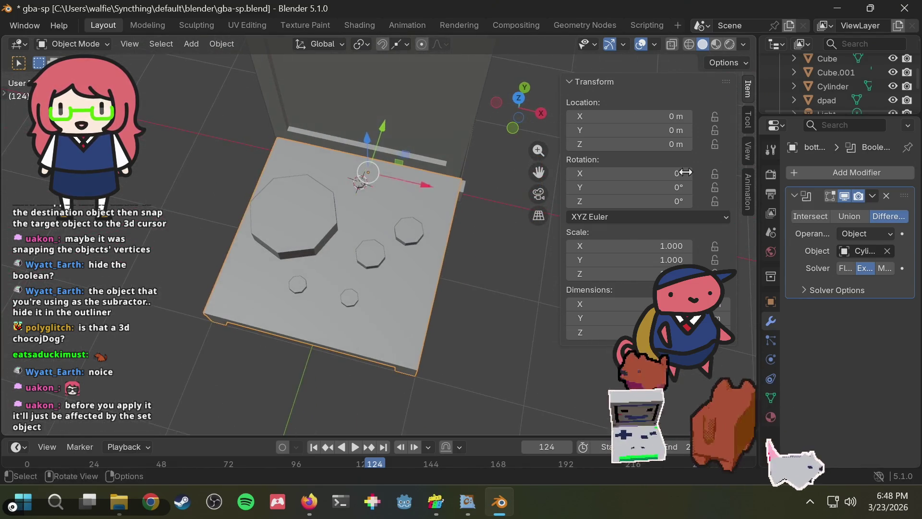
left_click(872, 194)
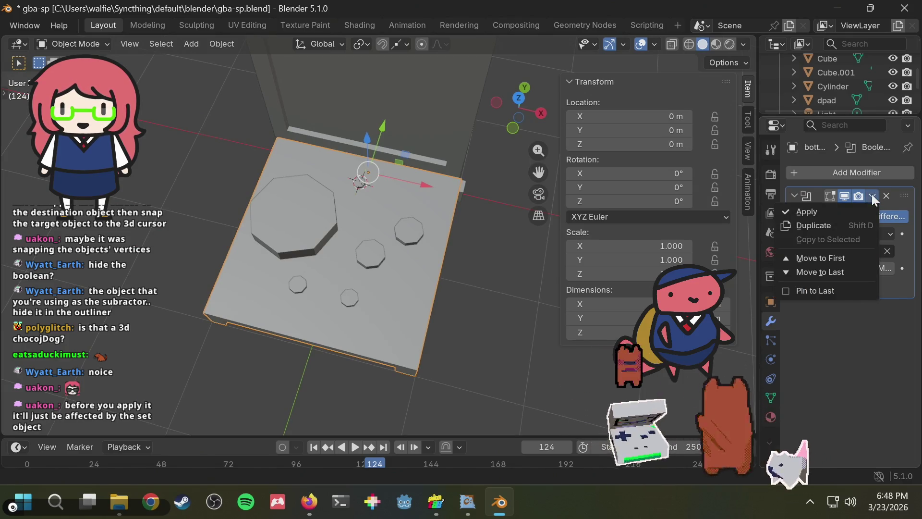
left_click(843, 209)
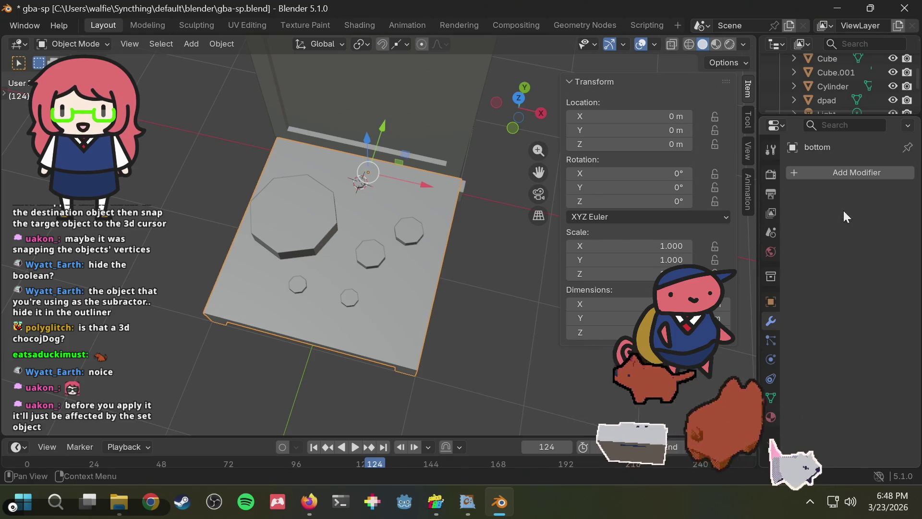
left_click(834, 86)
right_click(832, 86)
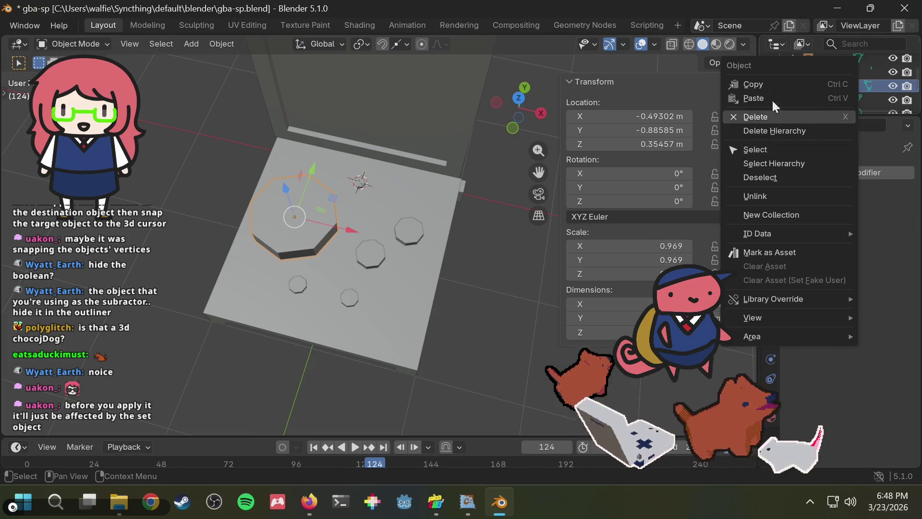
Step: Delete the octagonal Cylinder cutter, inspect the d-pad recess, then switch to the GBA SP reference photo
left_click(759, 117)
mouse_move(308, 220)
middle_mouse_down()
mouse_move(417, 183)
mouse_move(471, 121)
mouse_move(401, 200)
mouse_move(331, 256)
mouse_move(304, 239)
mouse_move(324, 218)
middle_mouse_up()
scroll(303, 246, "up", 3)
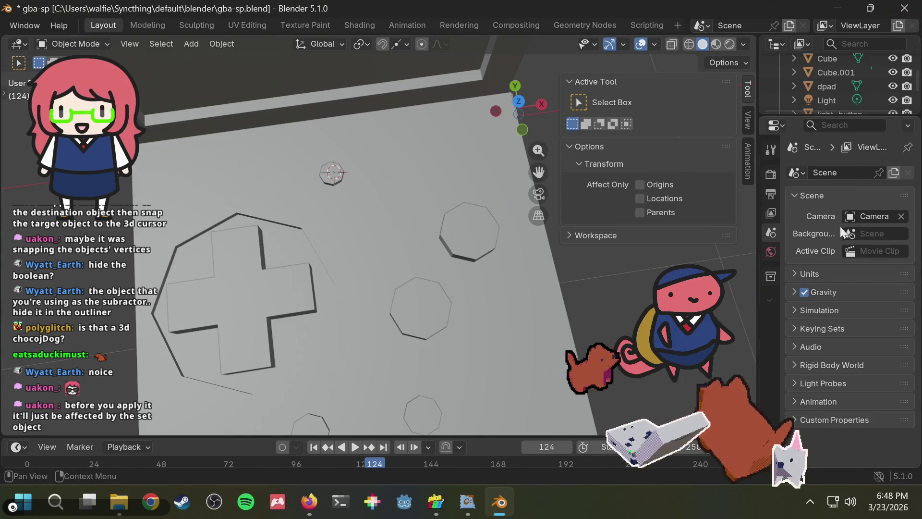
mouse_move(556, 106)
middle_mouse_down()
mouse_move(402, 138)
mouse_move(374, 103)
mouse_move(338, 148)
mouse_move(327, 269)
middle_mouse_up()
key("alt+Tab")
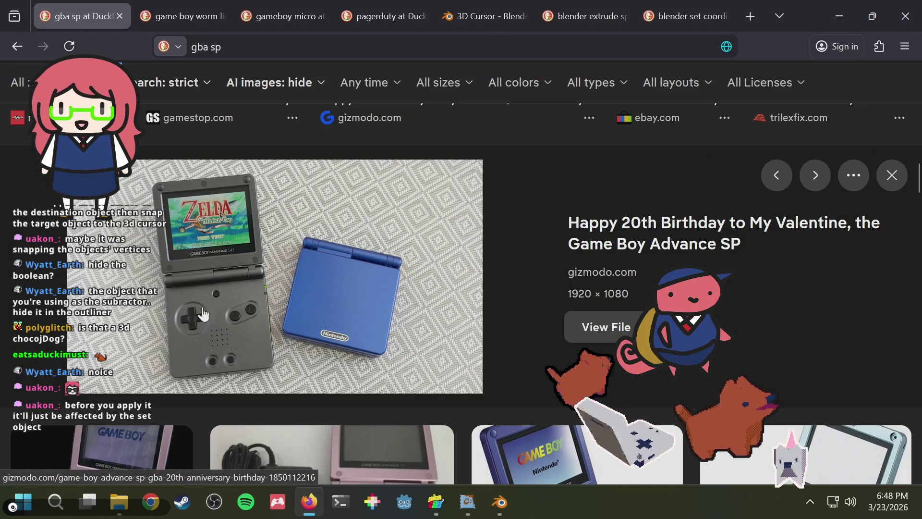
key("alt+Tab")
mouse_move(463, 144)
middle_mouse_down()
mouse_move(421, 203)
mouse_move(445, 187)
middle_mouse_up()
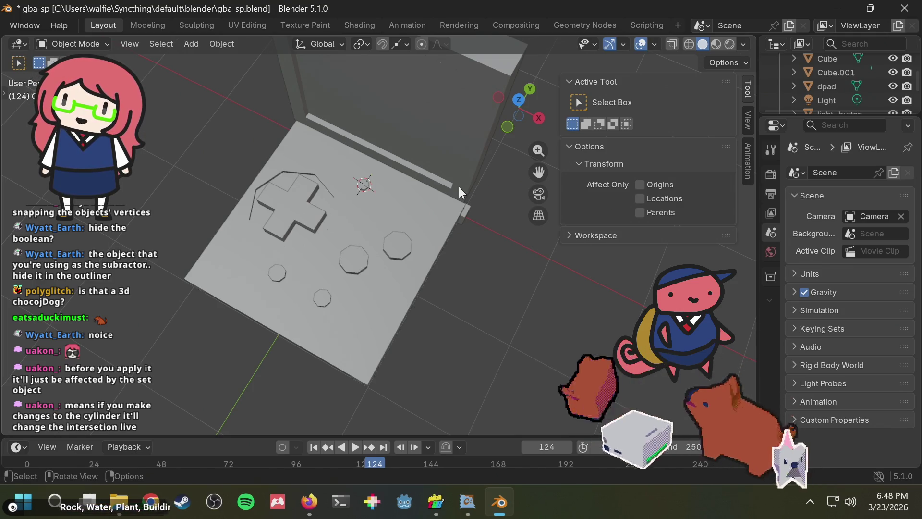
Step: Undo the Cylinder deletion and browse the Tool, Render, Output and View Layer property tabs
middle_click_drag(410, 252, 463, 232)
key("alt+h")
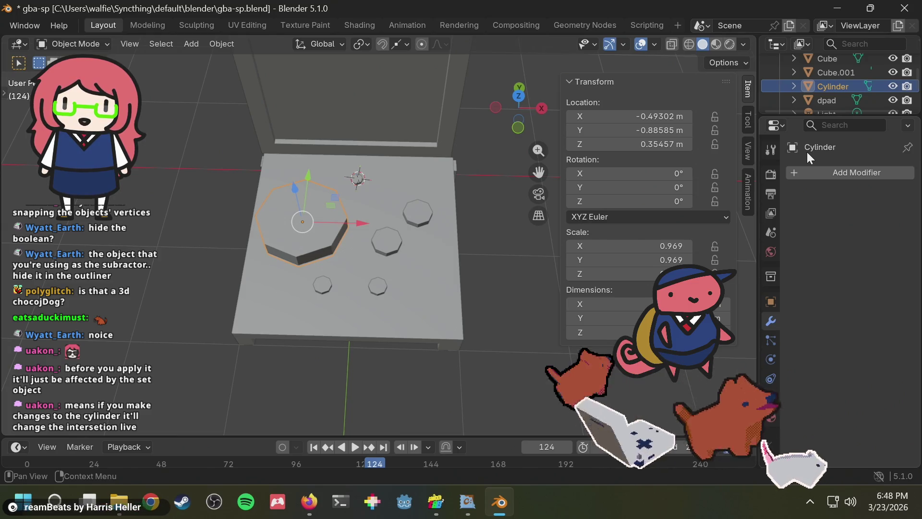
left_click(771, 149)
left_click(769, 175)
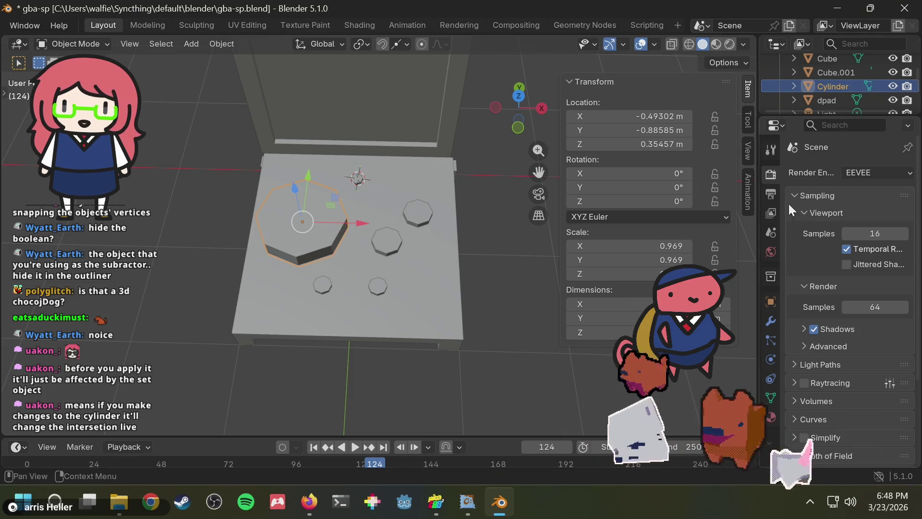
left_click(771, 193)
left_click(771, 174)
left_click(769, 150)
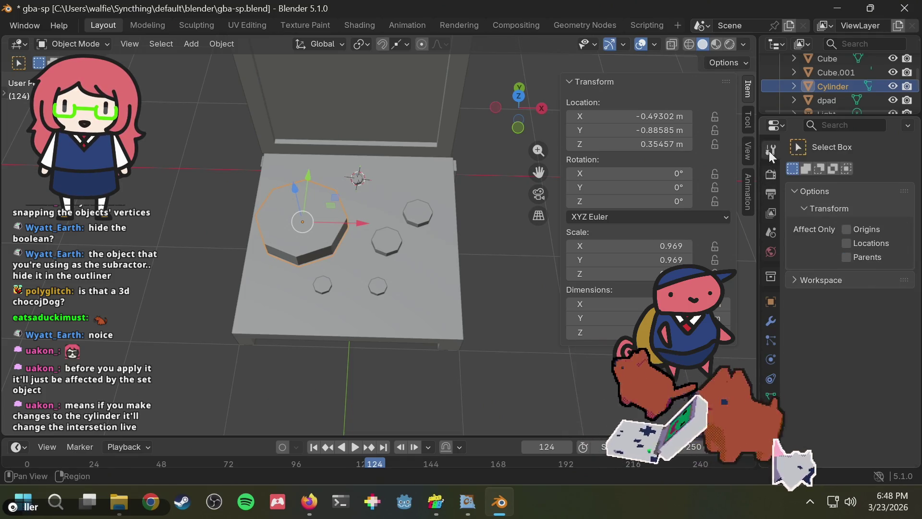
left_click(768, 214)
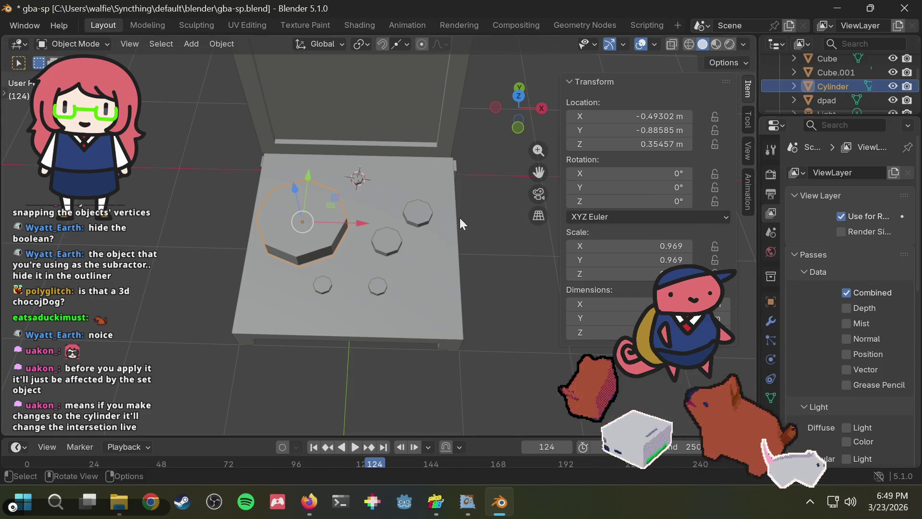
middle_click_drag(459, 218, 473, 217)
Step: Add a new cylinder at the 3D cursor with 8 vertices
key("shift+a")
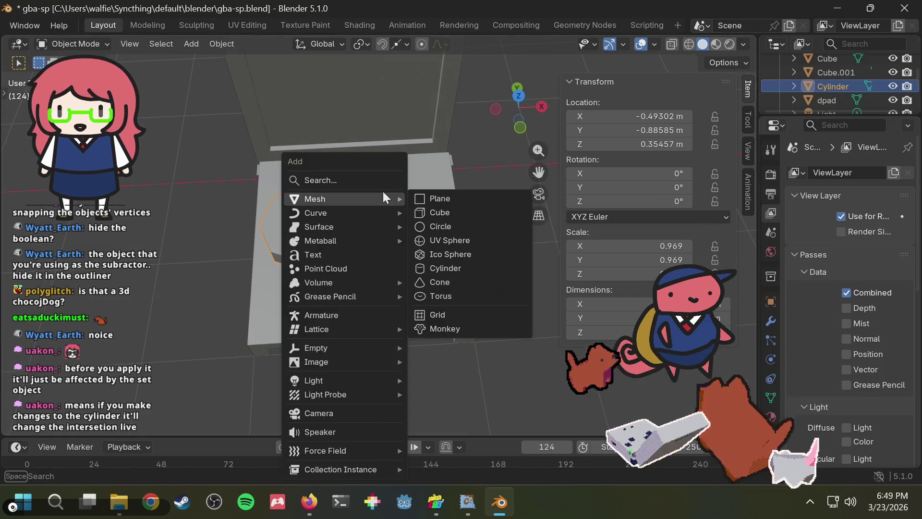
type("c")
key("Return")
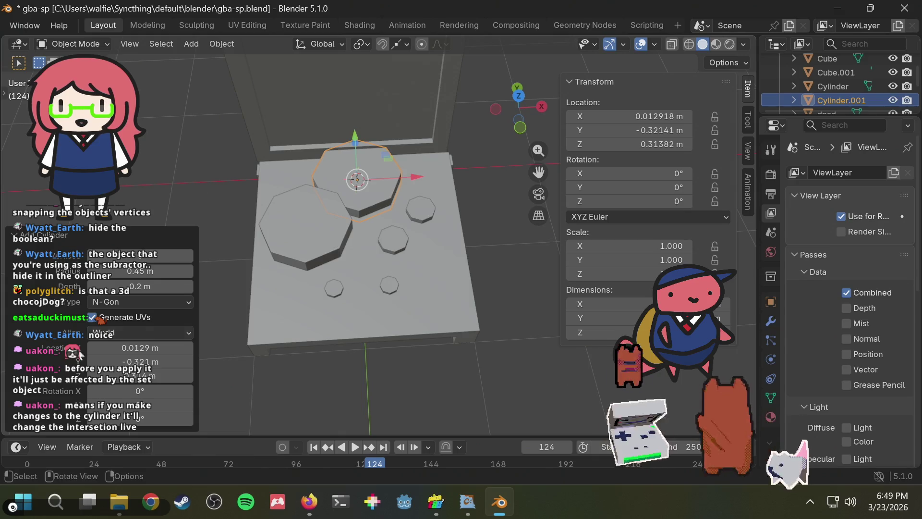
mouse_move(119, 502)
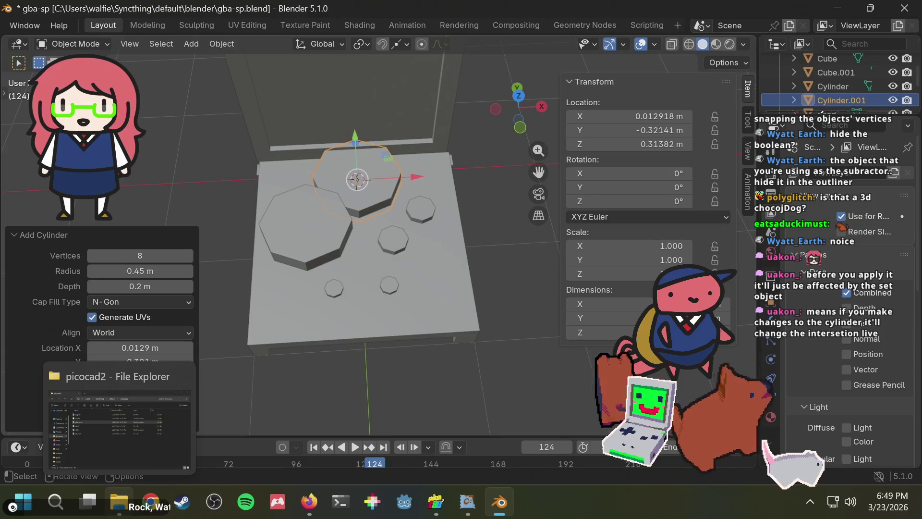
mouse_move(137, 256)
left_mouse_down()
mouse_move(164, 255)
mouse_move(145, 254)
left_mouse_up()
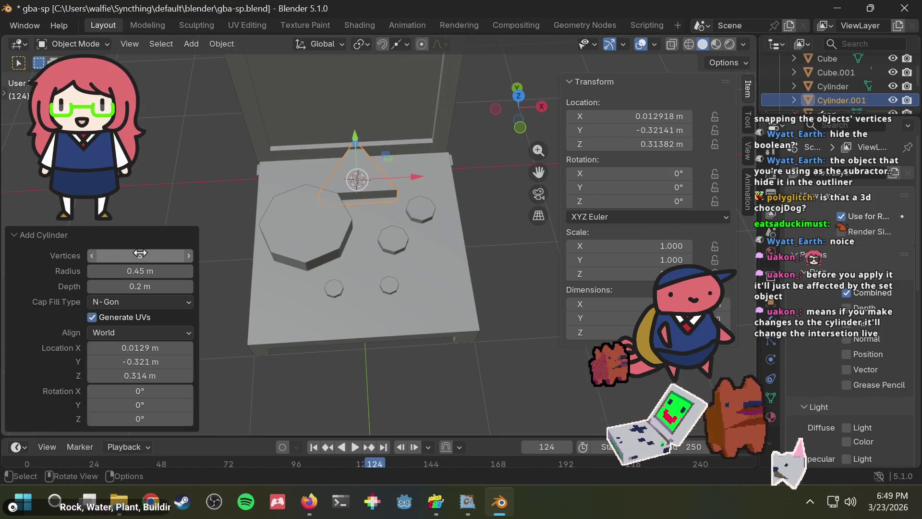
left_click(139, 253)
type("8")
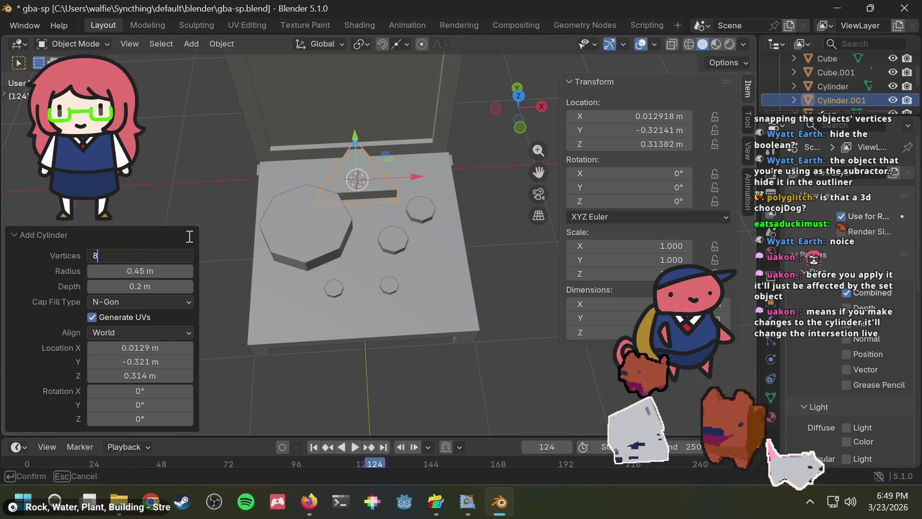
key("Return")
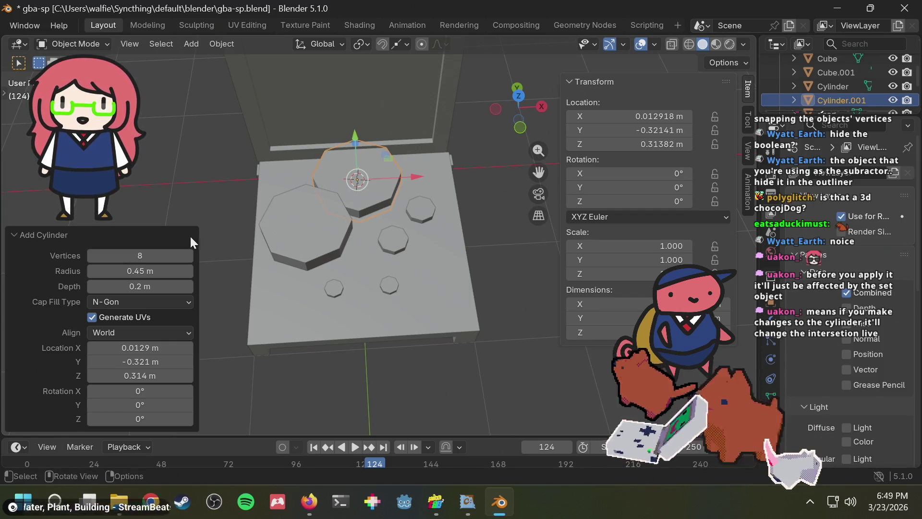
Step: Select the extra Cylinder.001 and remove it
left_click(203, 177)
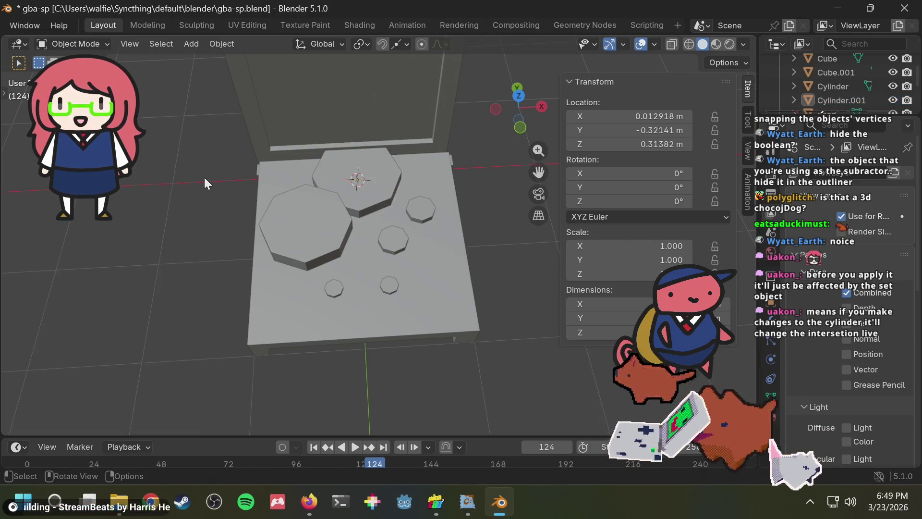
left_click(330, 174)
key("ctrl+z")
key("ctrl+z")
key("ctrl+z")
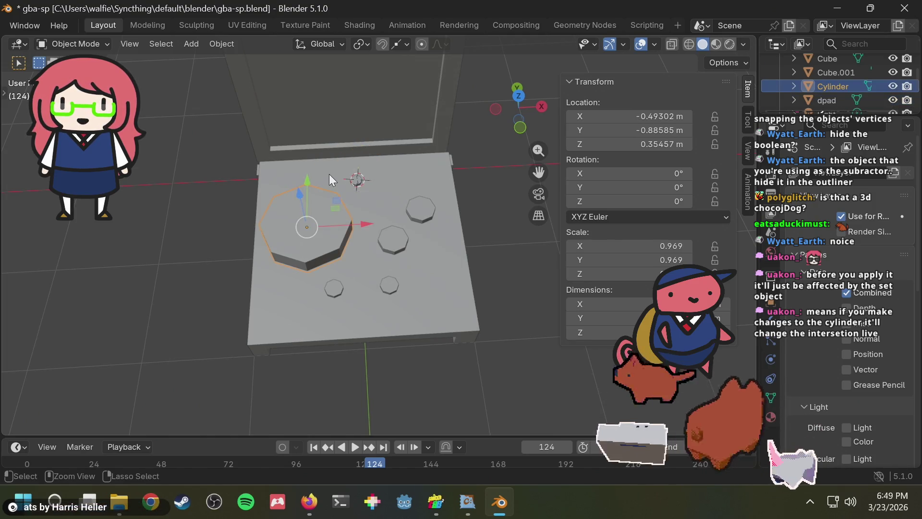
Step: Select Cube.001, reorient the view around the board and save gba-sp.blend
left_click(832, 75)
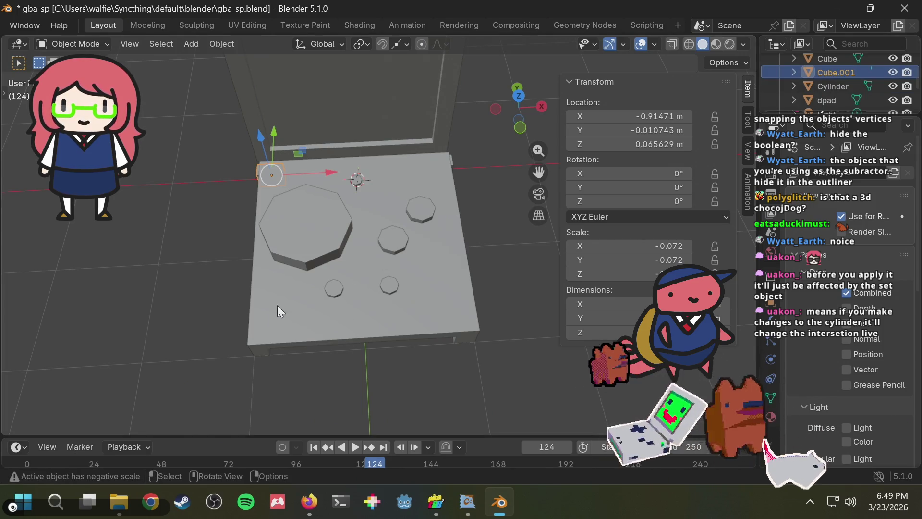
middle_click_drag(438, 220, 471, 214)
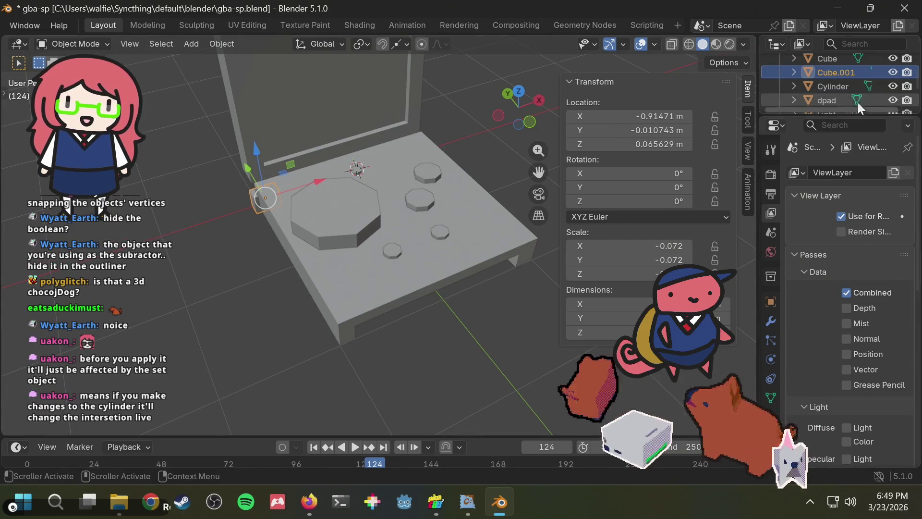
scroll(845, 91, "down", 2)
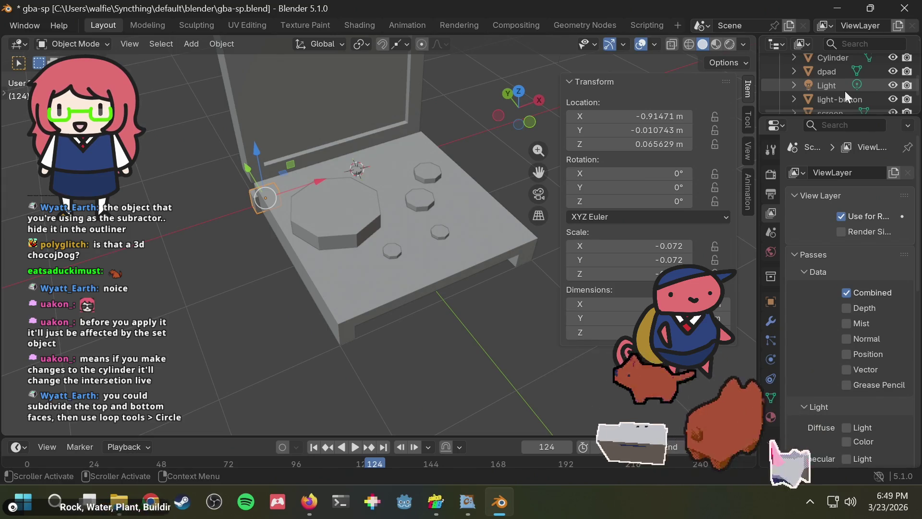
mouse_move(160, 215)
middle_mouse_down()
mouse_move(188, 211)
mouse_move(189, 244)
mouse_move(183, 194)
middle_mouse_up()
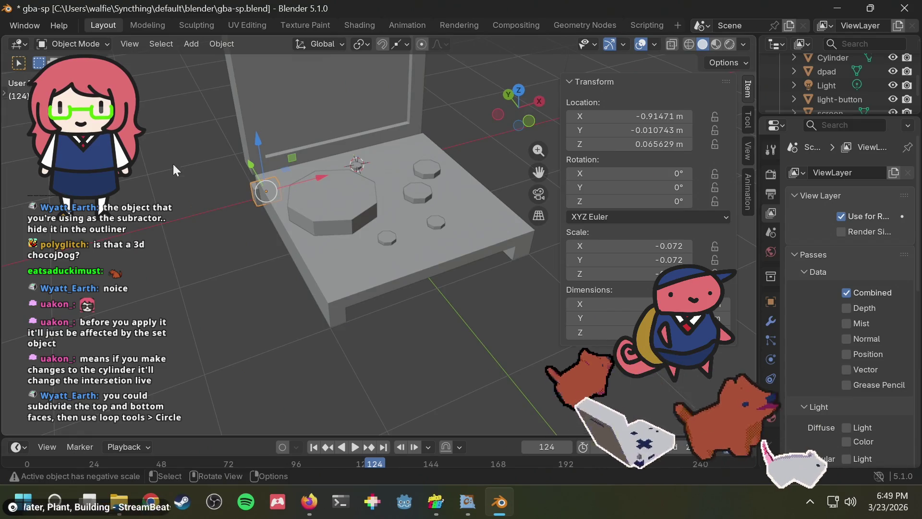
key("ctrl+s")
Step: Select the large octagonal Cylinder and search its Modifiers properties for 'subdivid', then clear the search
left_click(338, 207)
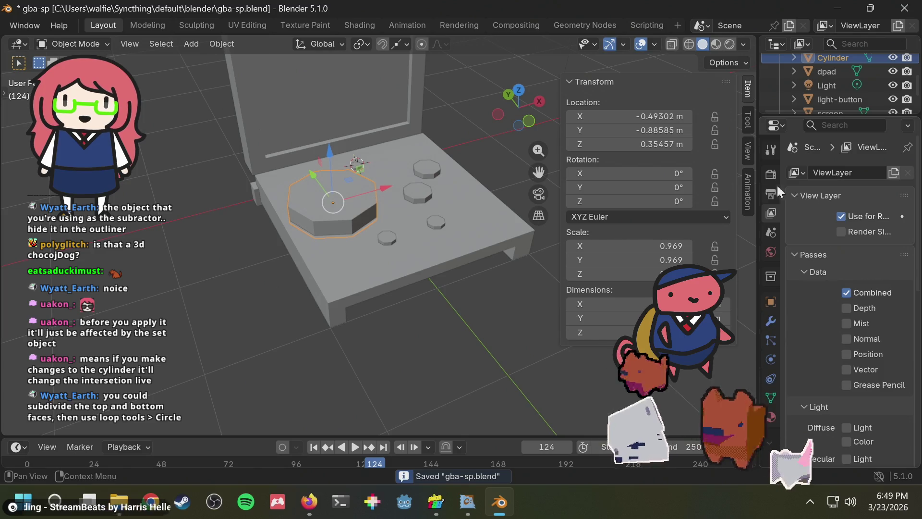
left_click(770, 321)
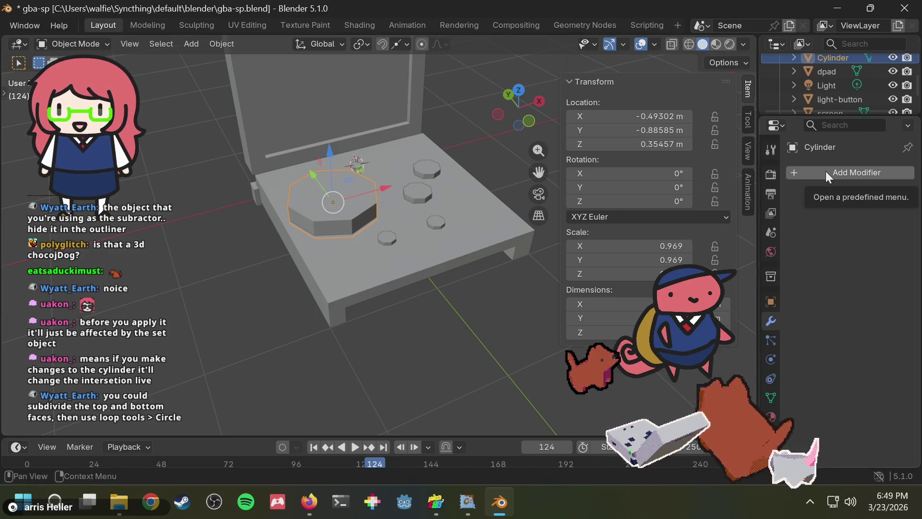
left_click(830, 125)
type("subdivid")
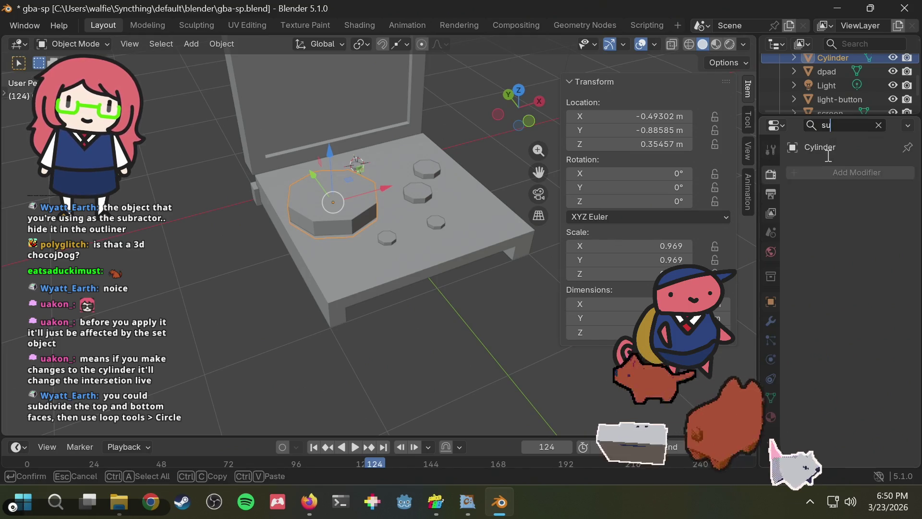
key("BackSpace")
key("BackSpace")
key("BackSpace")
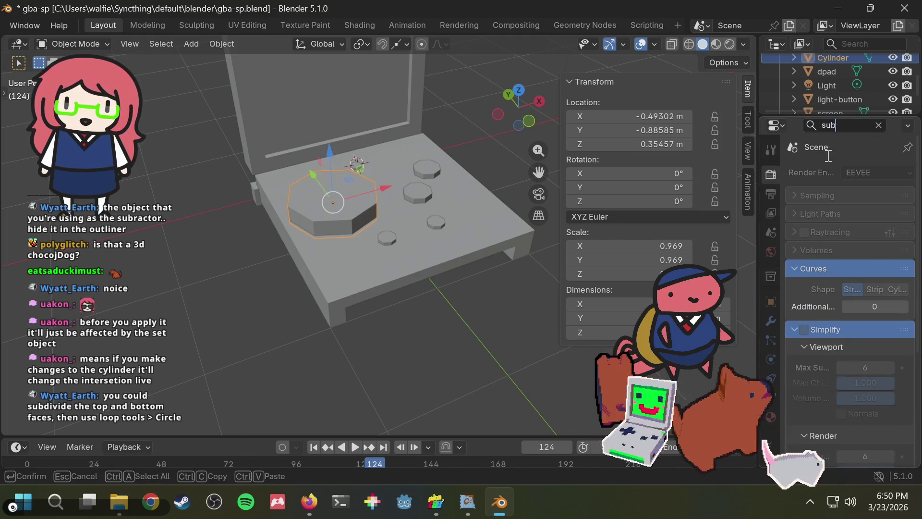
key("Return")
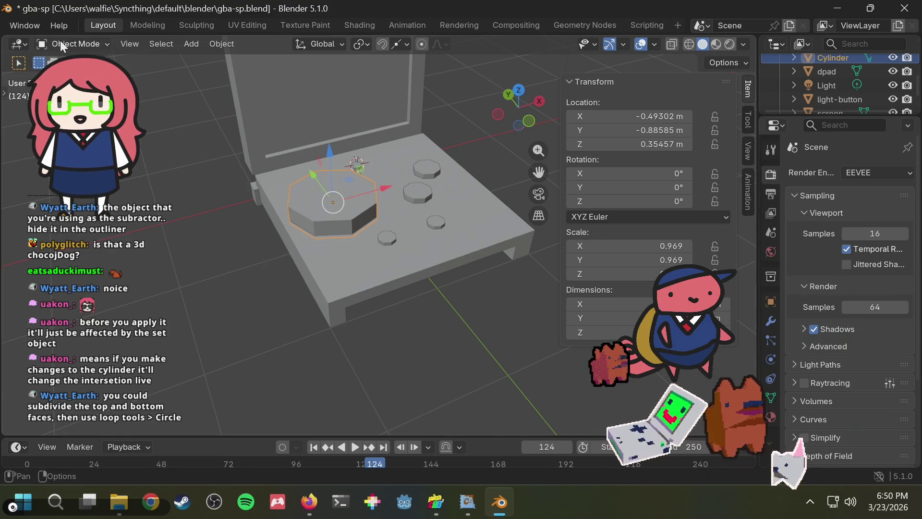
scroll(346, 226, "up", 1)
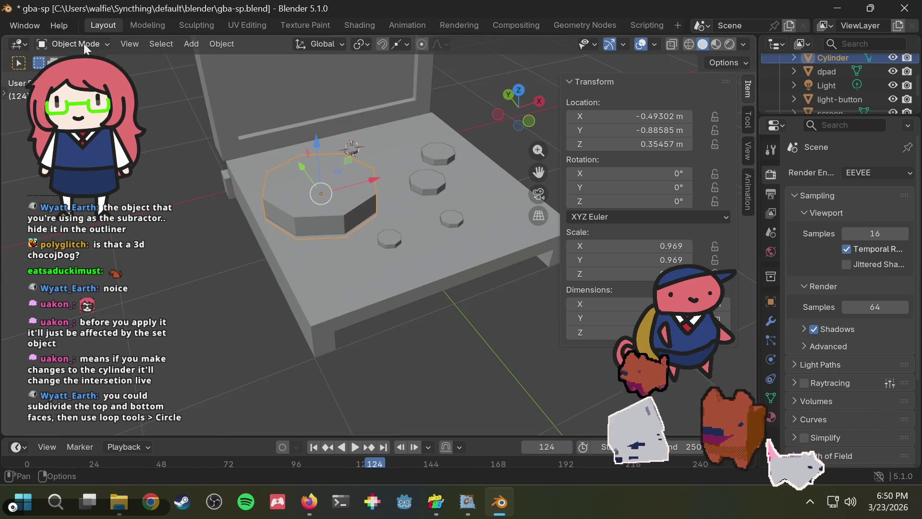
Step: Put the cylinder in Edit Mode and select its top face, viewed from above
key("Tab")
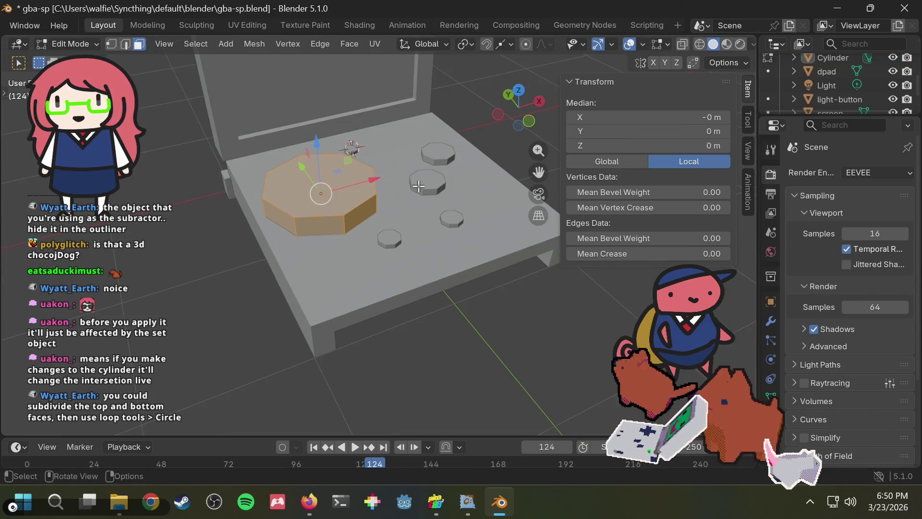
left_click(197, 308)
left_click(299, 162)
mouse_move(319, 195)
middle_mouse_down()
mouse_move(362, 219)
mouse_move(354, 144)
mouse_move(480, 226)
mouse_move(559, 240)
middle_mouse_up()
scroll(859, 268, "down", 5)
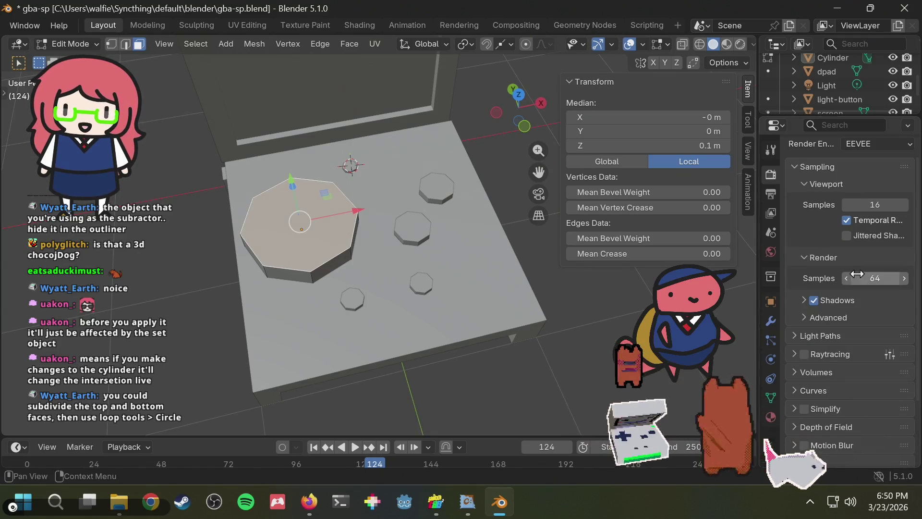
scroll(852, 284, "down", 1)
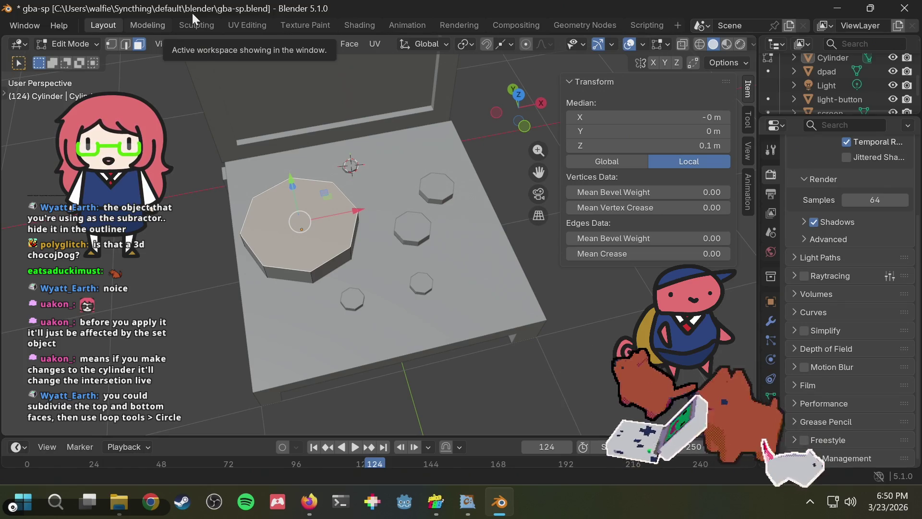
key("space")
key("space")
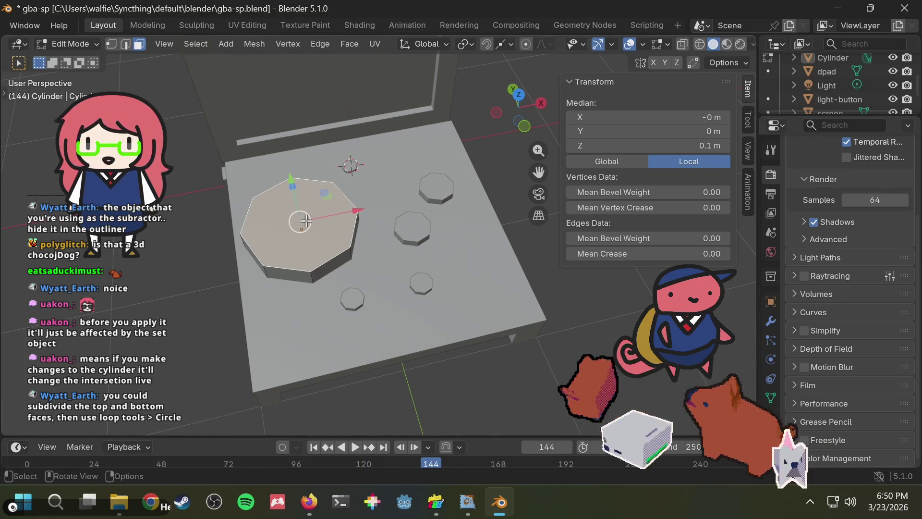
mouse_move(308, 218)
left_mouse_down()
mouse_move(462, 186)
mouse_move(413, 153)
left_mouse_up()
key("Escape")
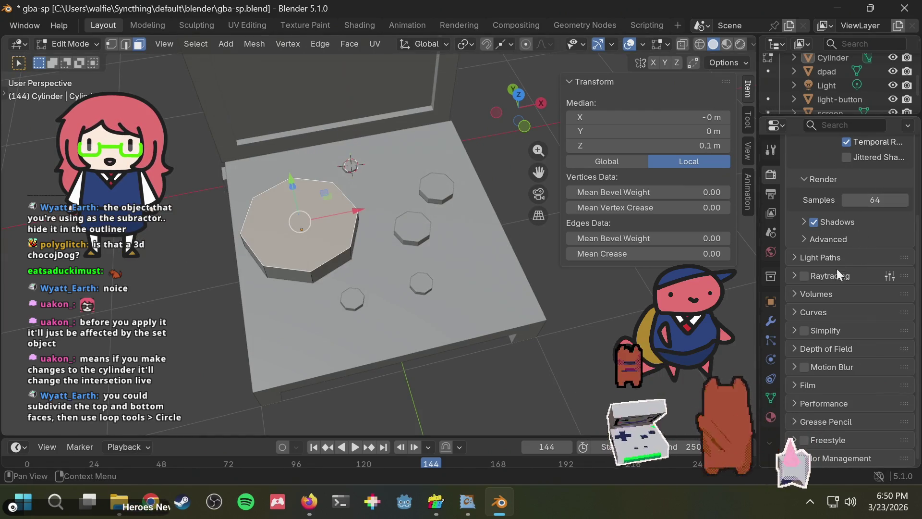
scroll(816, 326, "up", 3)
Step: Subdivide the selected top face once from the Face context menu
left_click(797, 351)
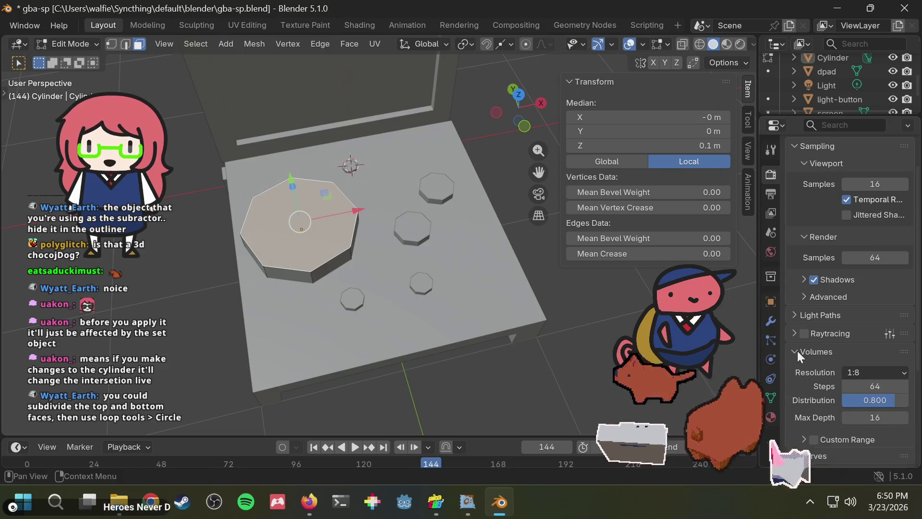
scroll(796, 351, "down", 6)
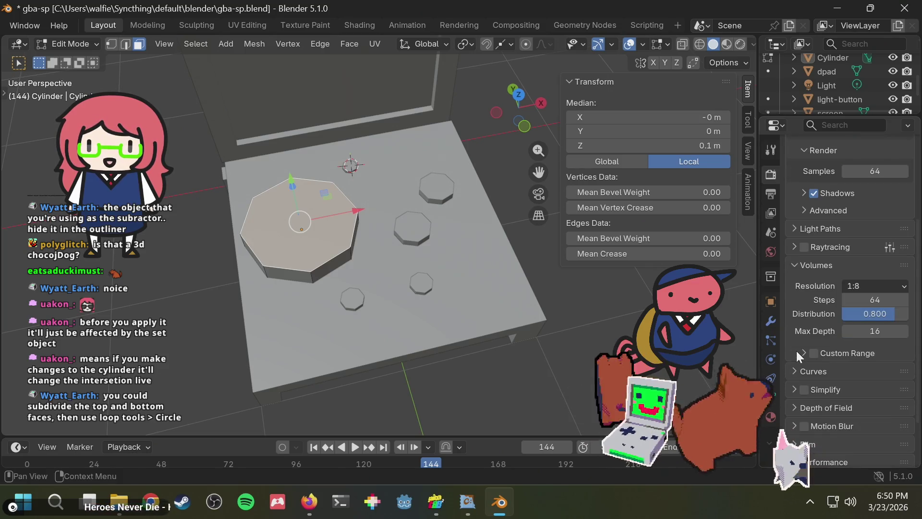
scroll(795, 349, "down", 2)
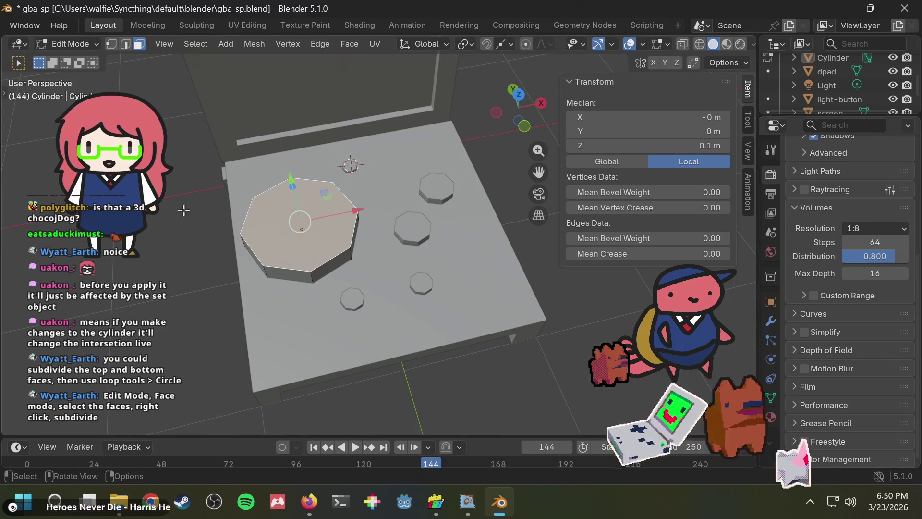
right_click(275, 215)
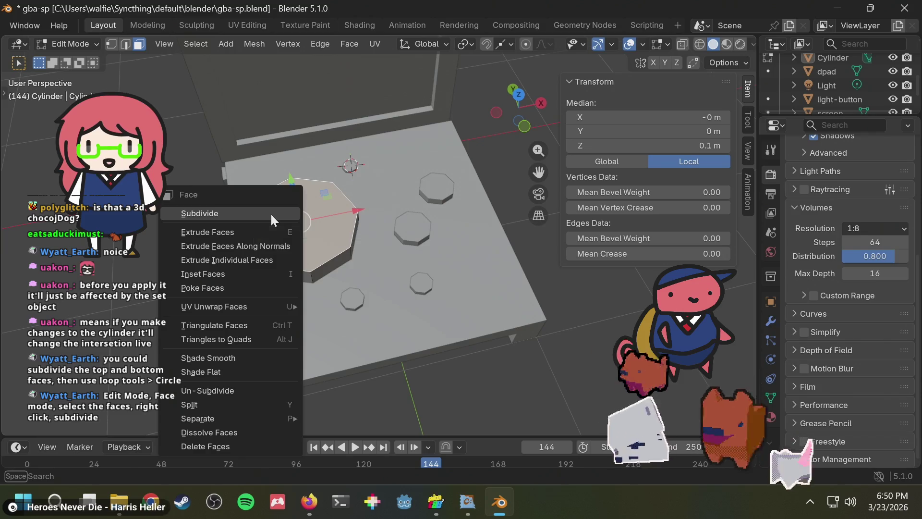
left_click(270, 212)
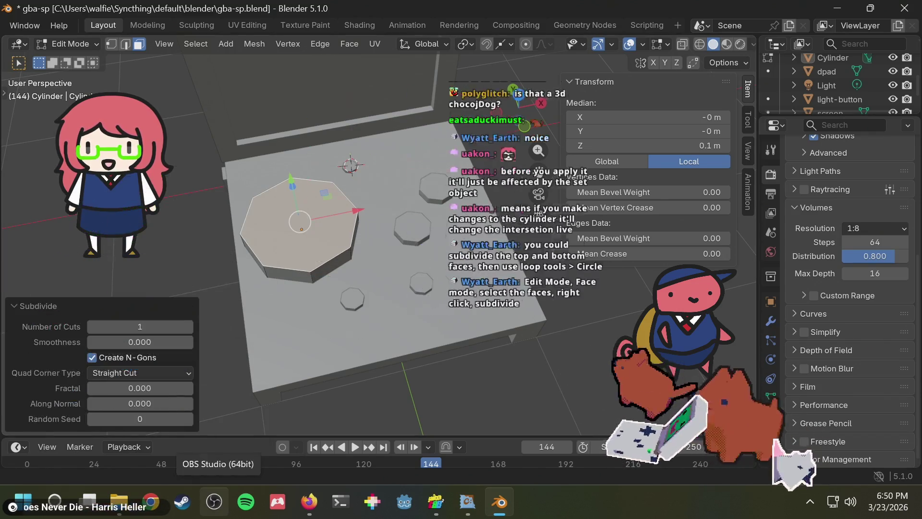